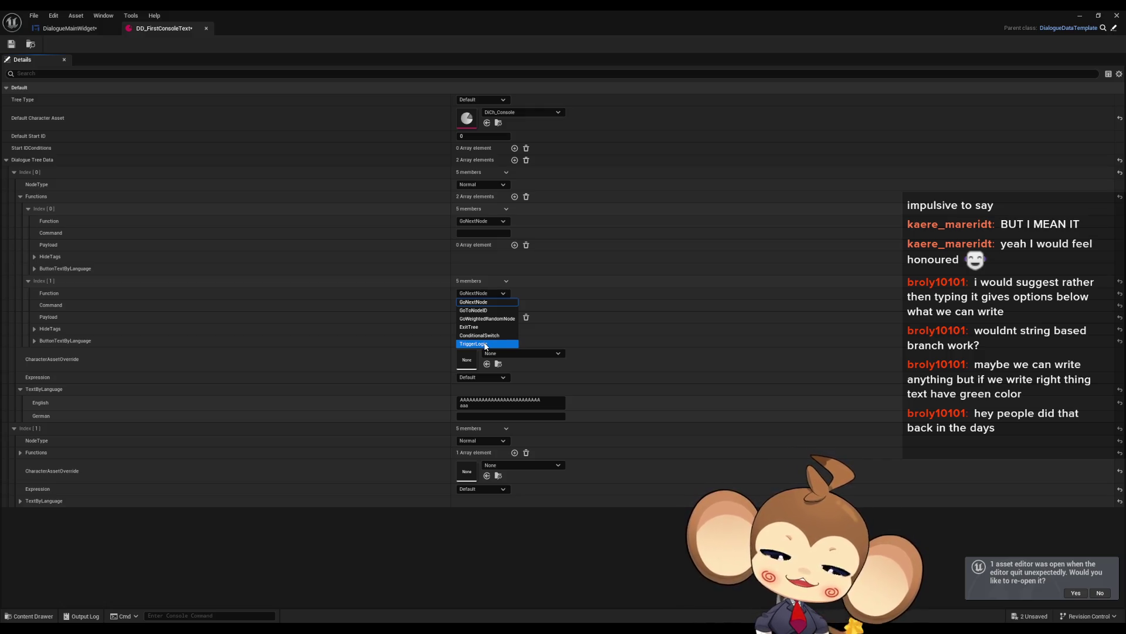
Delete the second entry from the first node's Functions array, leaving one GoNextNode function.
left_click(469, 302)
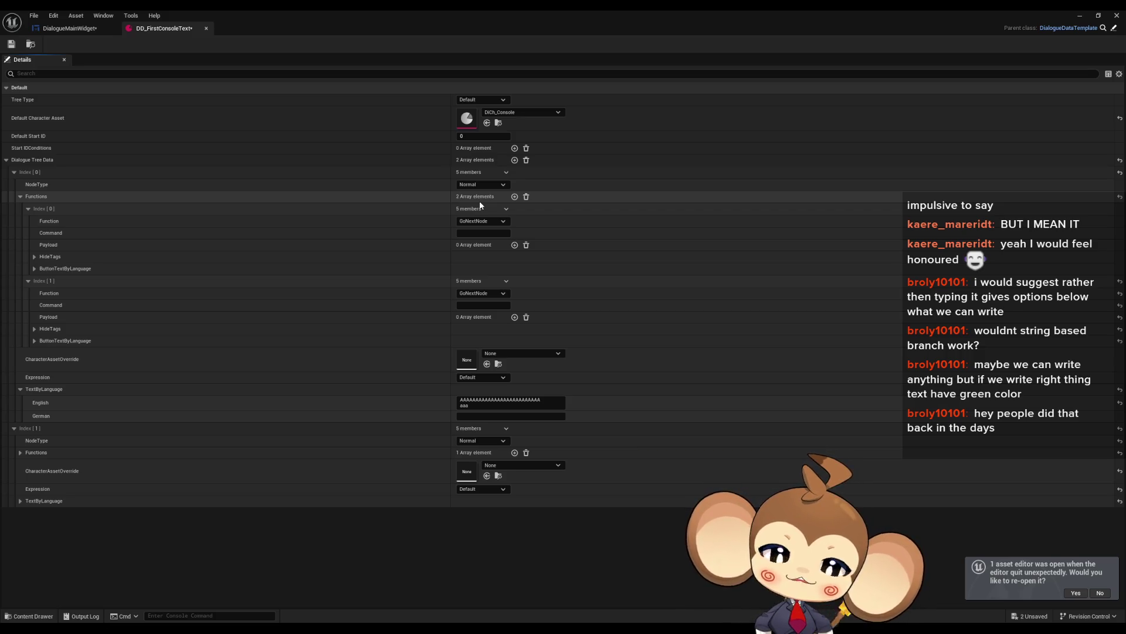
left_click(506, 281)
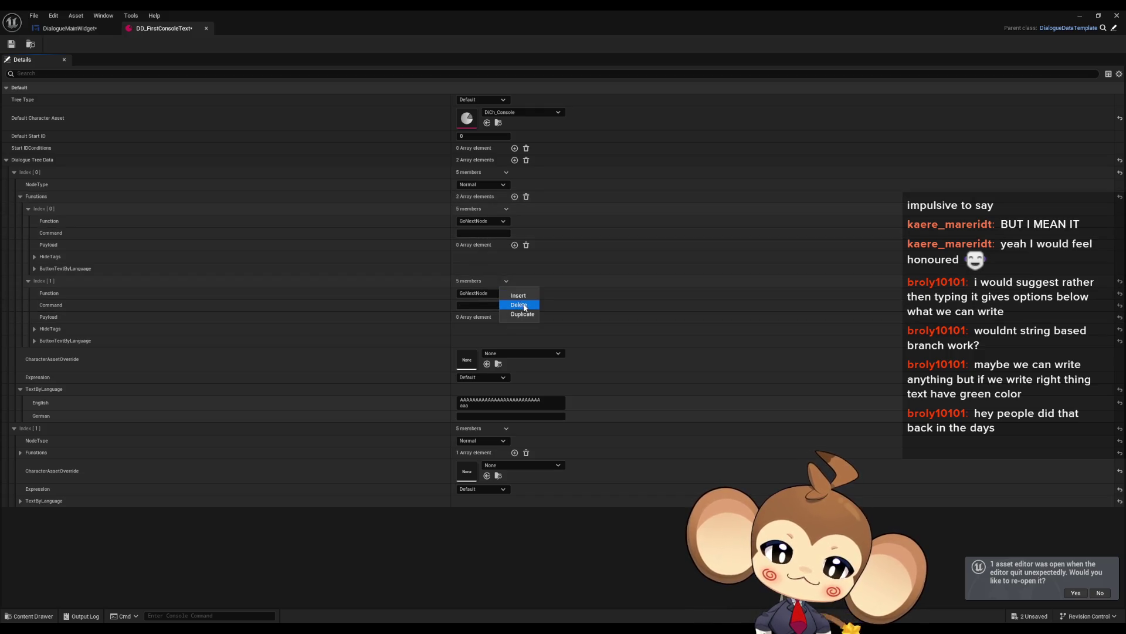
left_click(522, 303)
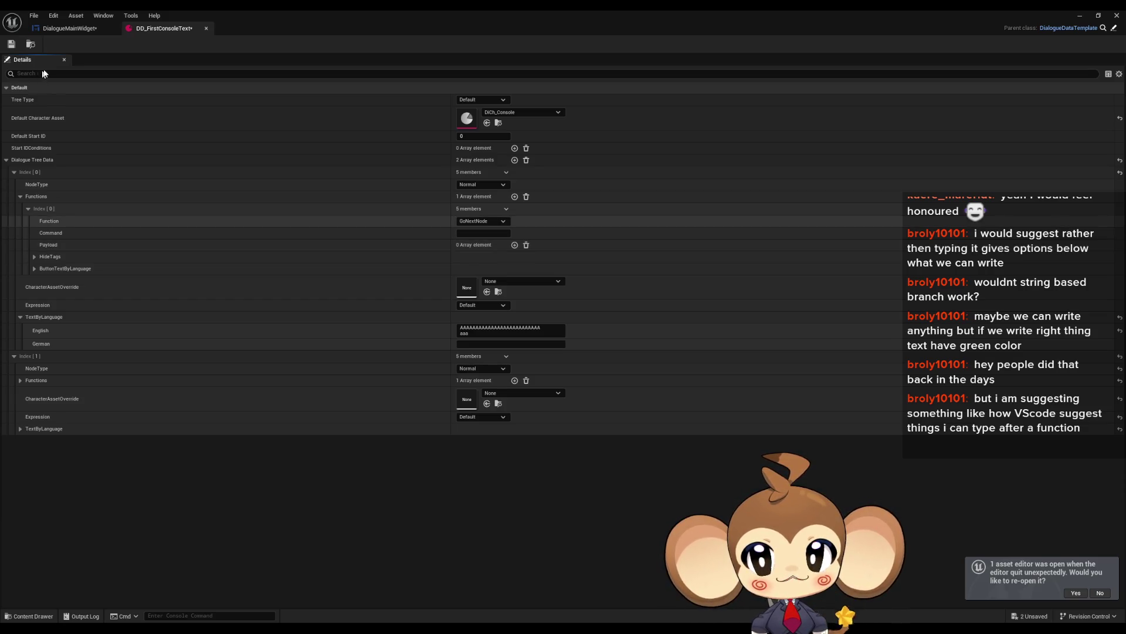
Switch to the DialogueMainWidget blueprint's EventGraph with its On Text Committed logic.
left_click(57, 30)
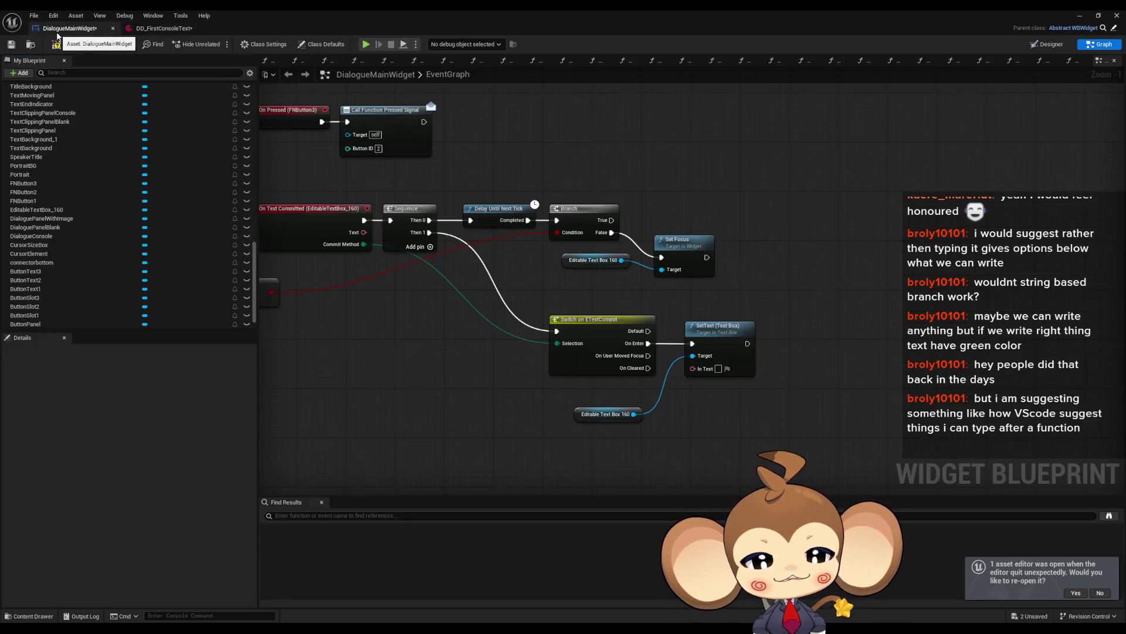
Restore the DialogueMainWidget editor to a floating window, move it, then maximize it again.
scroll(352, 370, "down", 3)
scroll(352, 370, "up", 2)
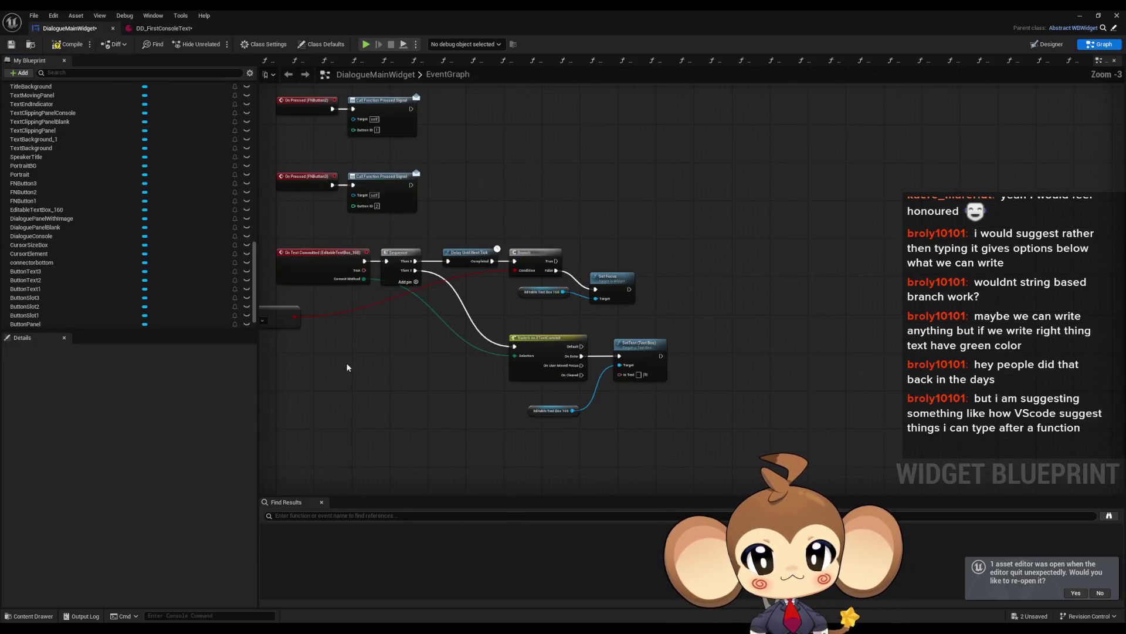
scroll(139, 266, "up", 2)
scroll(139, 266, "up", 5)
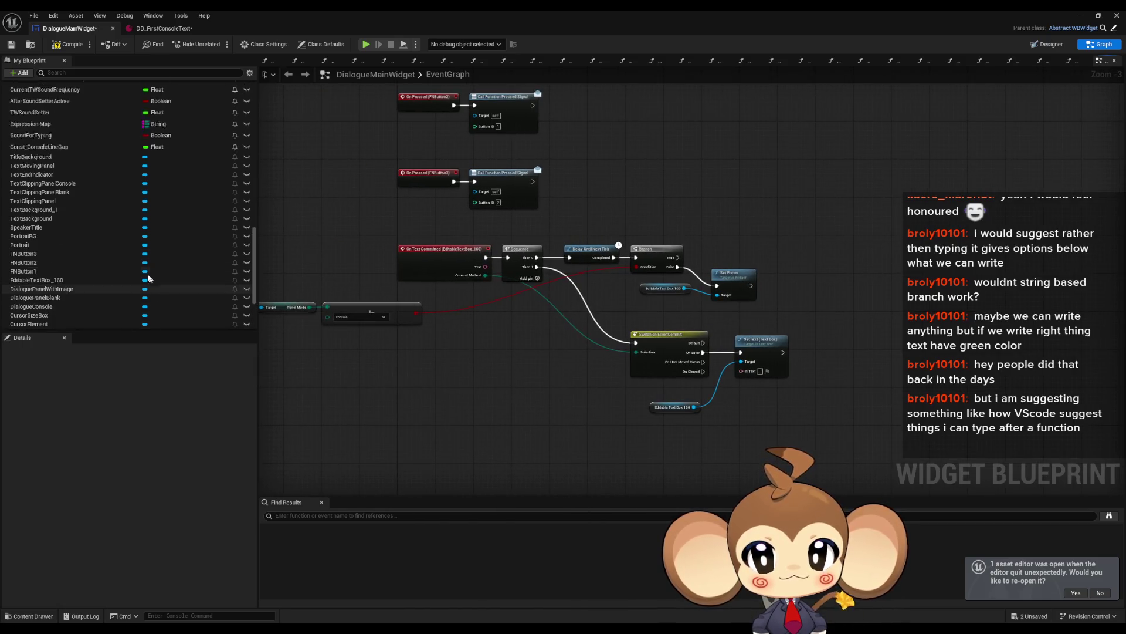
scroll(141, 264, "up", 8)
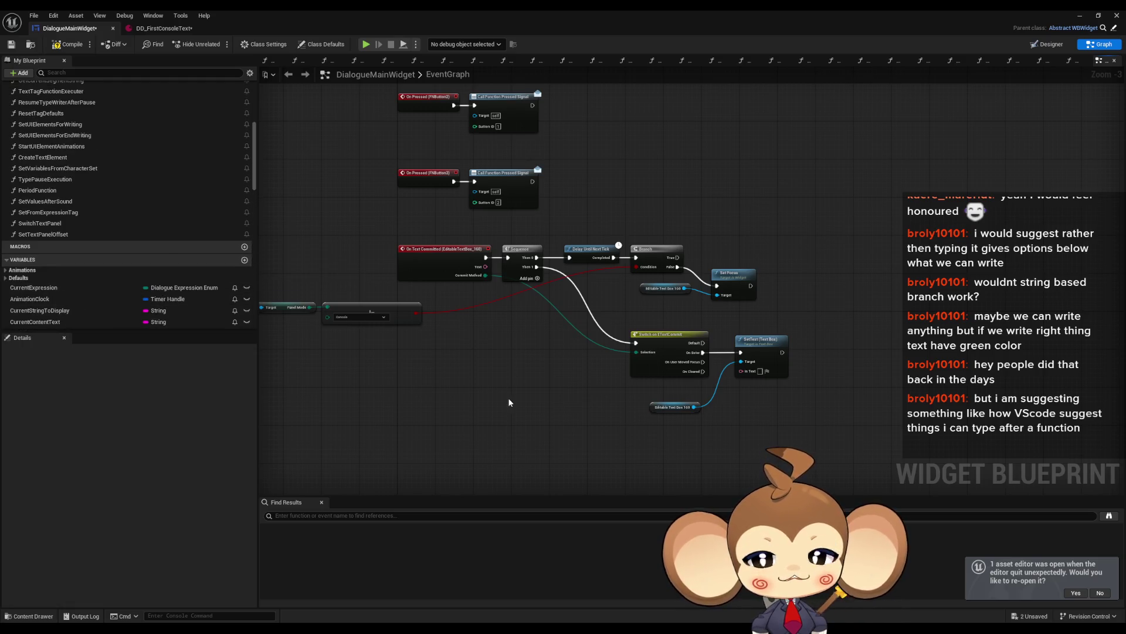
double_click(283, 16)
mouse_move(566, 201)
left_mouse_down()
mouse_move(424, 112)
mouse_move(446, 110)
mouse_move(469, 136)
left_mouse_up()
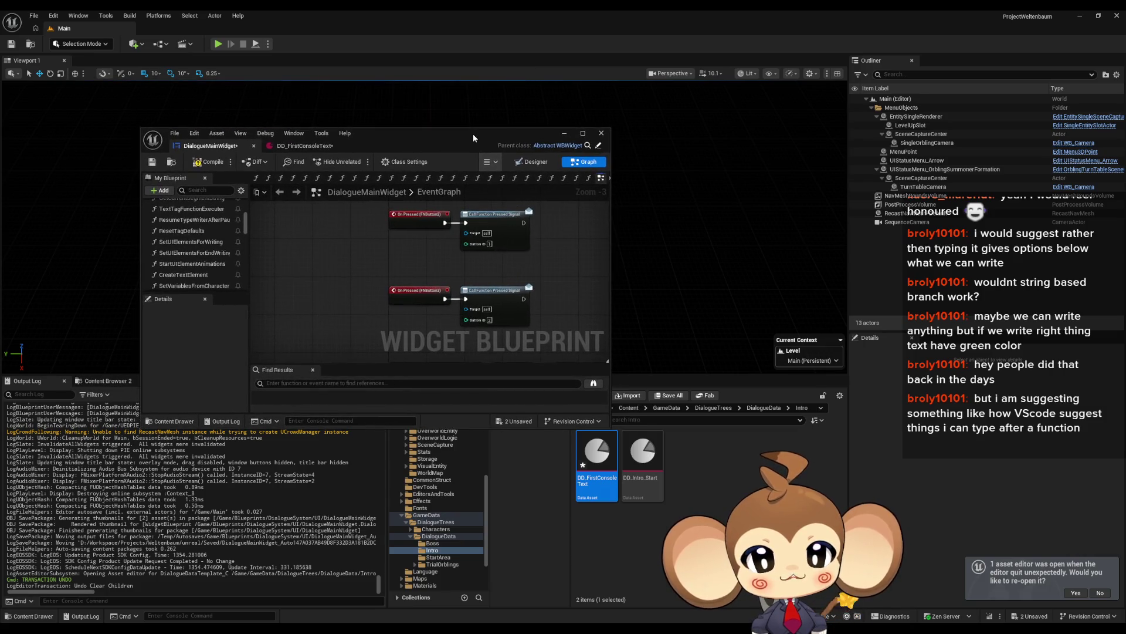
double_click(413, 133)
scroll(43, 115, "up", 5)
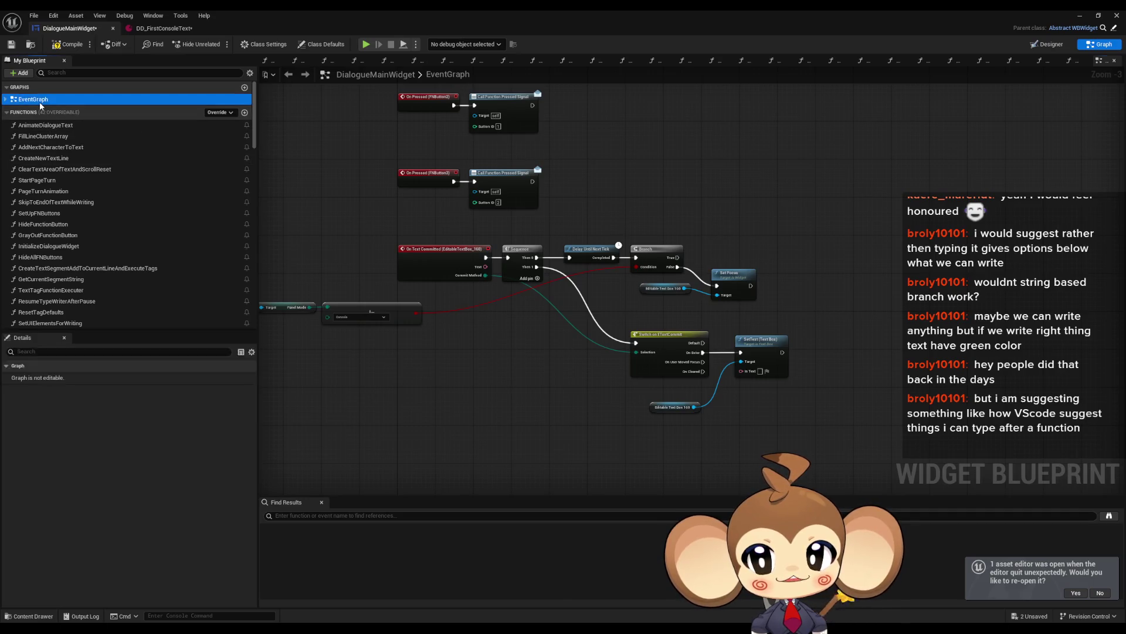
Open the AnimateDialogueText function graph and shrink the editor to reveal the level editor.
double_click(45, 125)
scroll(371, 241, "up", 6)
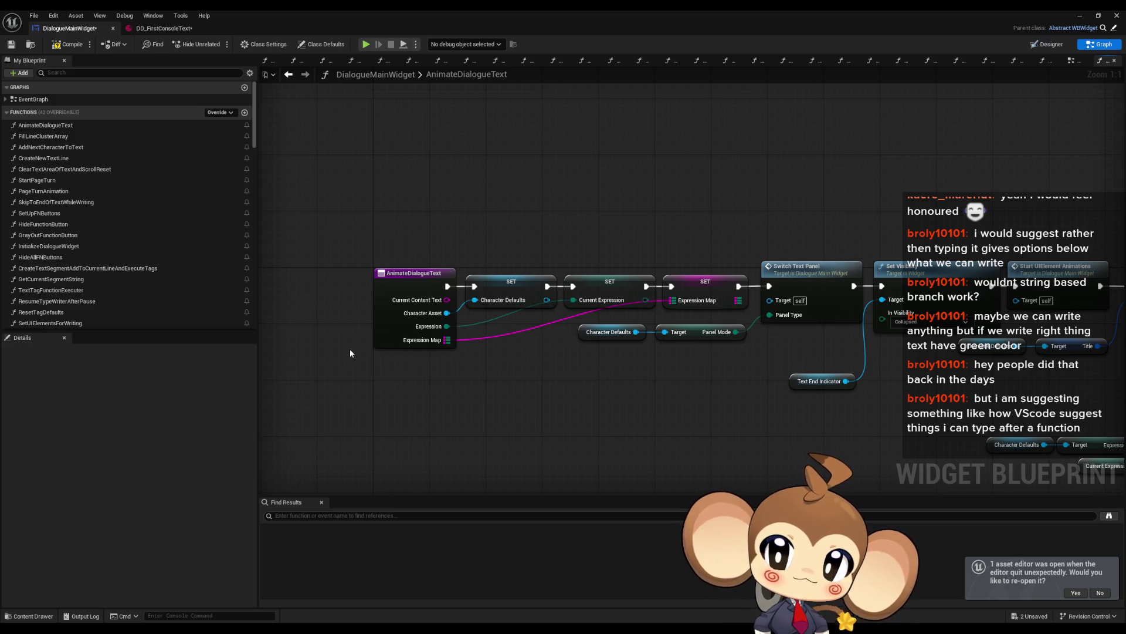
double_click(331, 11)
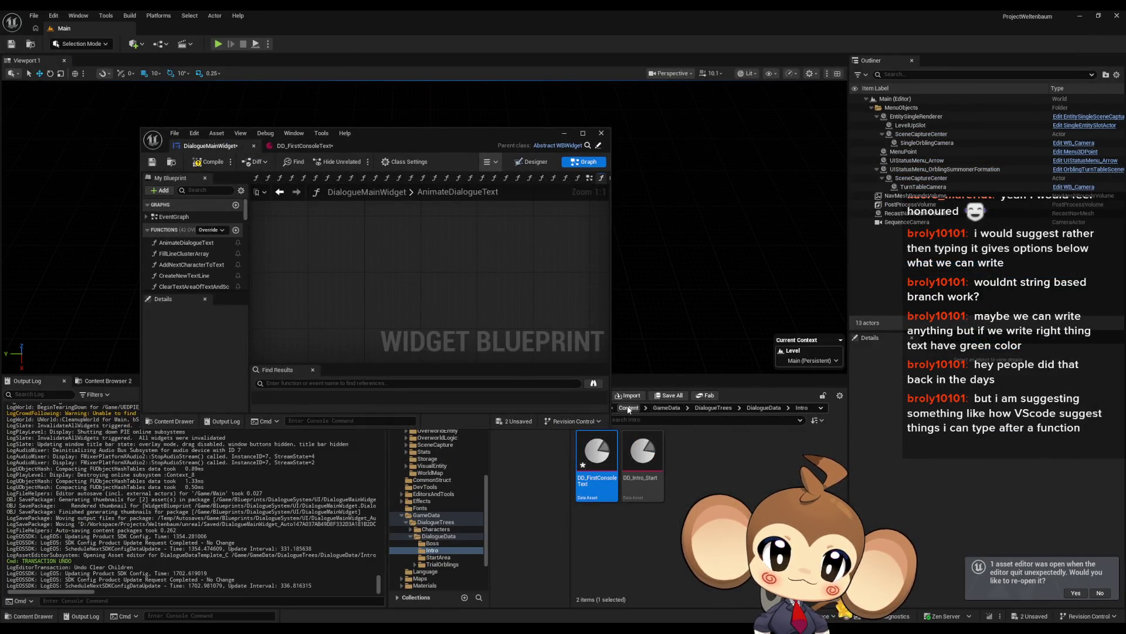
Open the DialogueStateMachine blueprint from Content > Blueprints > DialogueSystem.
left_click(629, 408)
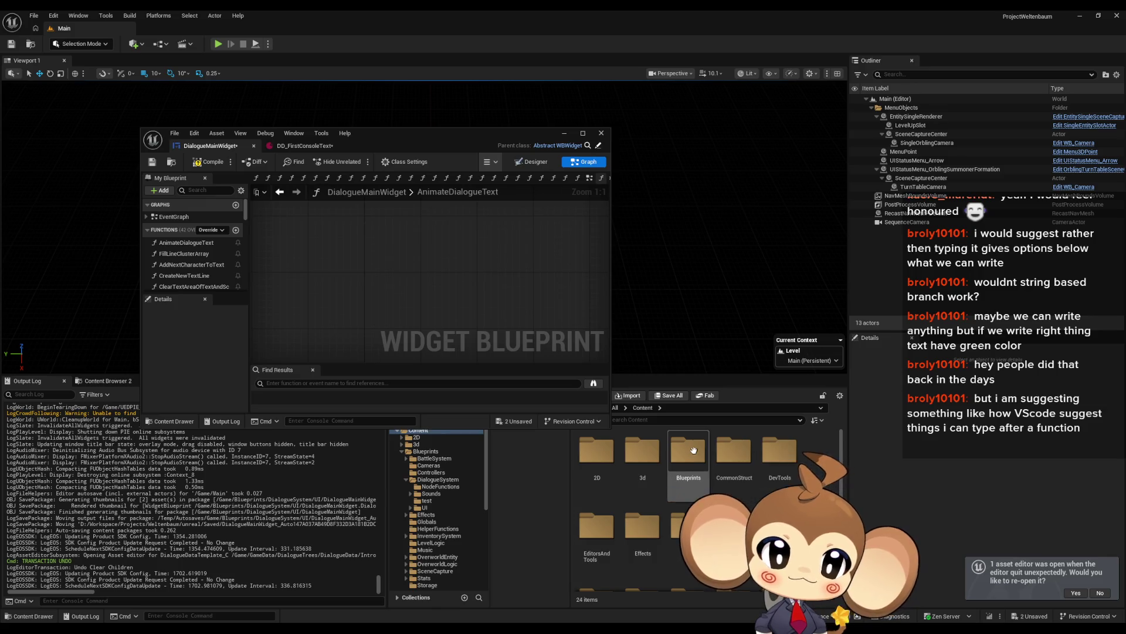
double_click(688, 449)
double_click(735, 451)
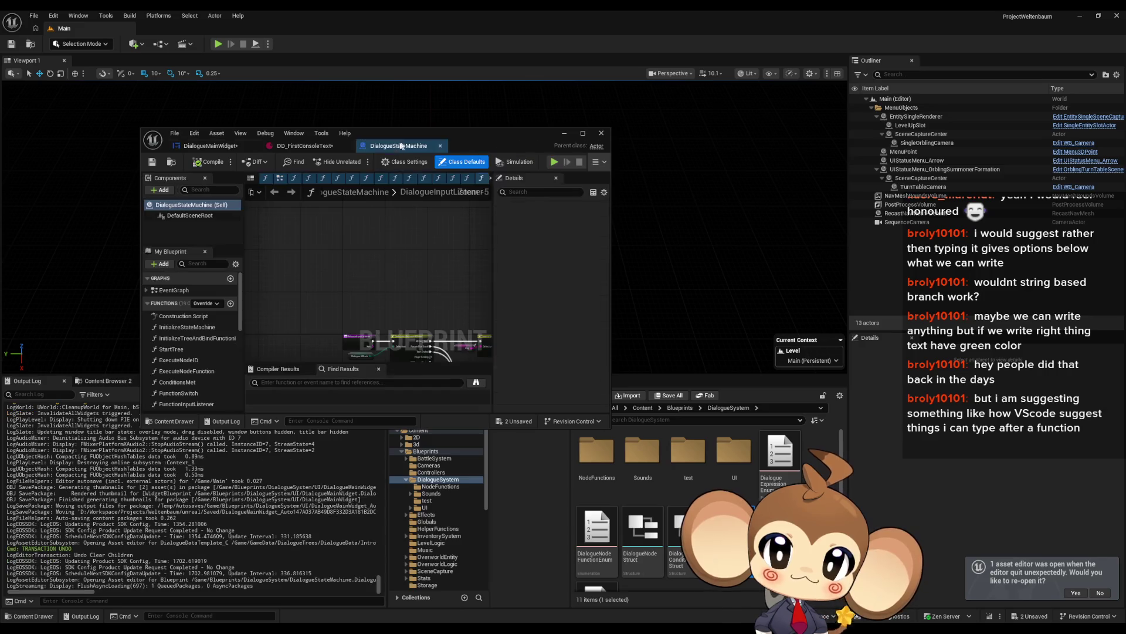
double_click(382, 135)
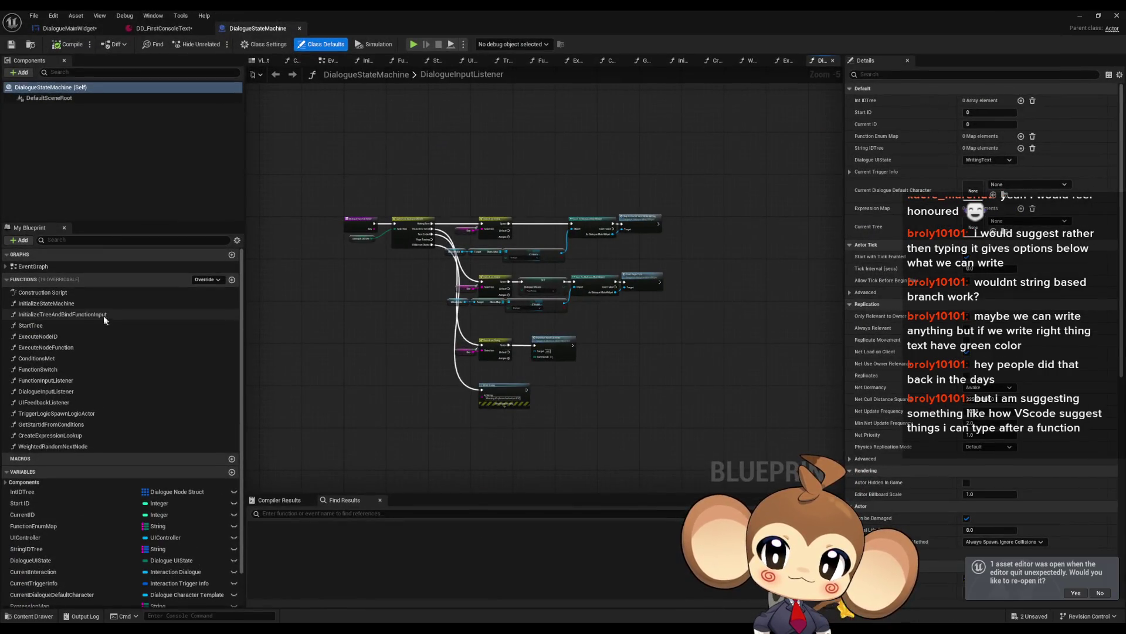
In the ExecuteNodeID graph, inspect the Break Dialogue Node Struct pins CharacterAssetOverride, Expression and TextByLanguage.
double_click(47, 325)
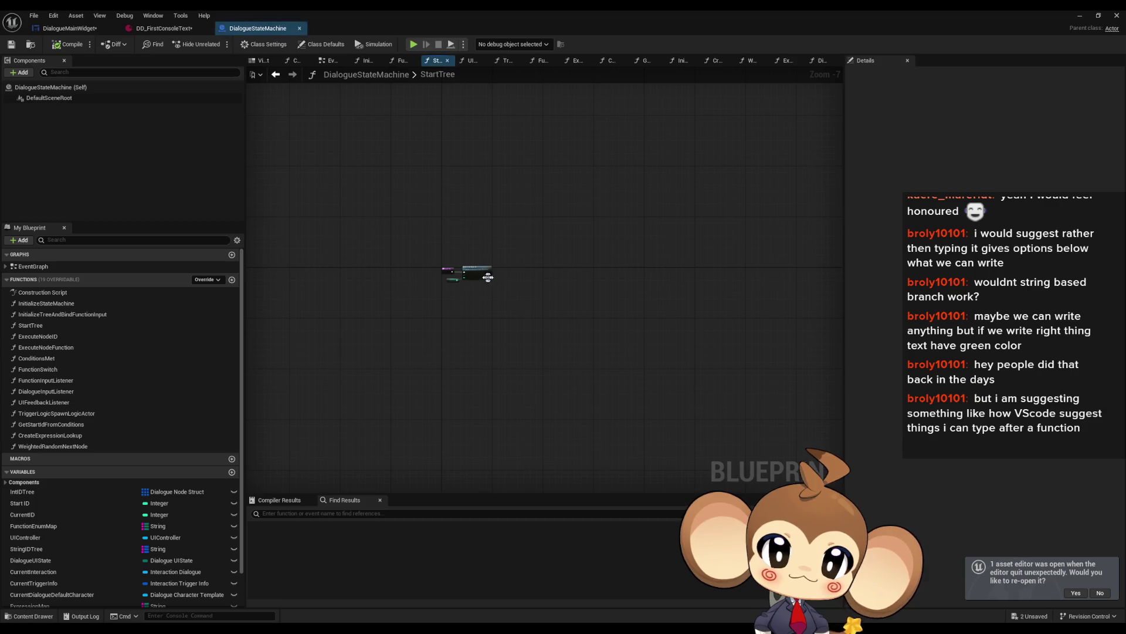
left_click(786, 60)
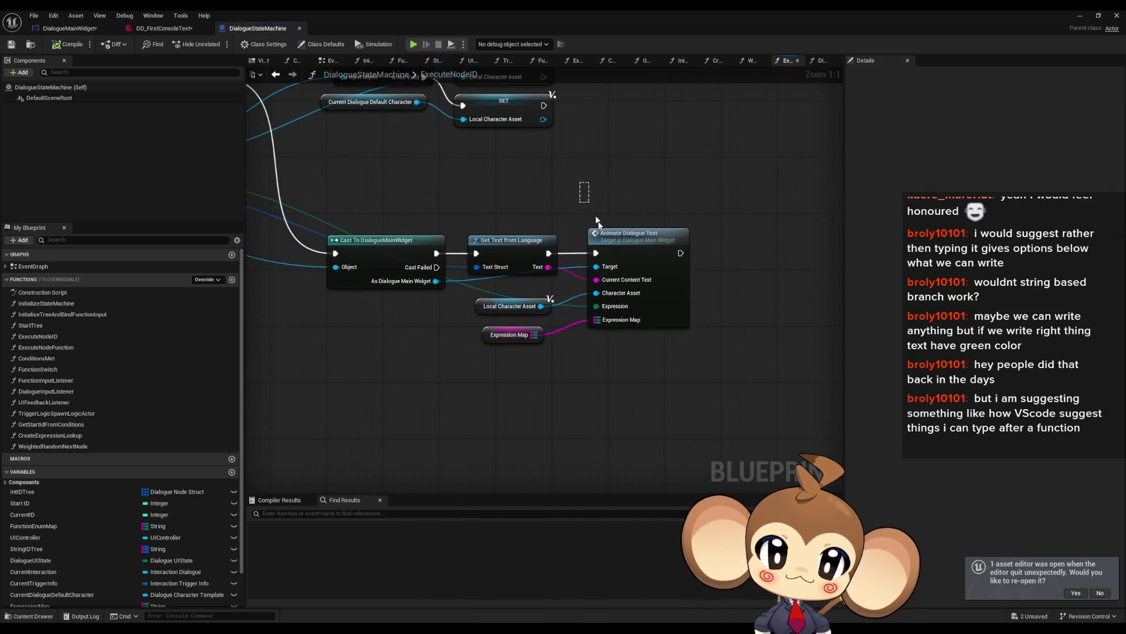
left_click(540, 331)
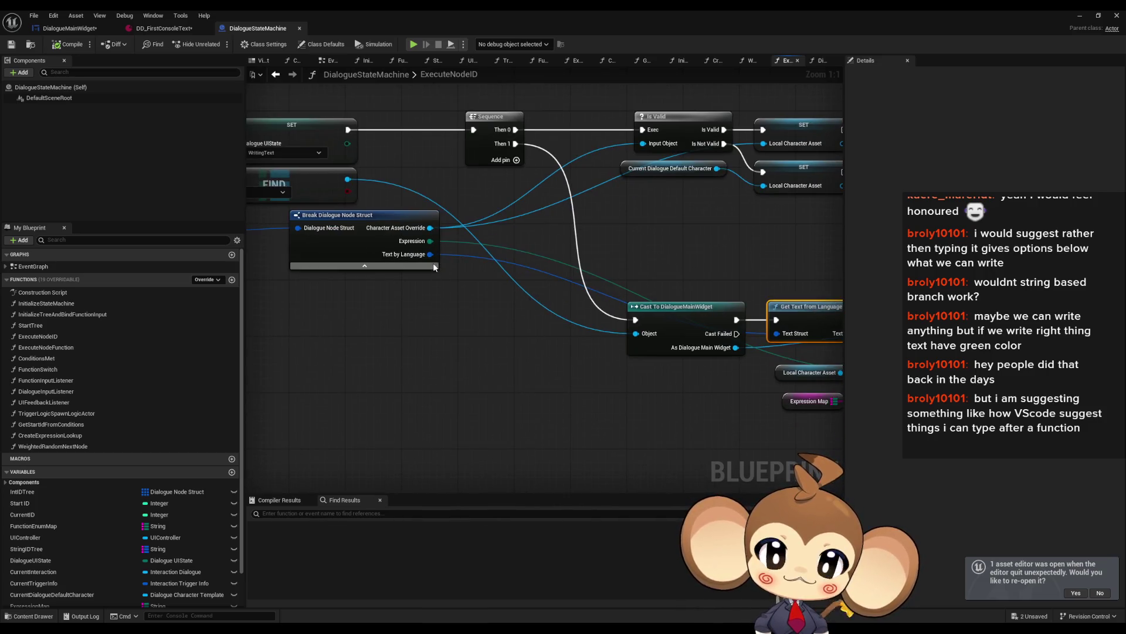
left_click(369, 214)
mouse_move(453, 321)
left_mouse_down()
mouse_move(502, 309)
mouse_move(816, 325)
left_mouse_up()
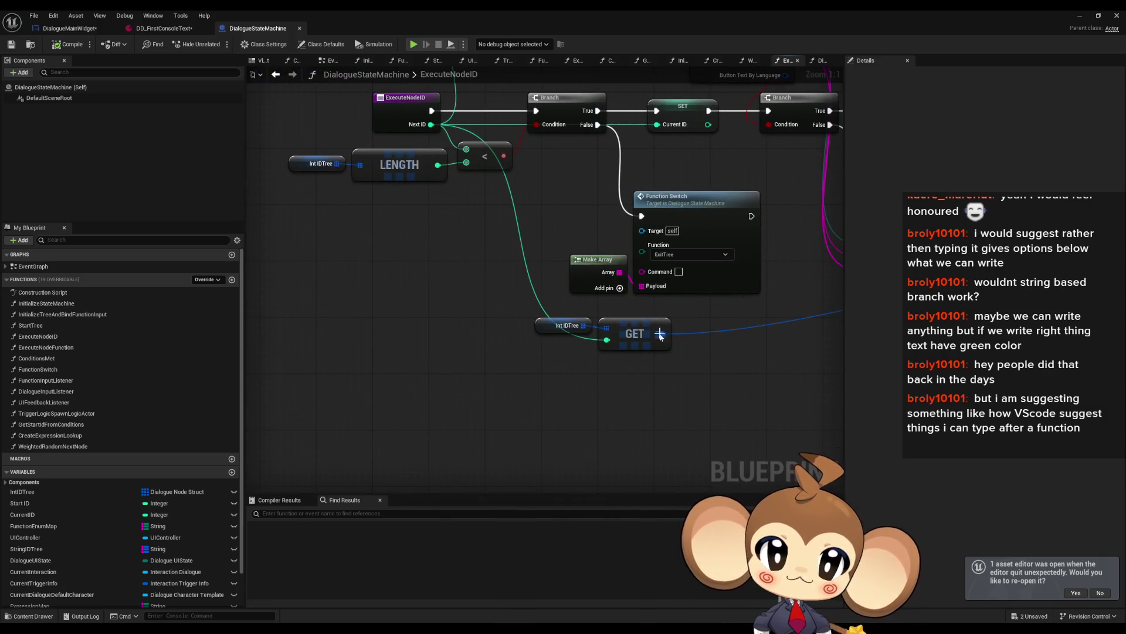
mouse_move(662, 336)
left_mouse_down()
mouse_move(296, 330)
mouse_move(246, 376)
left_mouse_up()
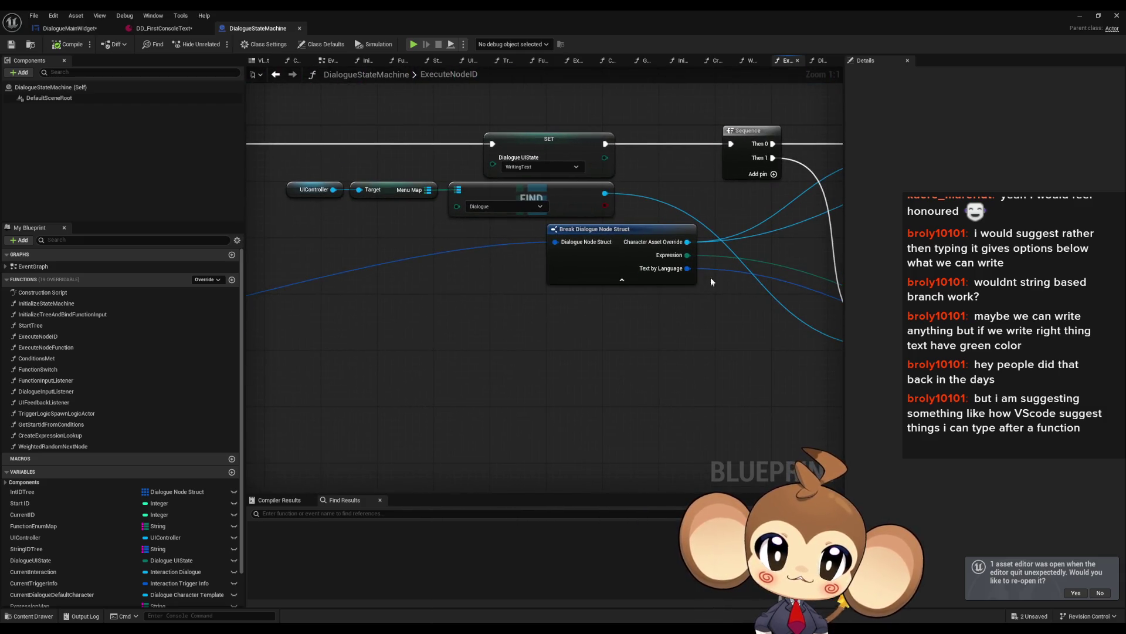
left_click(597, 265)
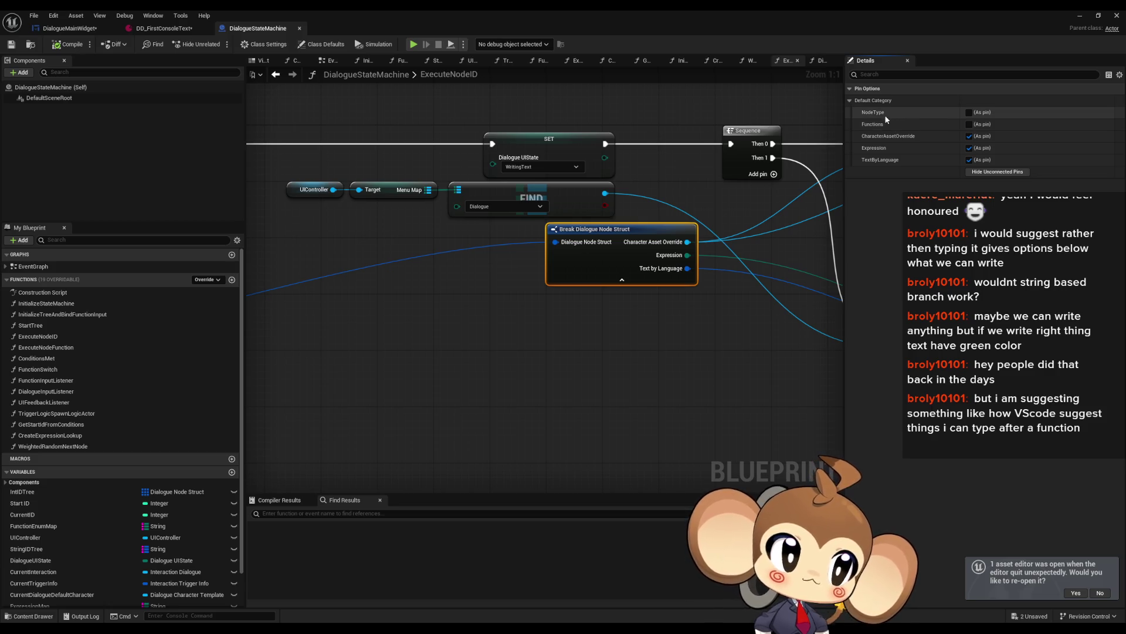
Zoom out and open FunctionInputListener, where Break Dialogue Node Function Struct feeds Function Switch.
scroll(494, 310, "down", 1)
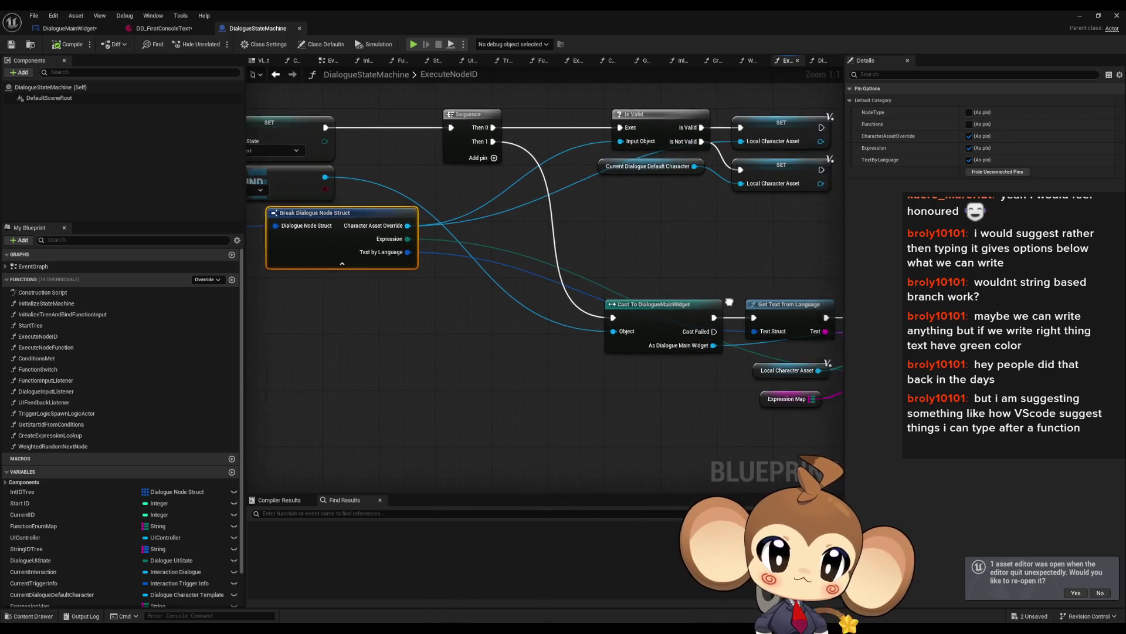
scroll(537, 337, "down", 3)
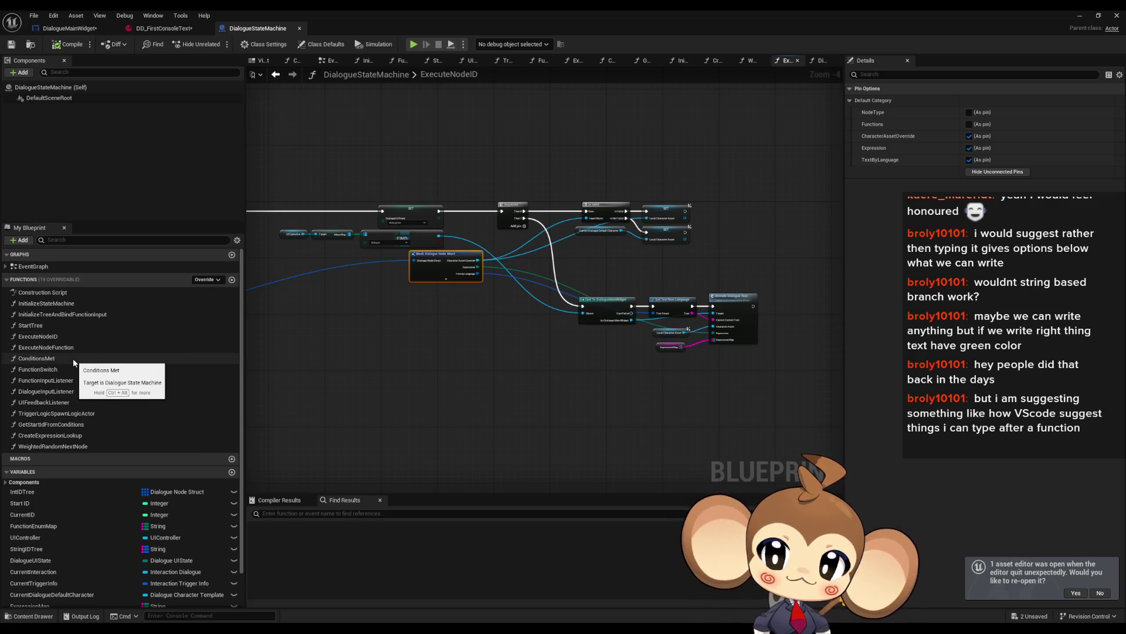
double_click(80, 380)
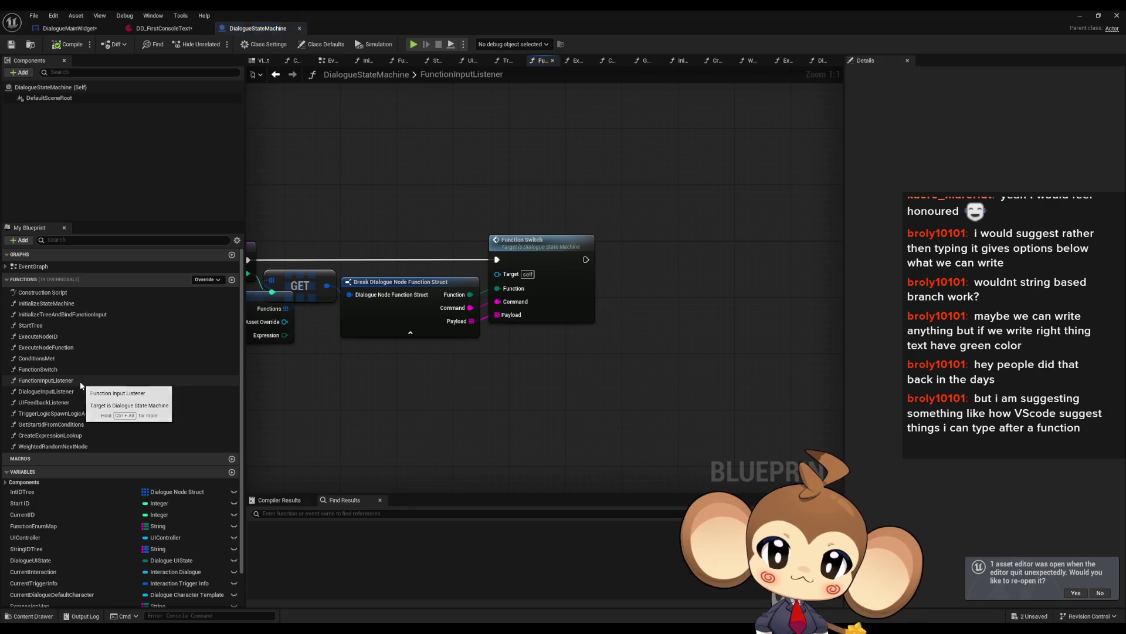
Review the DialogueInputListener graph's Switch on String and Cast To DialogueMainWidget nodes.
double_click(76, 392)
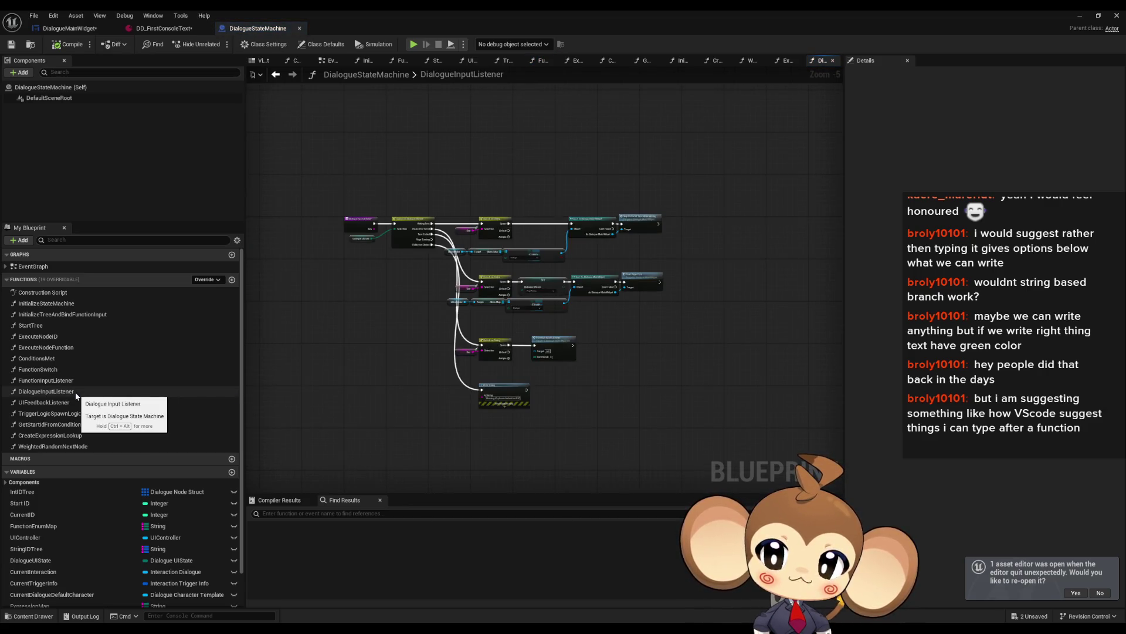
scroll(522, 365, "up", 5)
left_click_drag(522, 365, 553, 357)
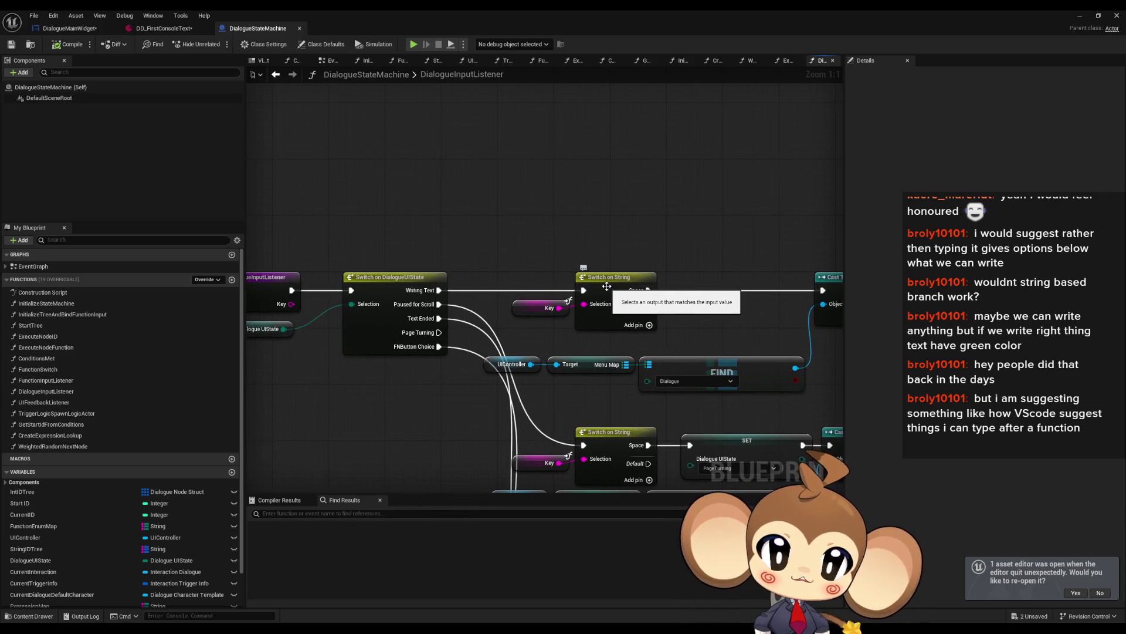
left_click_drag(607, 286, 607, 306)
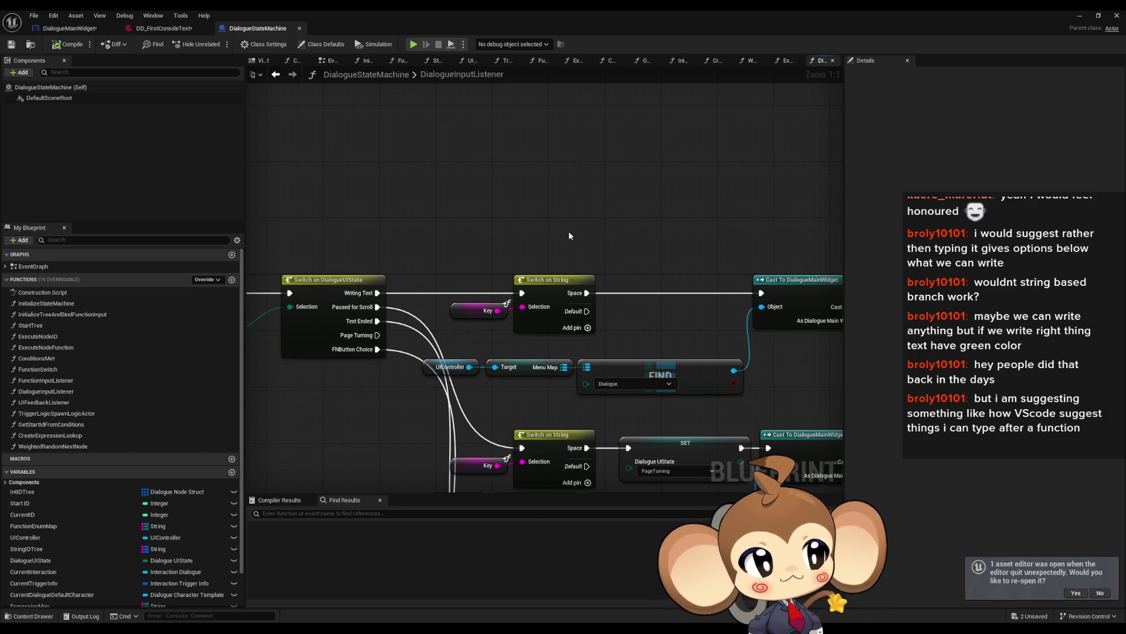
mouse_move(603, 232)
left_mouse_down()
mouse_move(503, 237)
mouse_move(697, 220)
left_mouse_up()
scroll(503, 237, "down", 2)
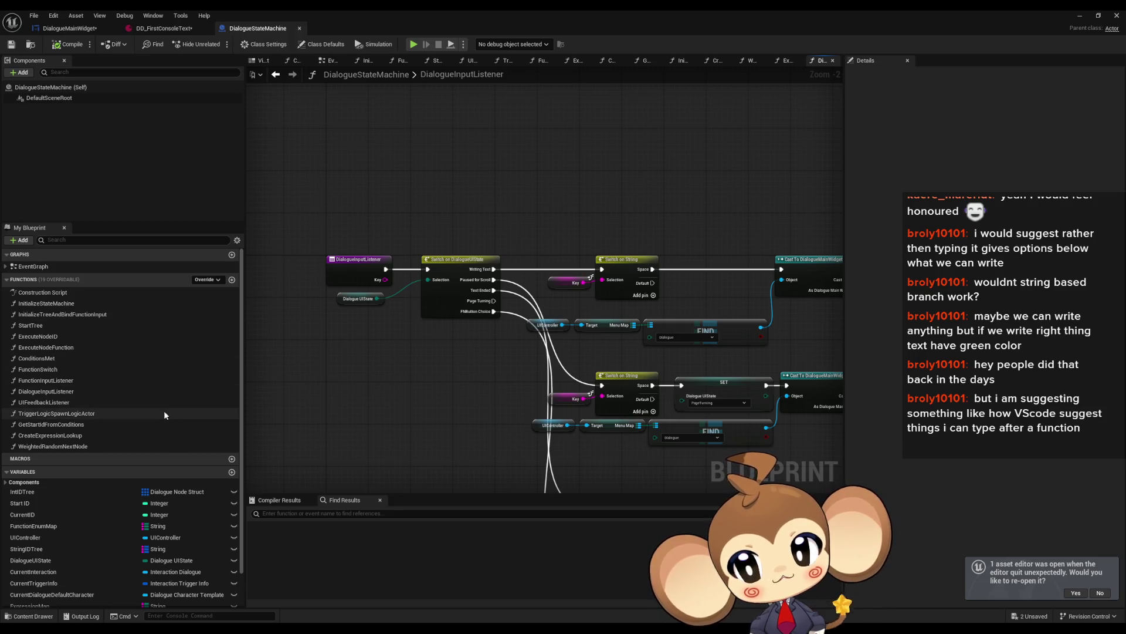
Look over the InitializeStateMachine and StartTree function graphs.
double_click(87, 305)
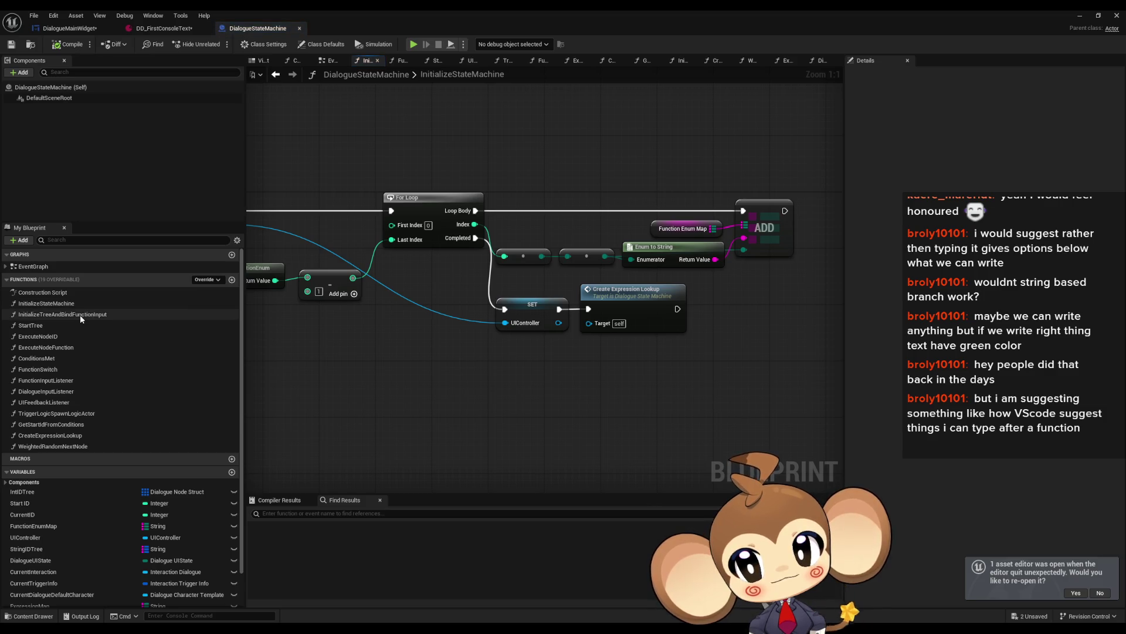
double_click(66, 326)
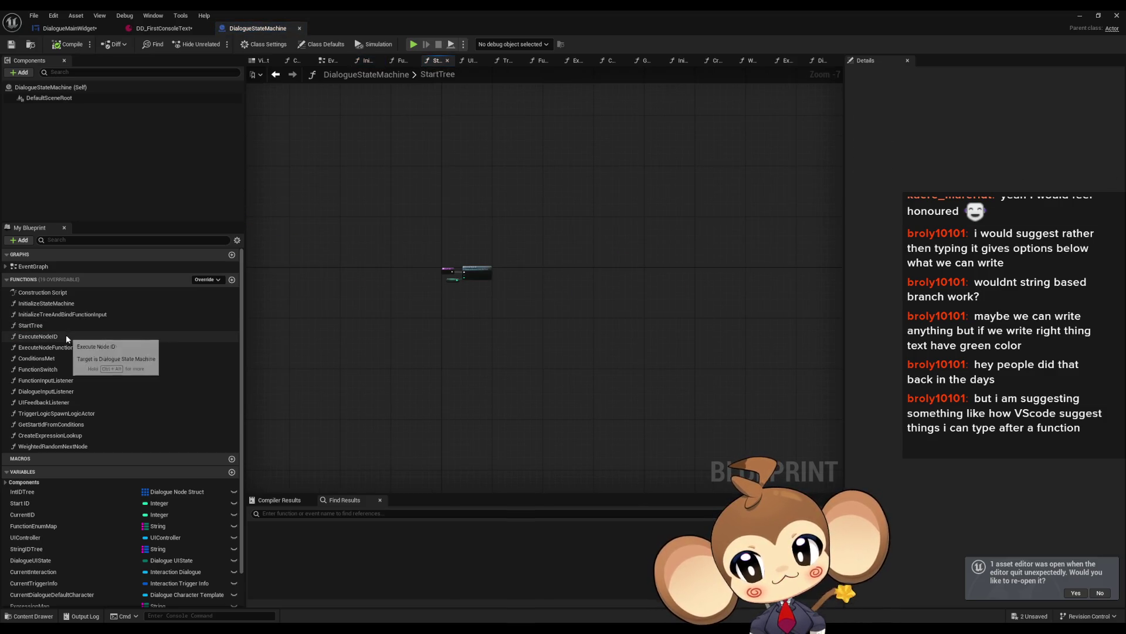
double_click(477, 273)
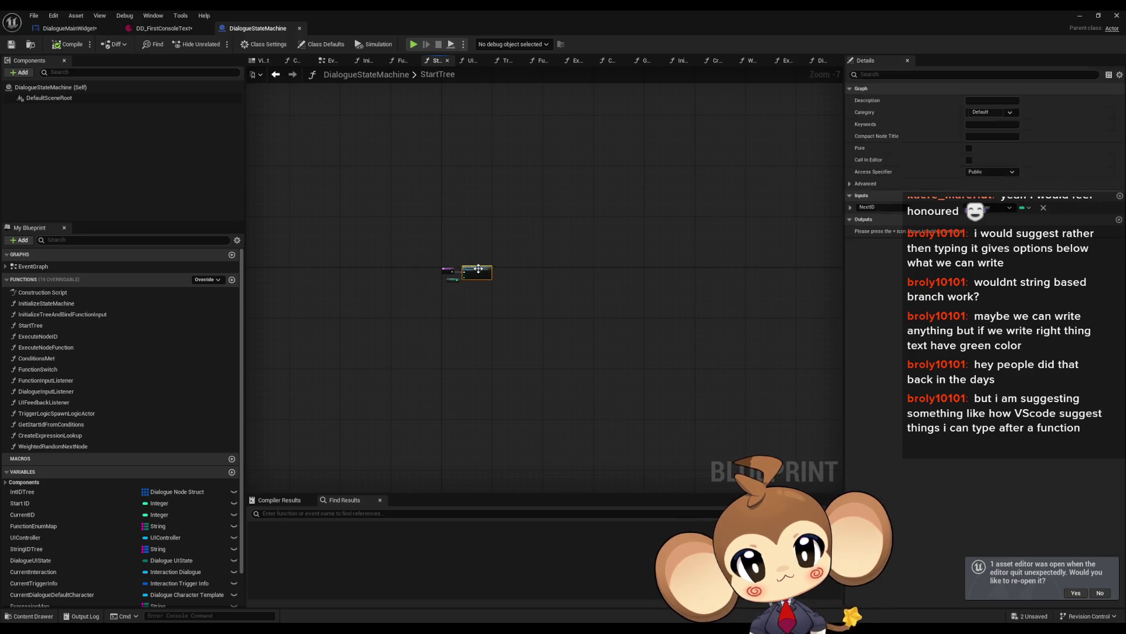
Inspect the cast-to-widget chain, Sequence node and Animate Dialogue Text node in ExecuteNodeID.
left_click_drag(575, 312, 245, 345)
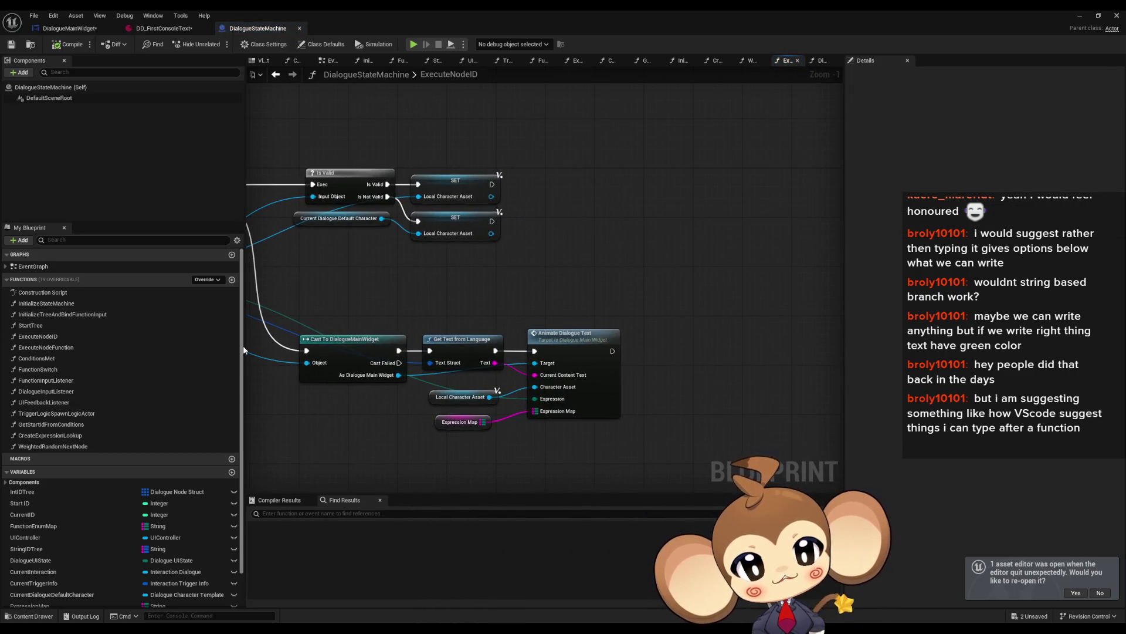
left_click_drag(352, 387, 451, 365)
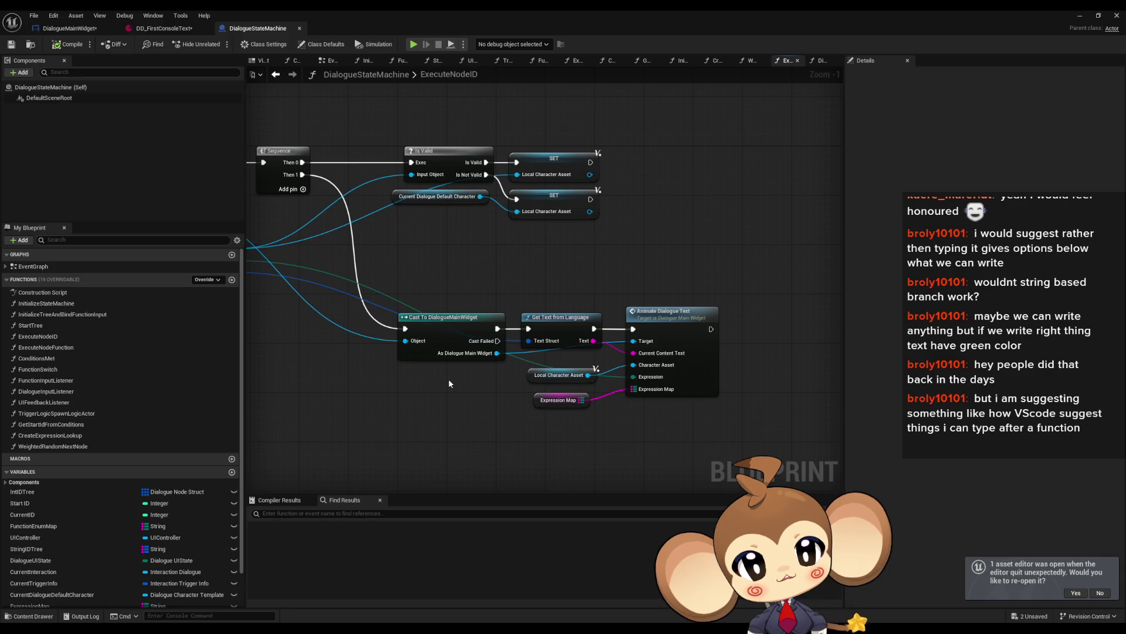
left_click(669, 330)
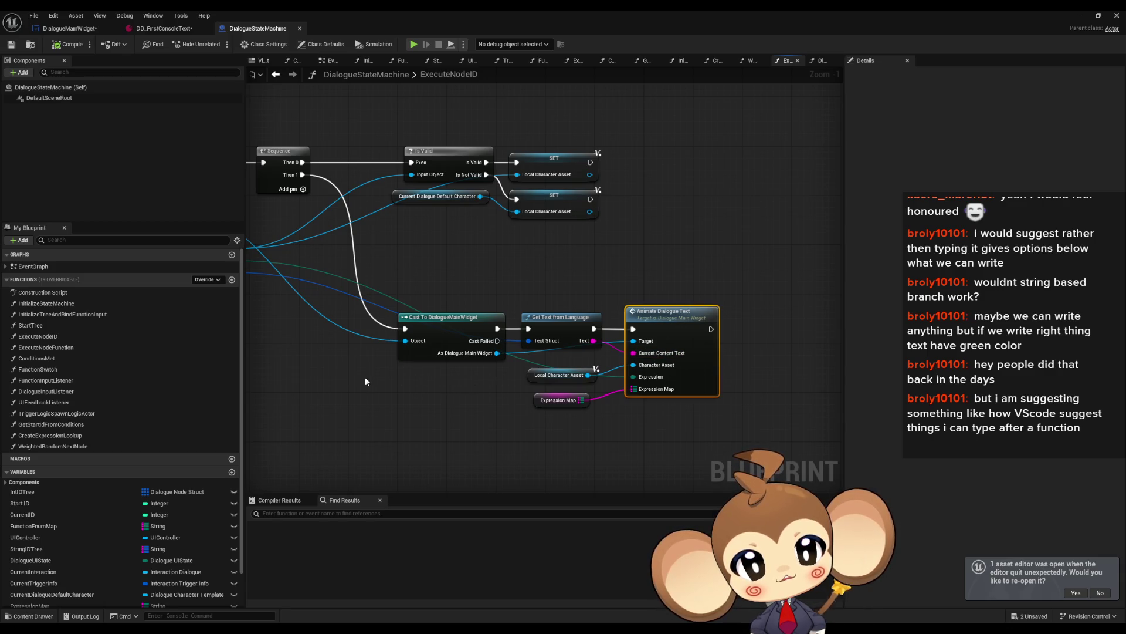
right_click(713, 350)
scroll(613, 351, "down", 4)
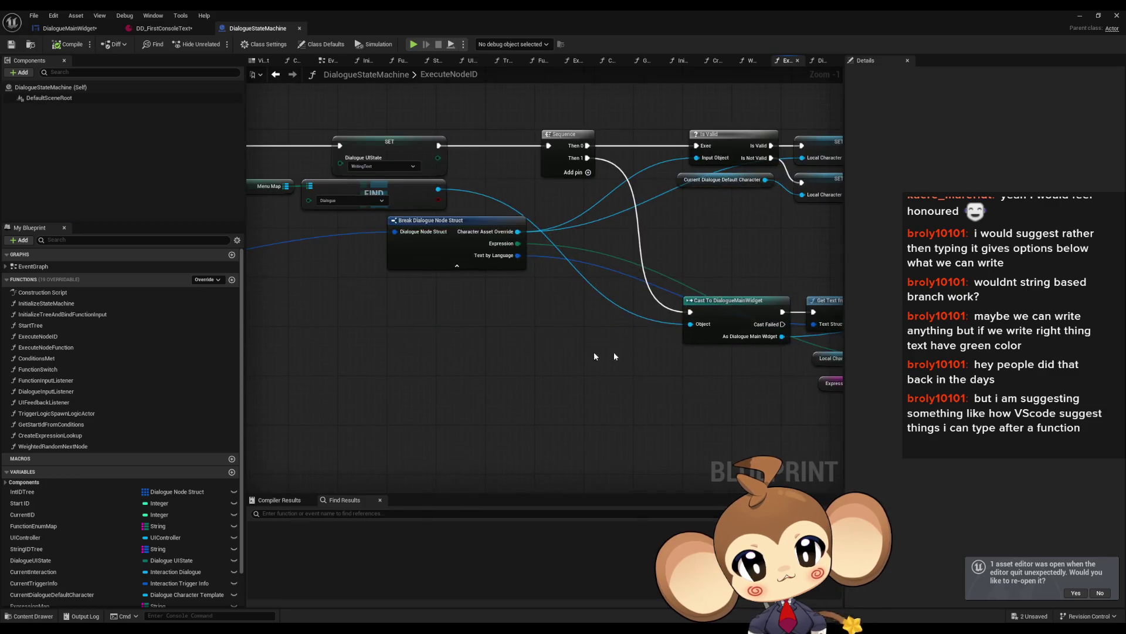
scroll(517, 338, "up", 5)
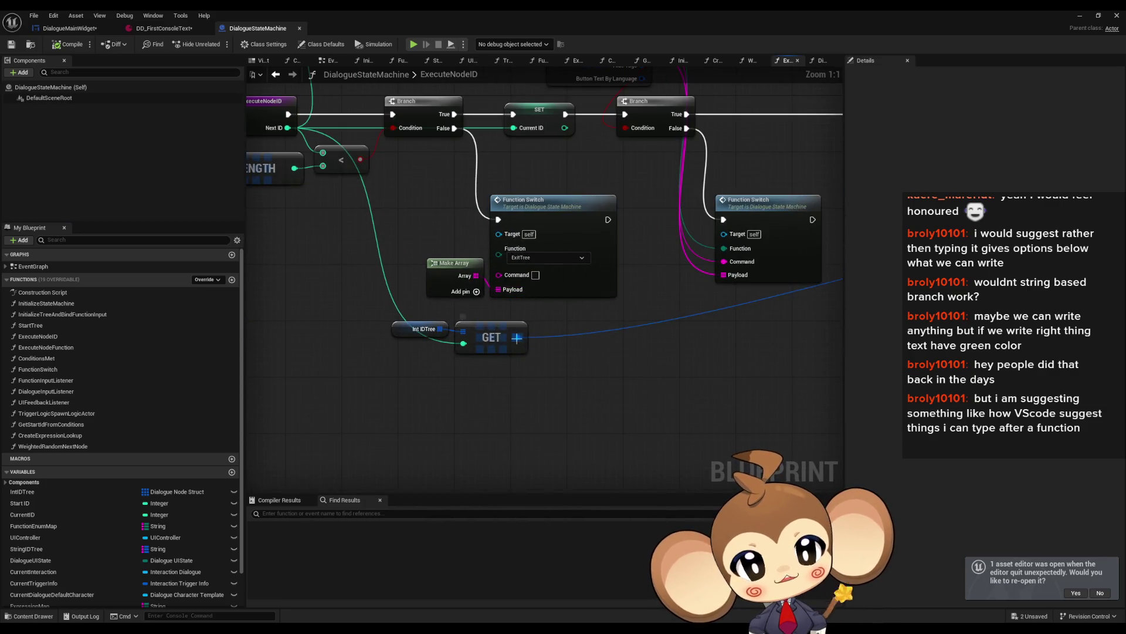
Inspect the SET, FIND, Break Dialogue Node Struct, Is Valid and Get Text from Language nodes.
mouse_move(517, 338)
left_mouse_down()
mouse_move(643, 360)
mouse_move(352, 384)
left_mouse_up()
mouse_move(597, 373)
left_mouse_down()
mouse_move(609, 375)
mouse_move(477, 386)
left_mouse_up()
left_click(466, 290)
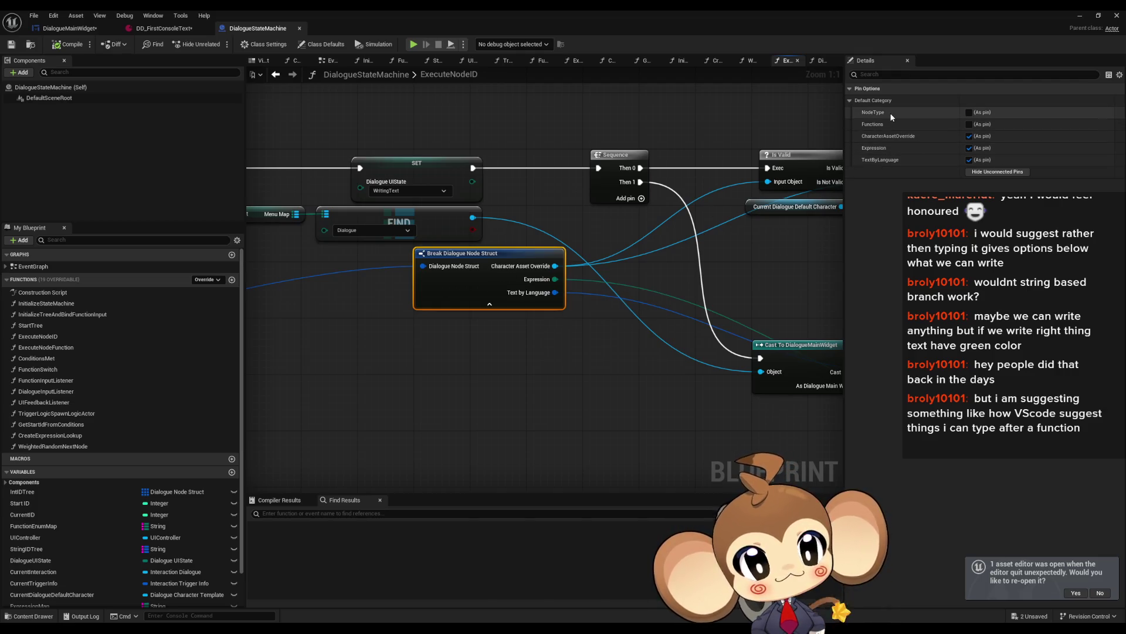
left_click_drag(696, 188, 442, 214)
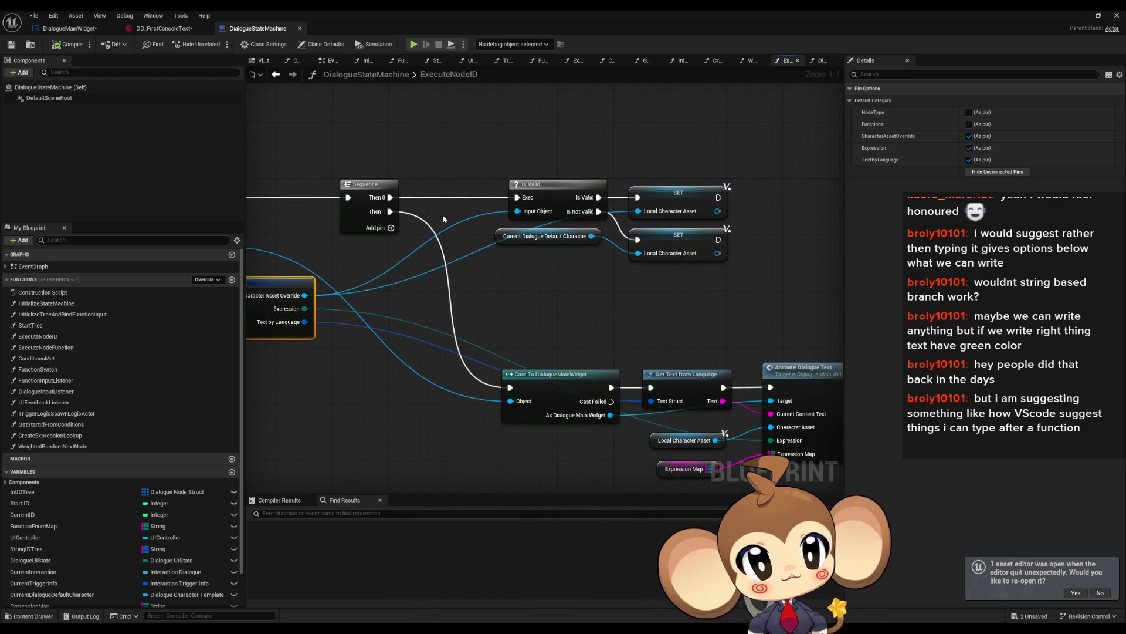
left_click_drag(603, 303, 593, 283)
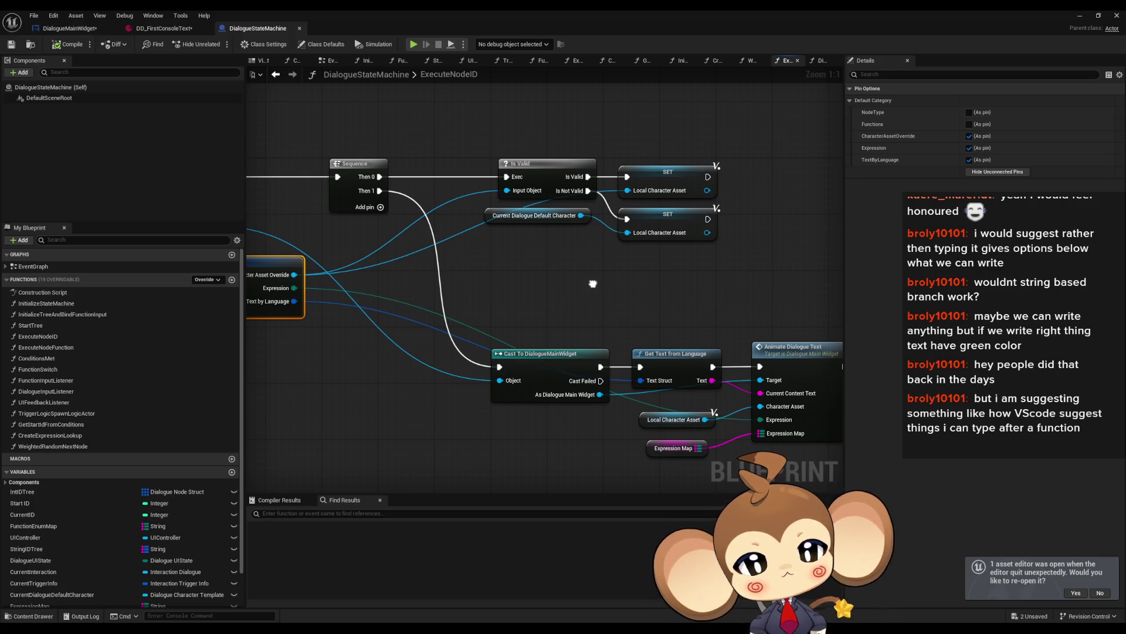
left_click_drag(662, 321, 681, 352)
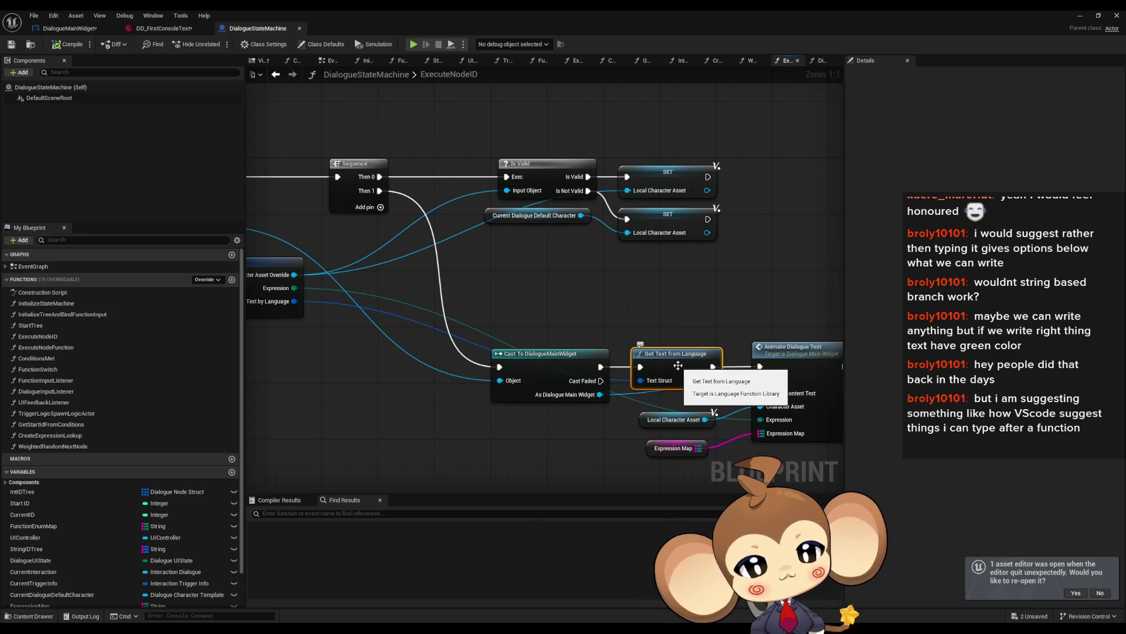
View GetTextFromLanguage in LanguageFunctionLibrary, then return to DialogueStateMachine's ExecuteNodeID graph.
double_click(678, 365)
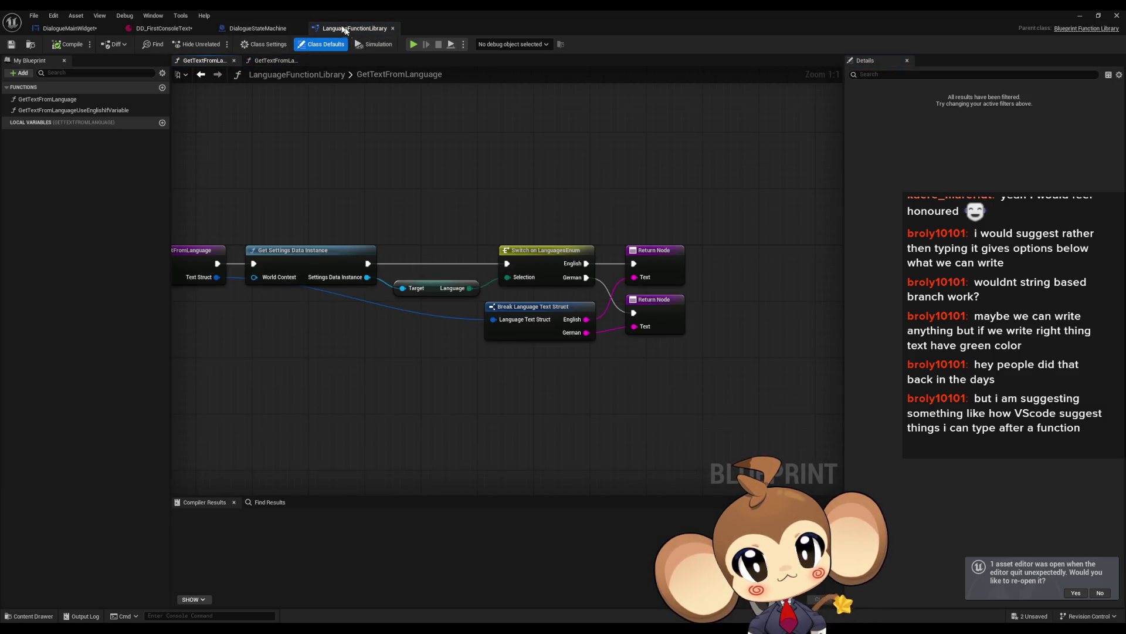
left_click(249, 30)
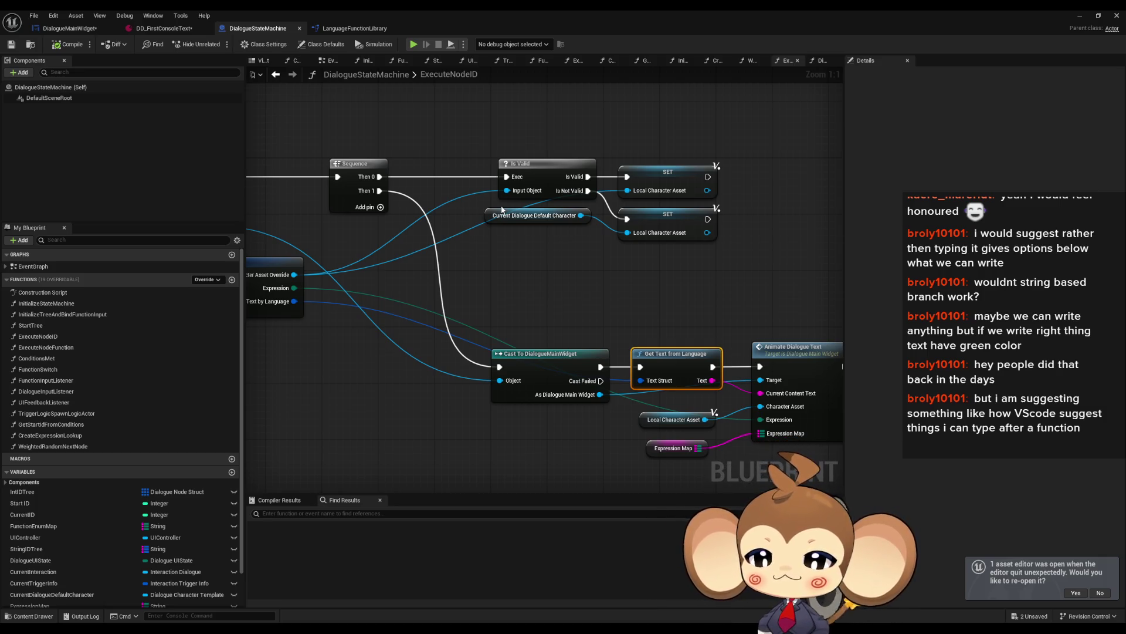
scroll(681, 225, "down", 1)
scroll(681, 336, "down", 1)
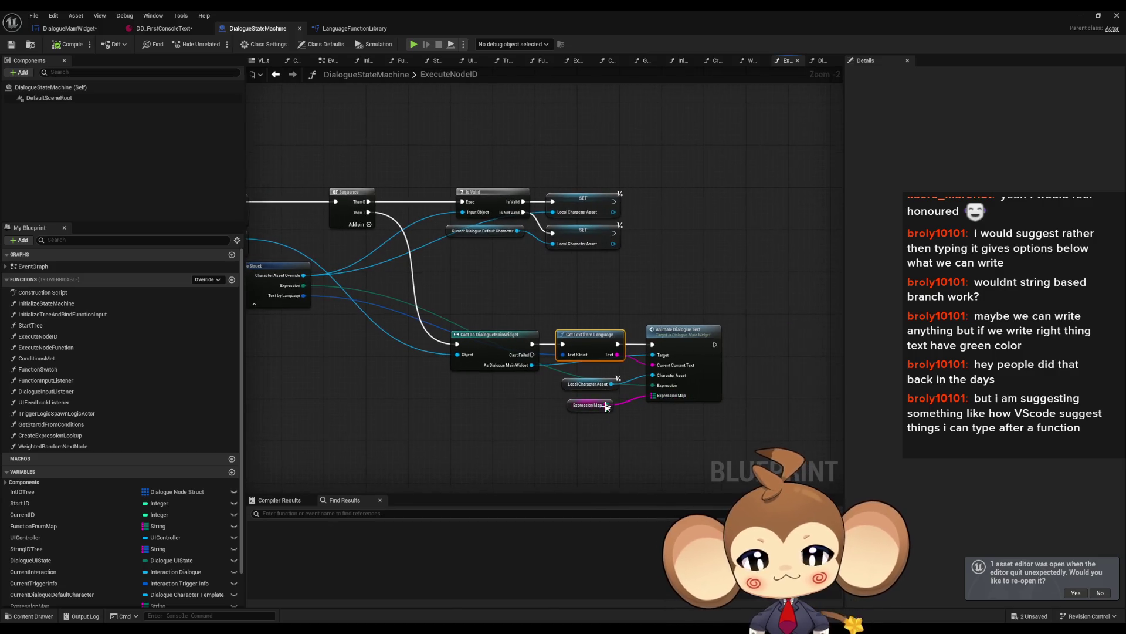
Open AnimateDialogueText in DialogueMainWidget and select its entry node to see its four inputs.
double_click(681, 335)
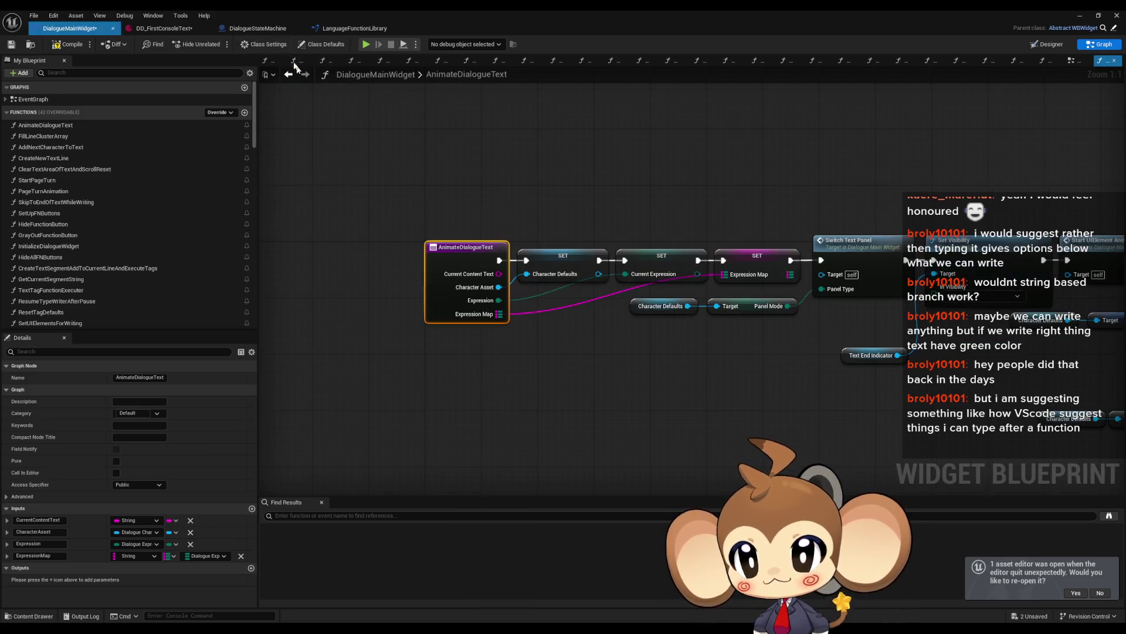
left_click(258, 28)
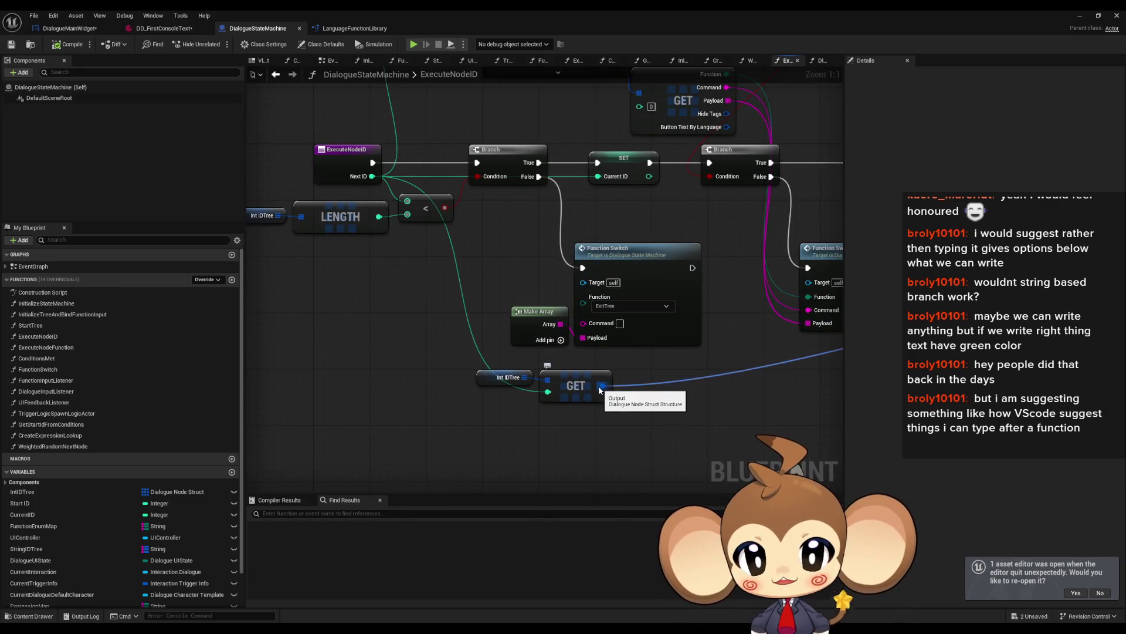
scroll(599, 386, "down", 3)
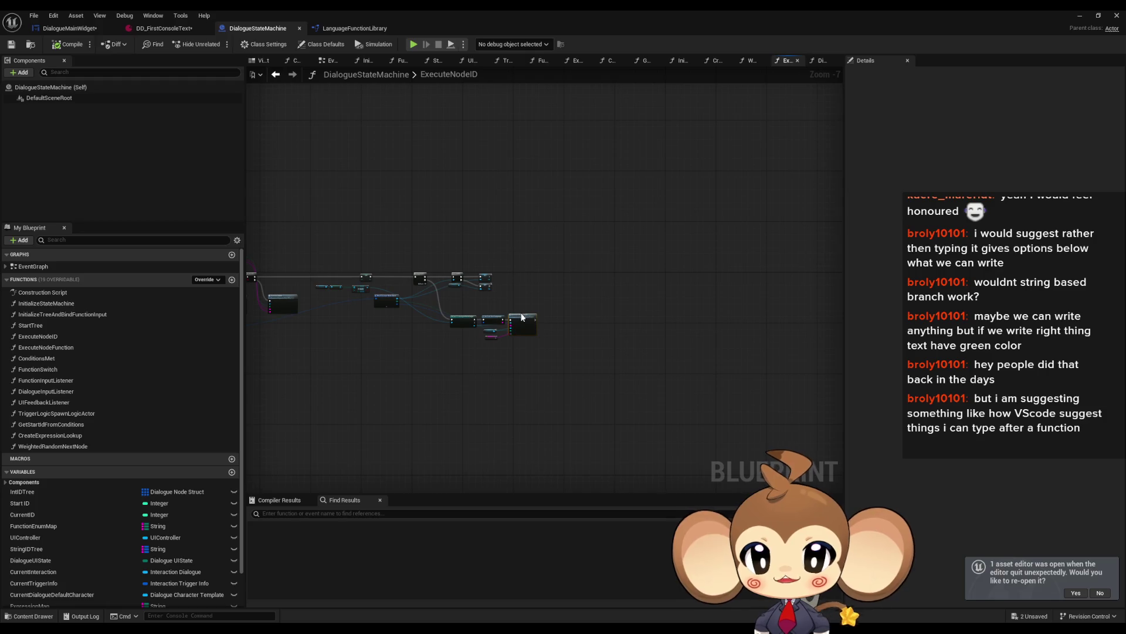
key("ctrl+Tab")
left_click(461, 247)
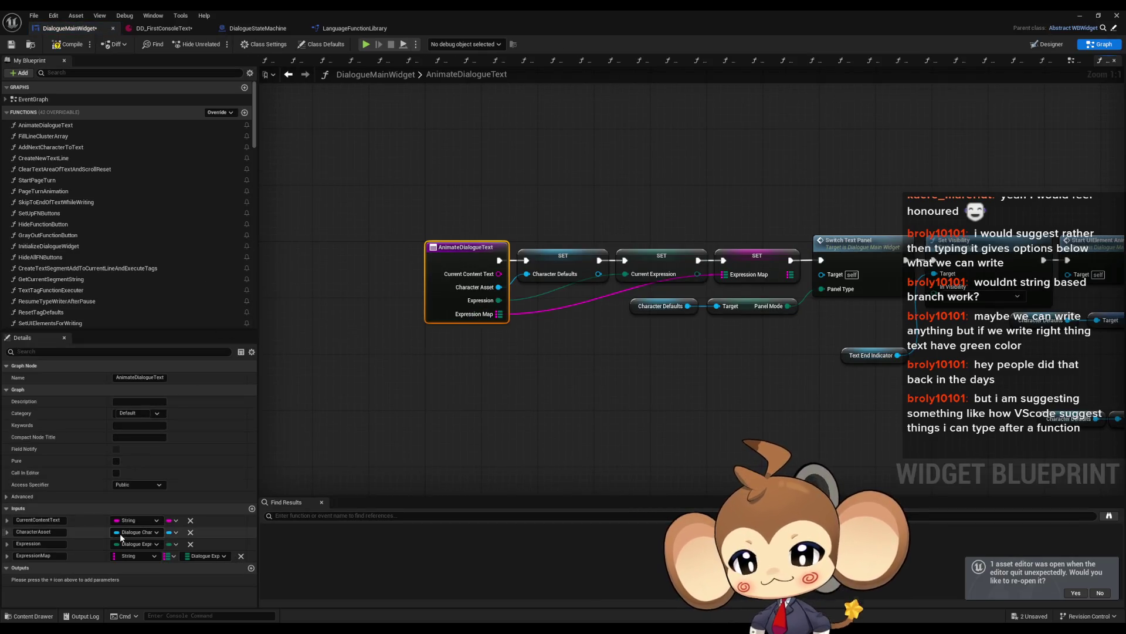
Add a new Dialogue Node Struct input to AnimateDialogueText.
left_click(251, 508)
left_click(138, 567)
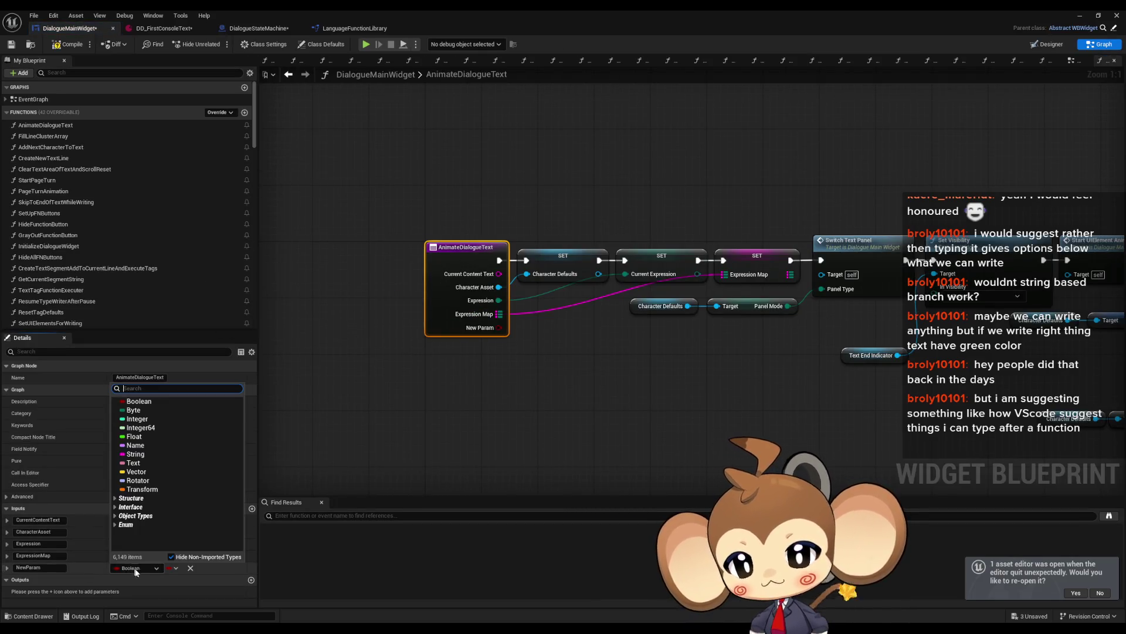
type("dia node str")
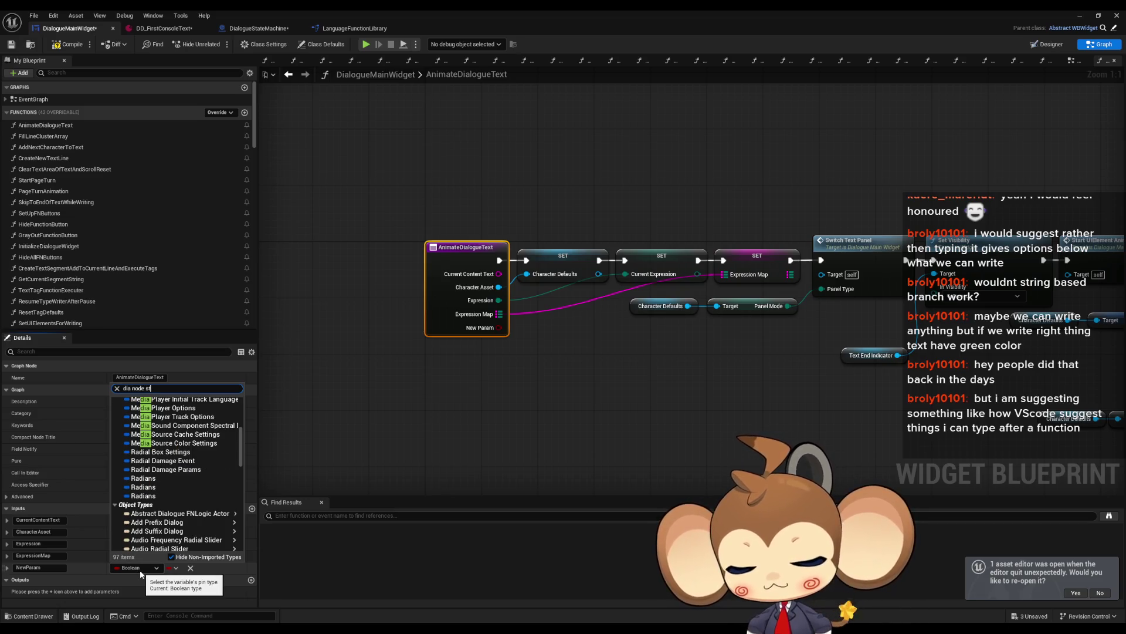
left_click(163, 427)
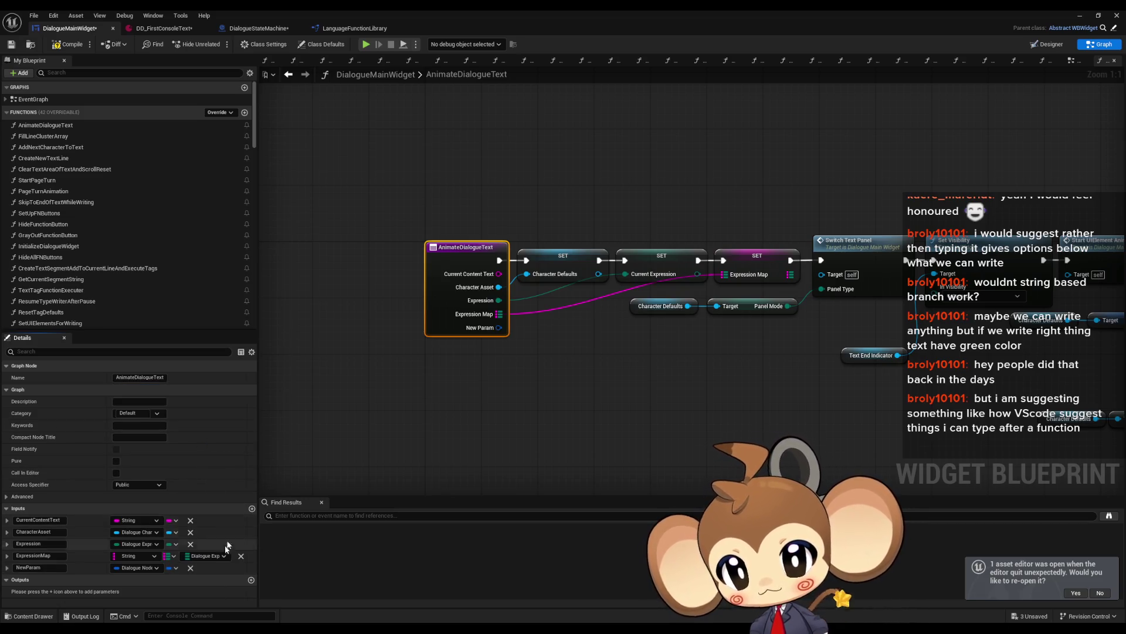
Name the new input CurrentNodeInfo and return to DialogueStateMachine's ExecuteNodeID graph.
left_click(51, 566)
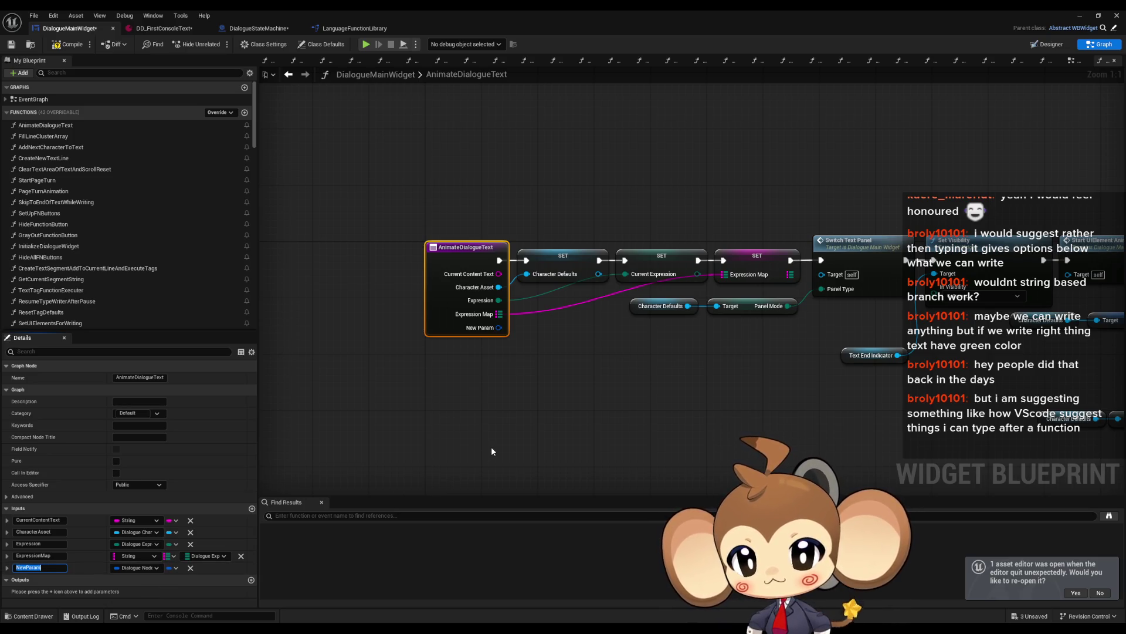
type("CurrentNode")
key("Return")
left_click(49, 566)
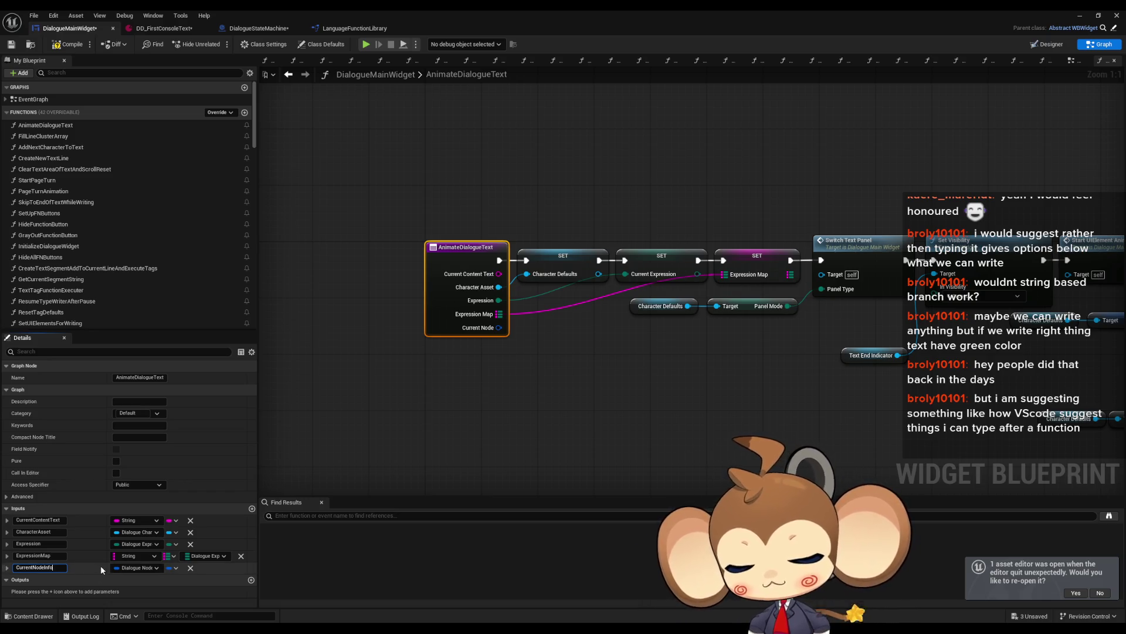
key("Return")
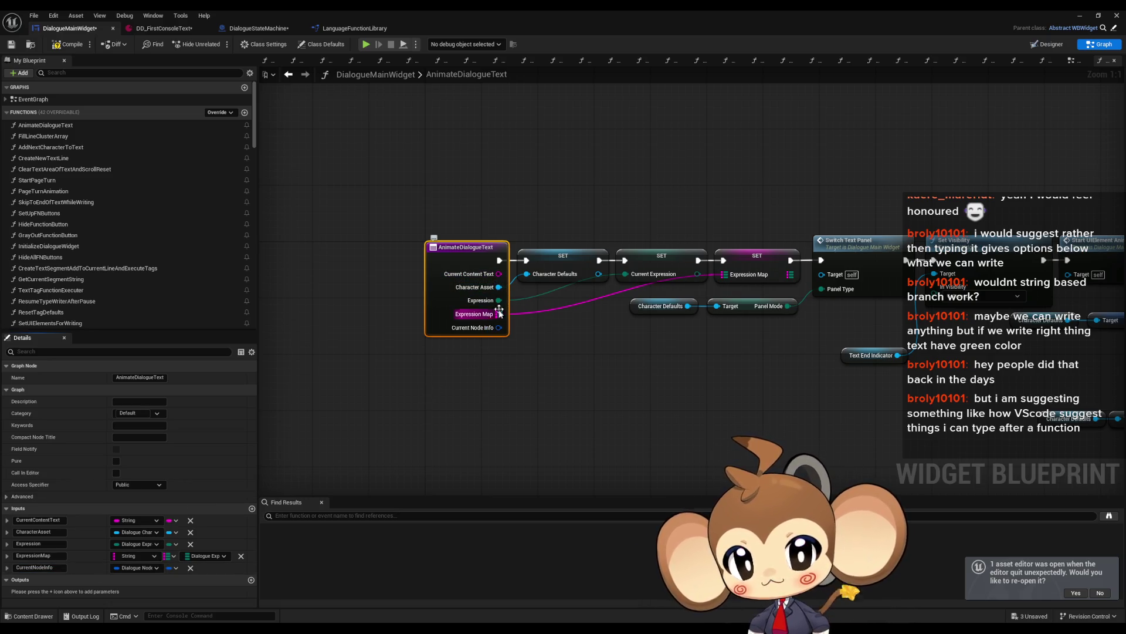
left_click(291, 74)
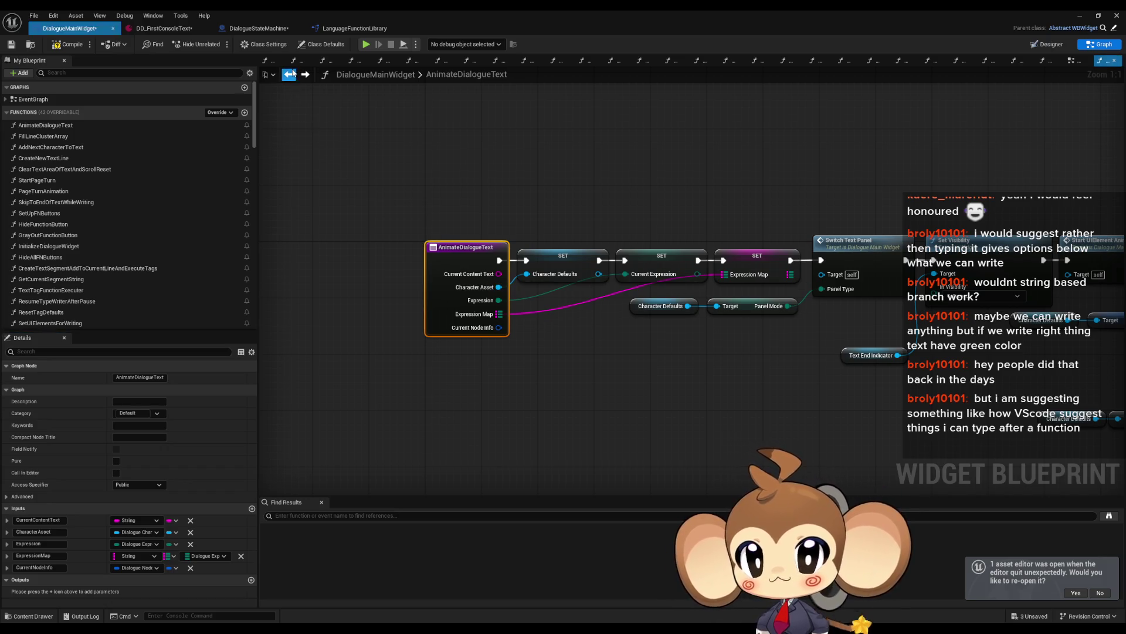
left_click(264, 28)
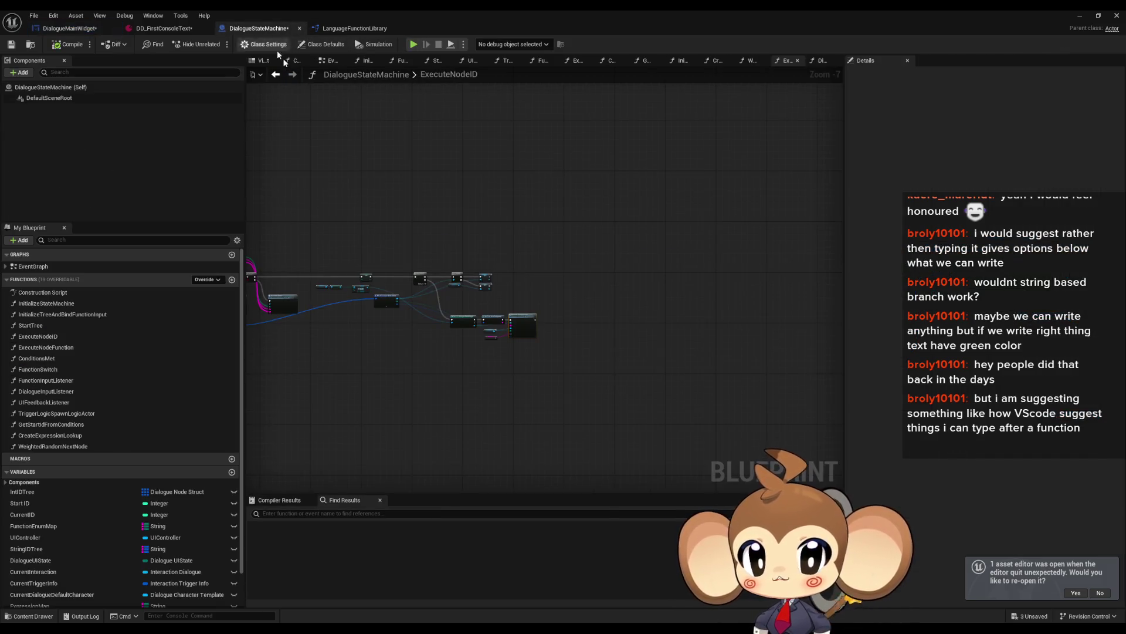
Check the Animate Dialogue Text call's new Current Node Info pin, then reopen the AnimateDialogueText function.
scroll(414, 251, "up", 4)
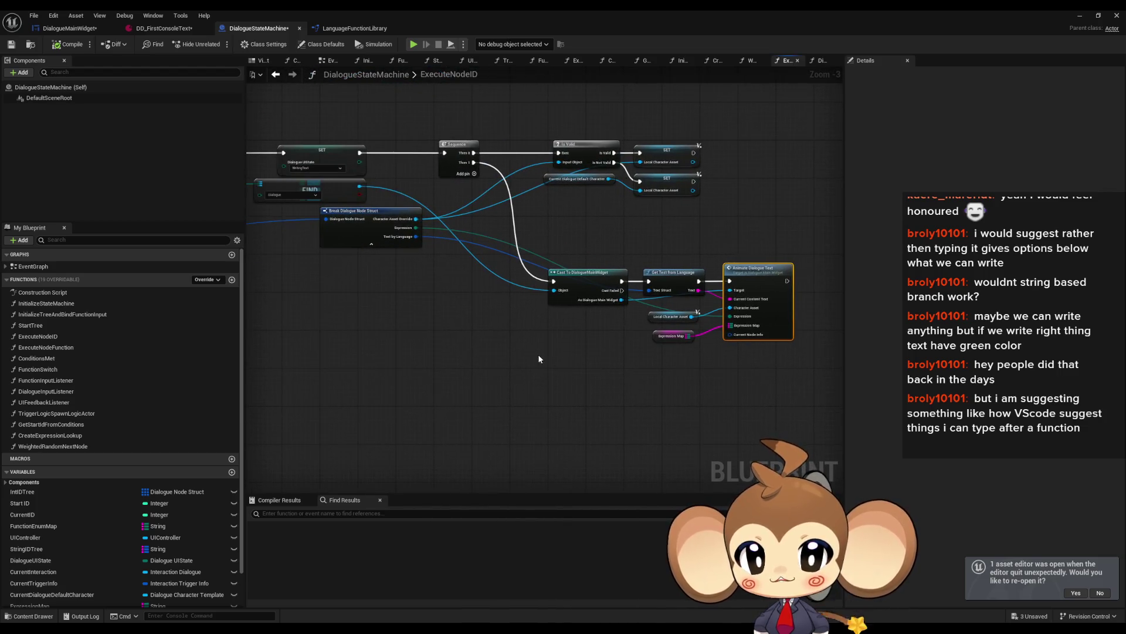
left_click_drag(538, 359, 601, 344)
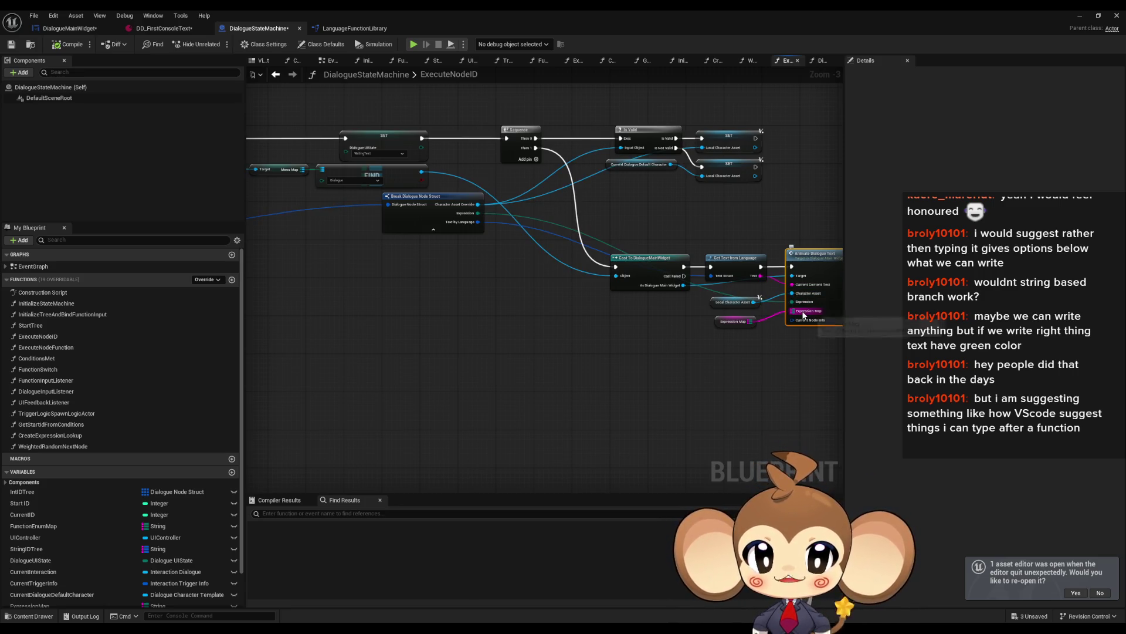
left_click(734, 321)
scroll(716, 338, "up", 3)
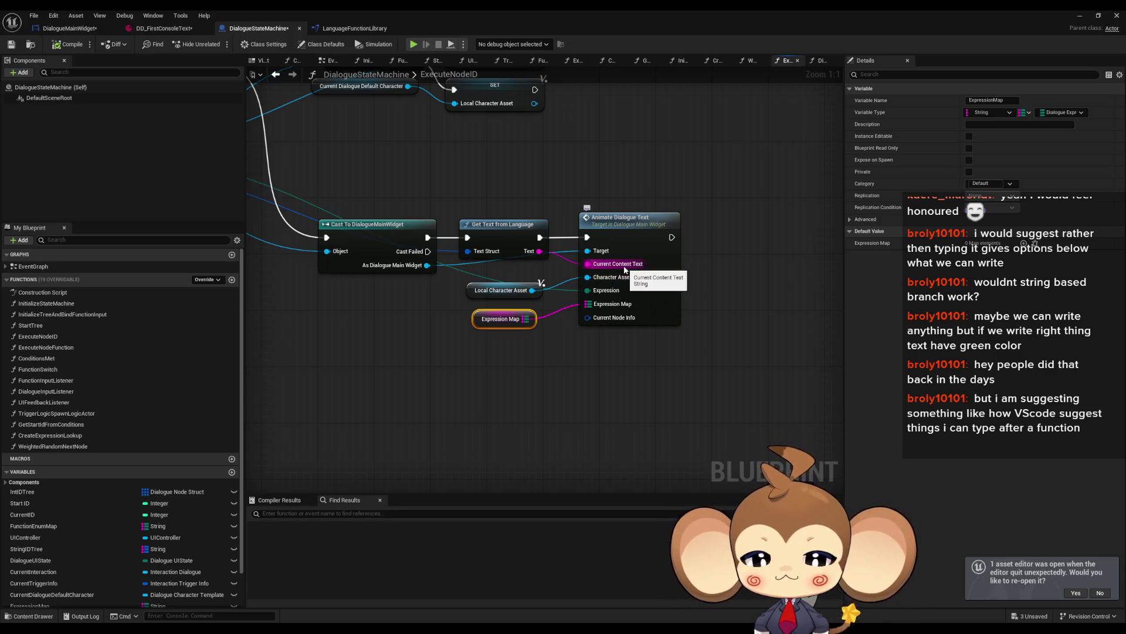
scroll(552, 340, "down", 5)
left_click_drag(476, 345, 812, 318)
mouse_move(801, 317)
left_mouse_down()
mouse_move(412, 309)
mouse_move(517, 290)
mouse_move(672, 317)
left_mouse_up()
scroll(672, 316, "up", 5)
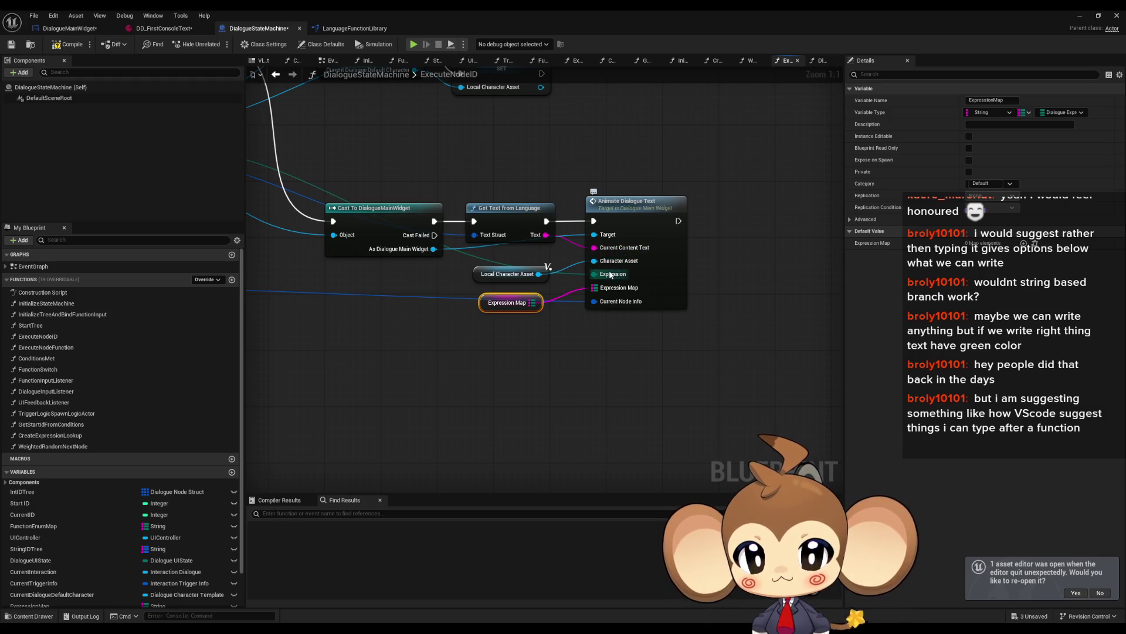
double_click(622, 202)
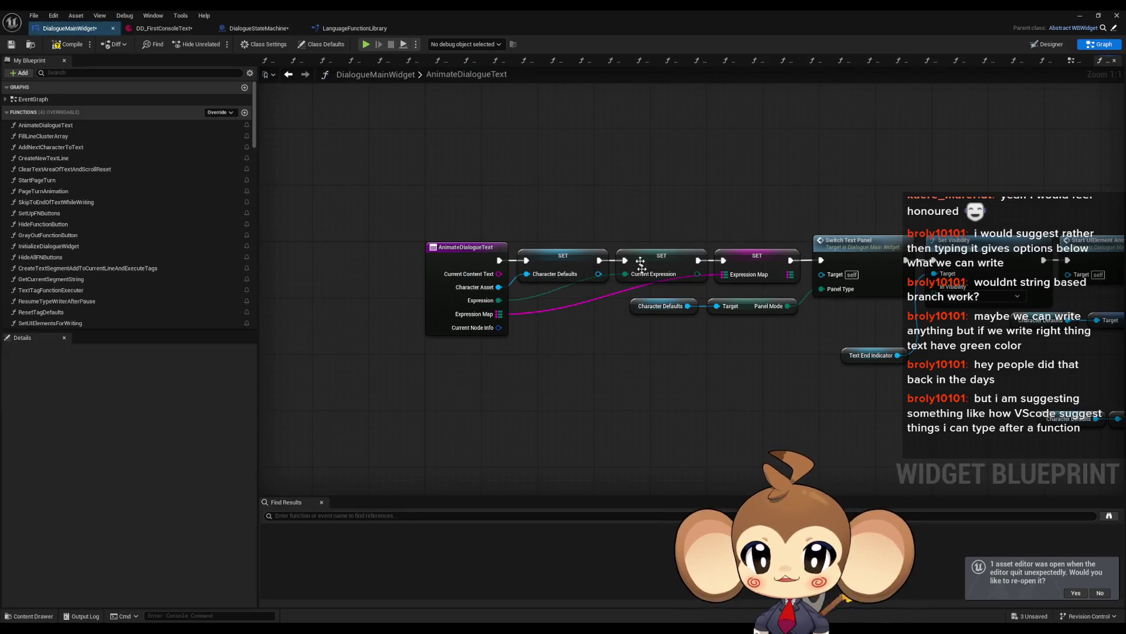
mouse_move(499, 328)
left_mouse_down()
mouse_move(552, 393)
mouse_move(480, 347)
left_mouse_up()
left_click(428, 398)
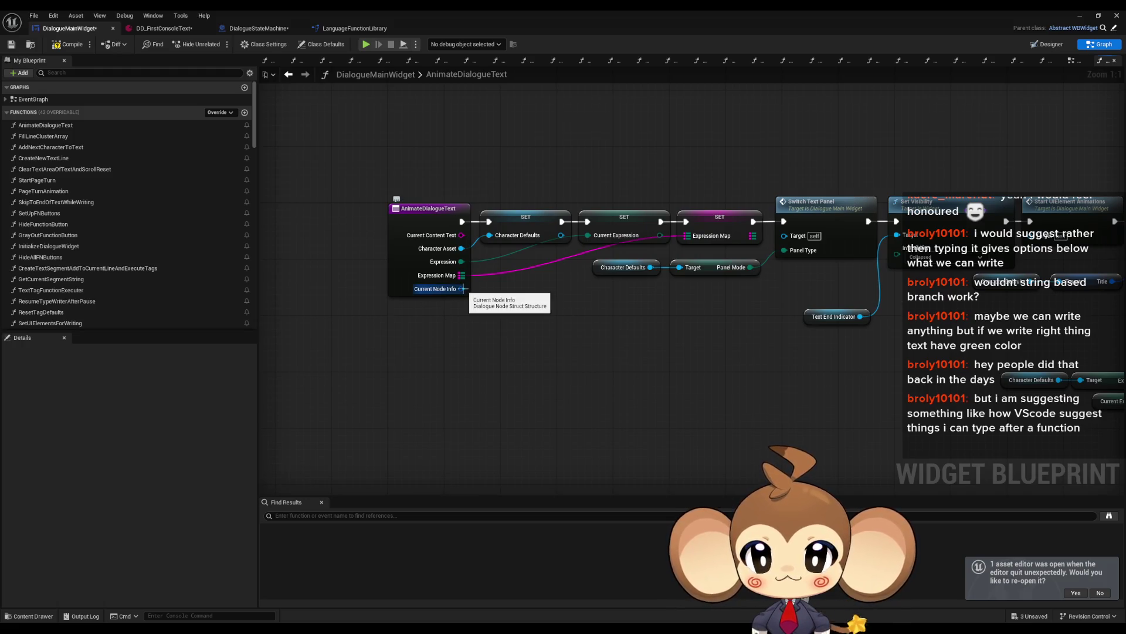
left_click_drag(461, 289, 505, 386)
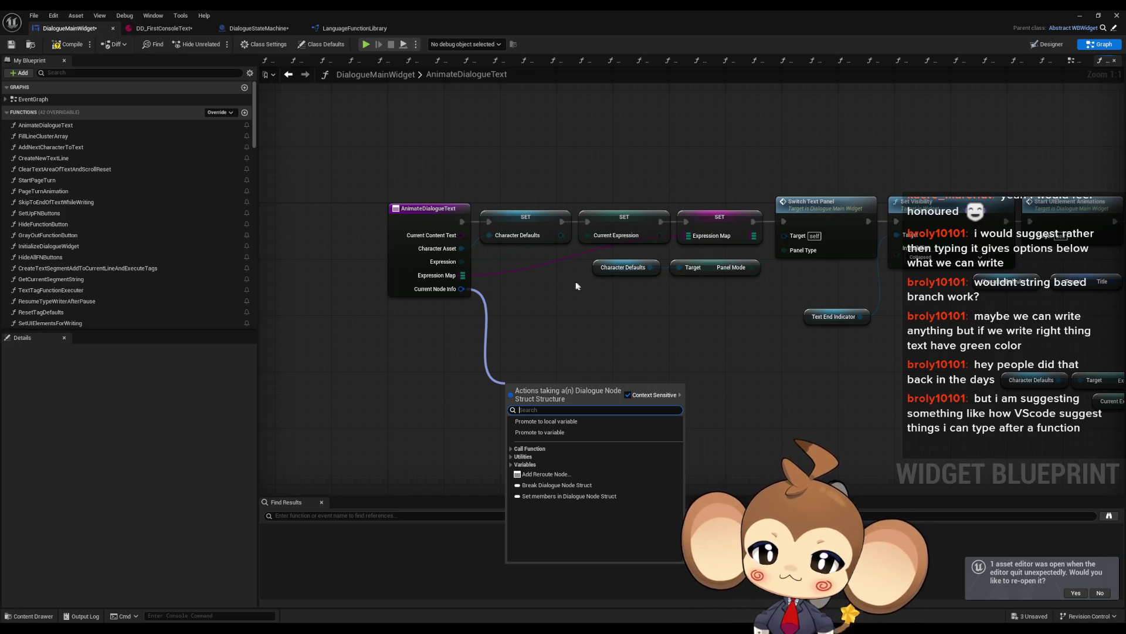
left_click_drag(815, 365, 603, 365)
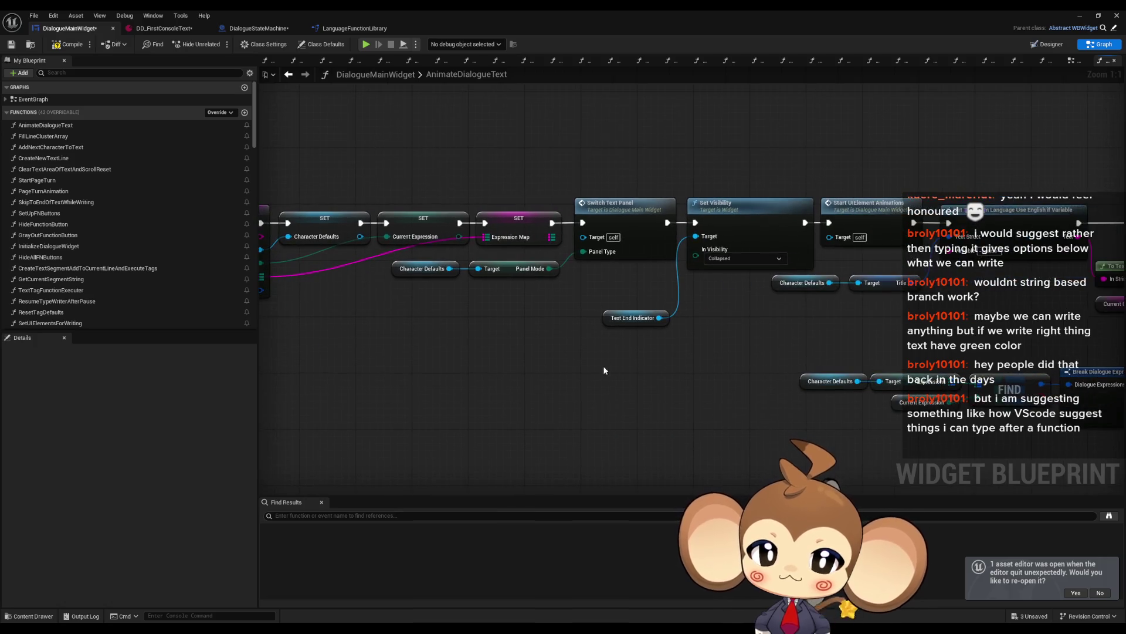
mouse_move(667, 379)
left_mouse_down()
mouse_move(714, 347)
mouse_move(473, 390)
mouse_move(704, 326)
left_mouse_up()
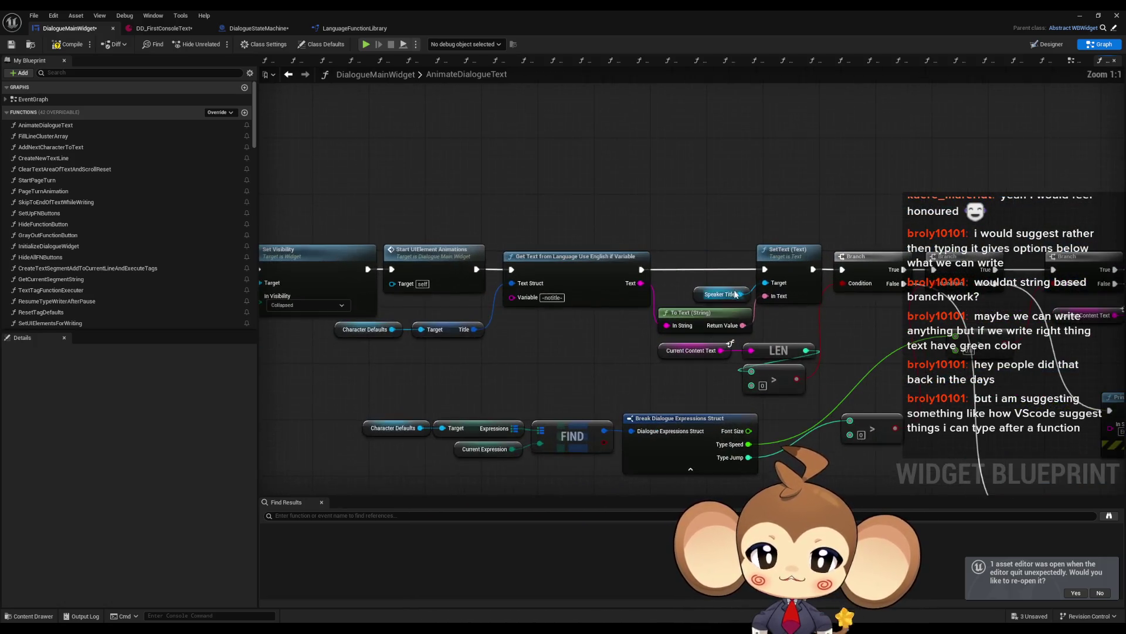
left_click(597, 292)
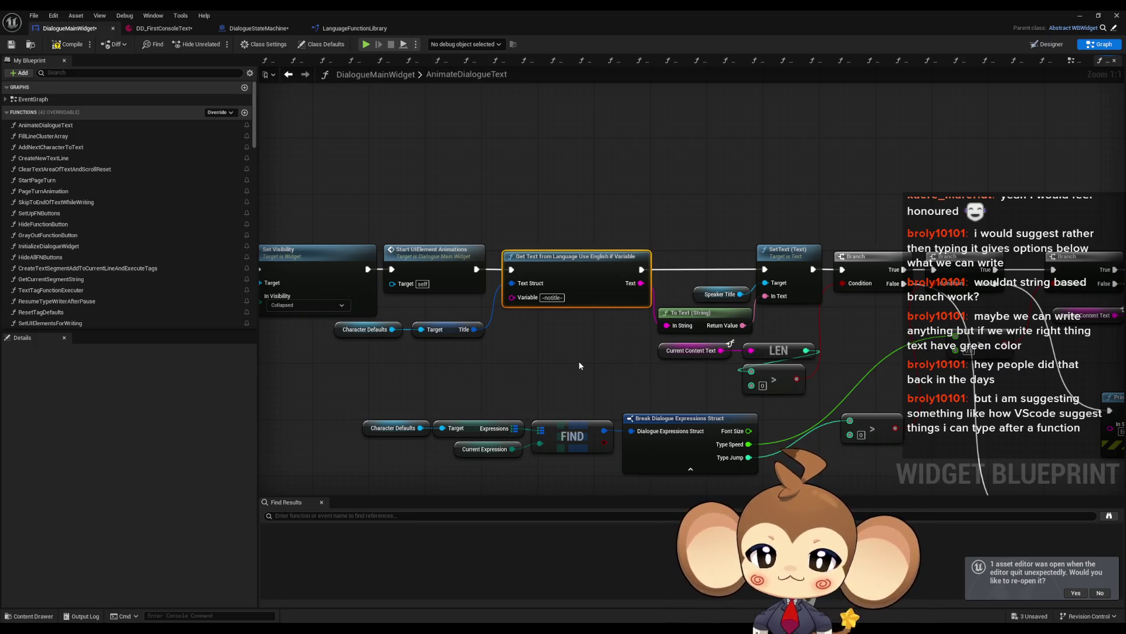
scroll(579, 371, "down", 3)
scroll(588, 340, "up", 4)
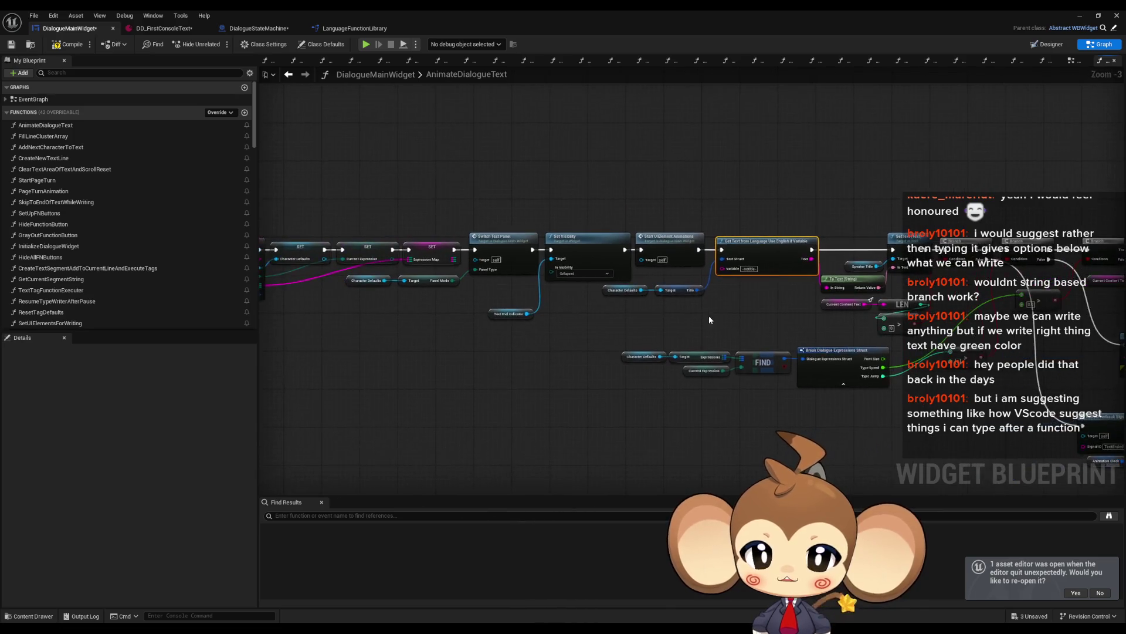
mouse_move(586, 267)
left_mouse_down()
mouse_move(644, 300)
mouse_move(736, 328)
left_mouse_up()
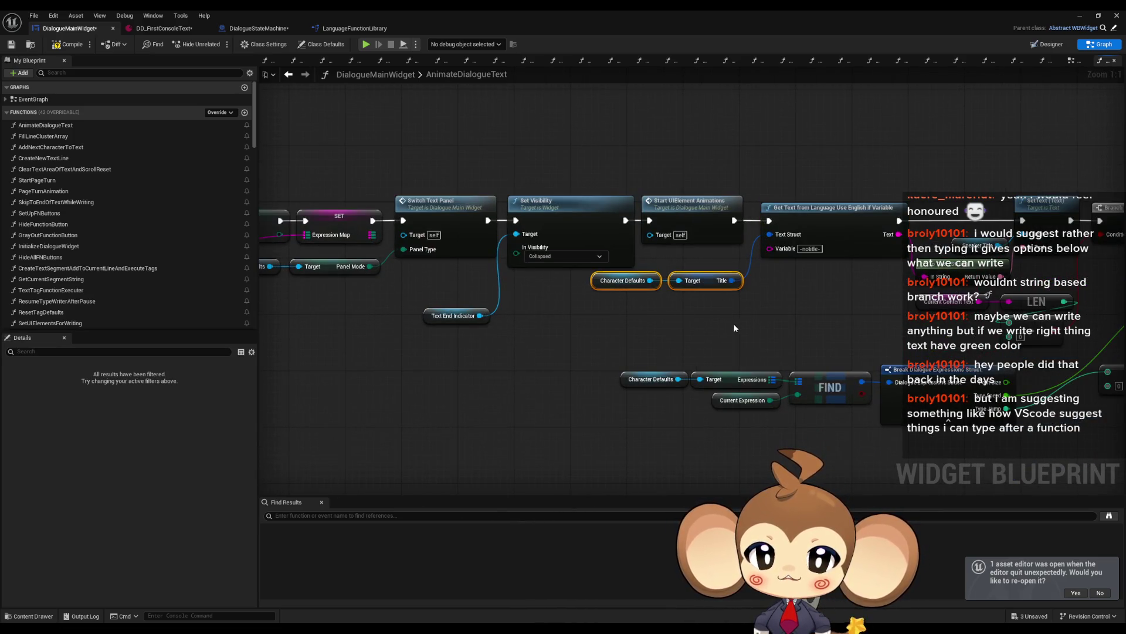
scroll(388, 301, "down", 4)
scroll(733, 305, "up", 4)
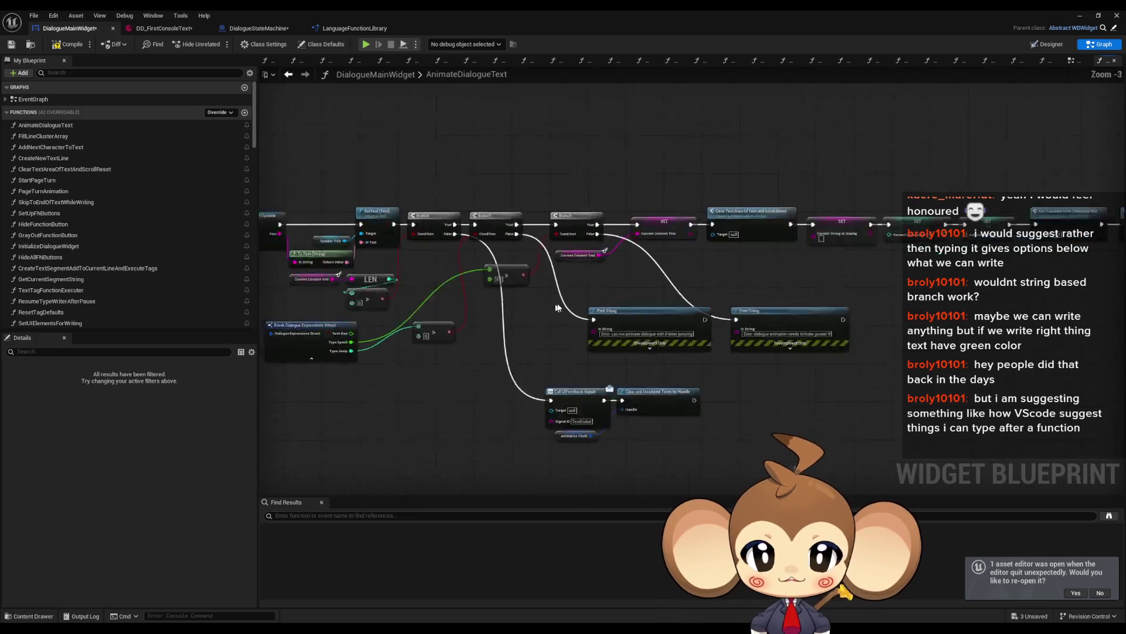
left_click(587, 232)
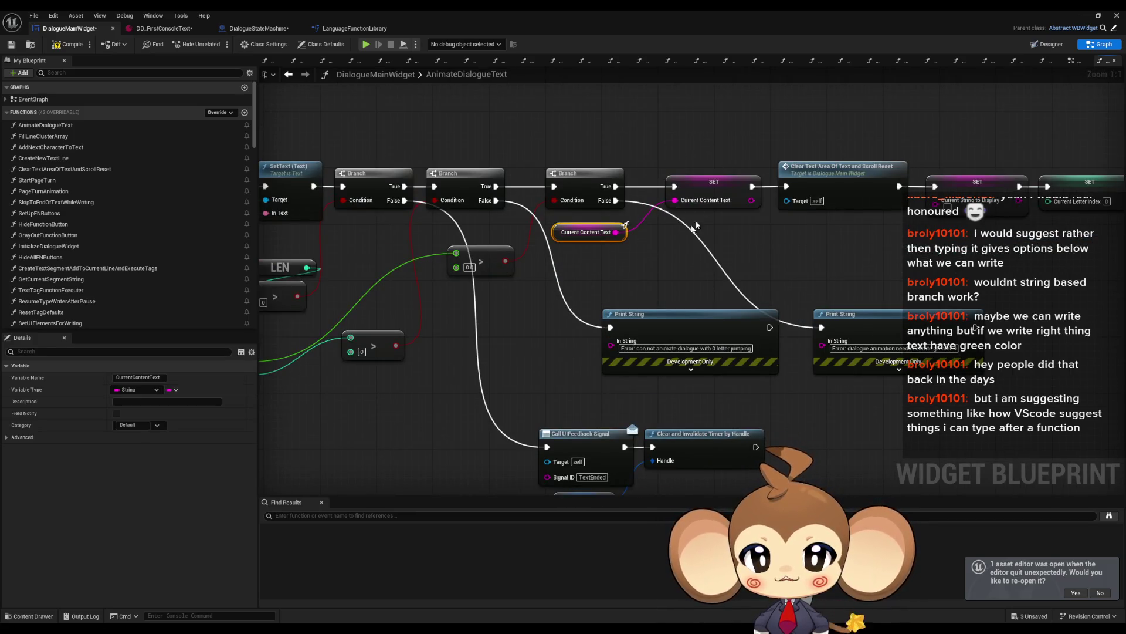
scroll(704, 294, "down", 4)
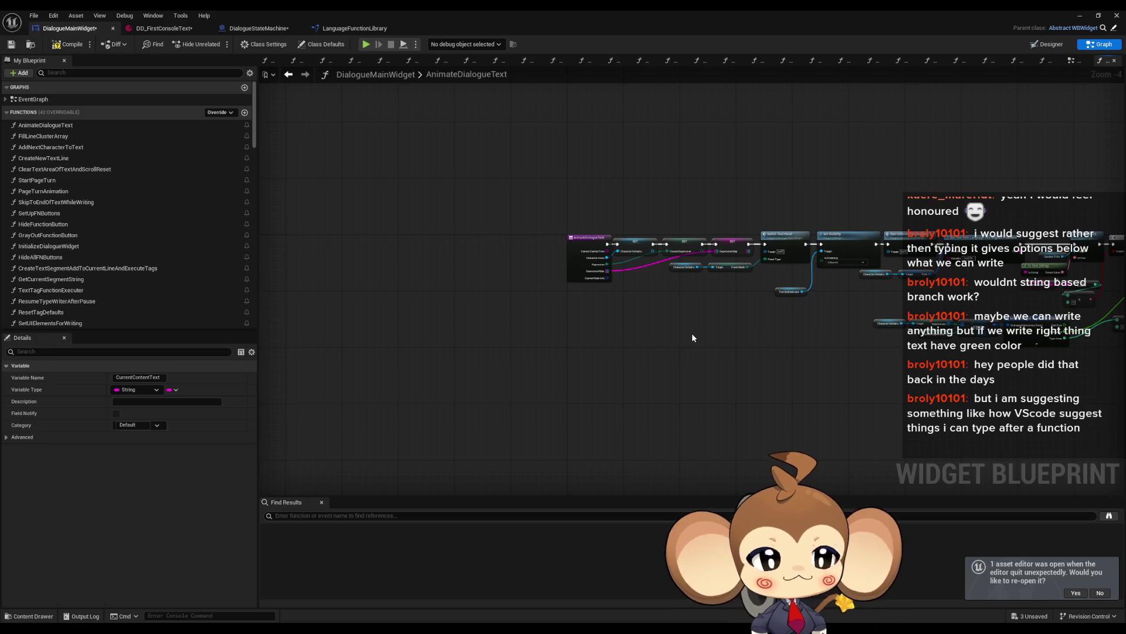
scroll(635, 271, "up", 4)
left_click_drag(577, 286, 603, 340)
Break Current Node Info into Node Type, Functions, Expression and Text by Language pins.
left_click(634, 379)
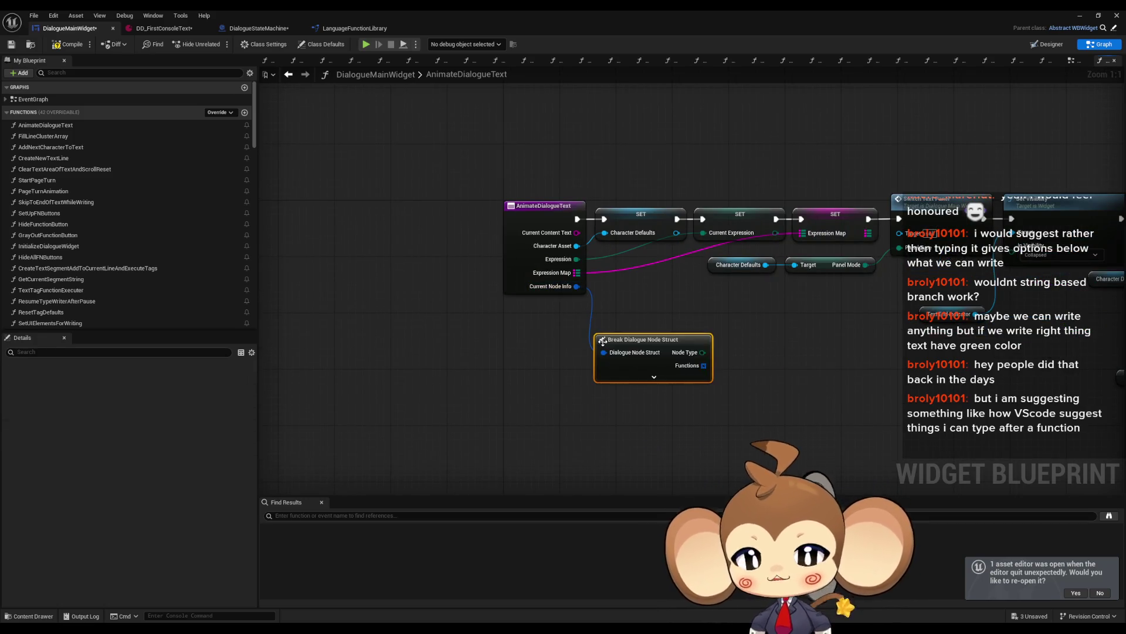
left_click(654, 377)
left_click_drag(808, 342, 694, 313)
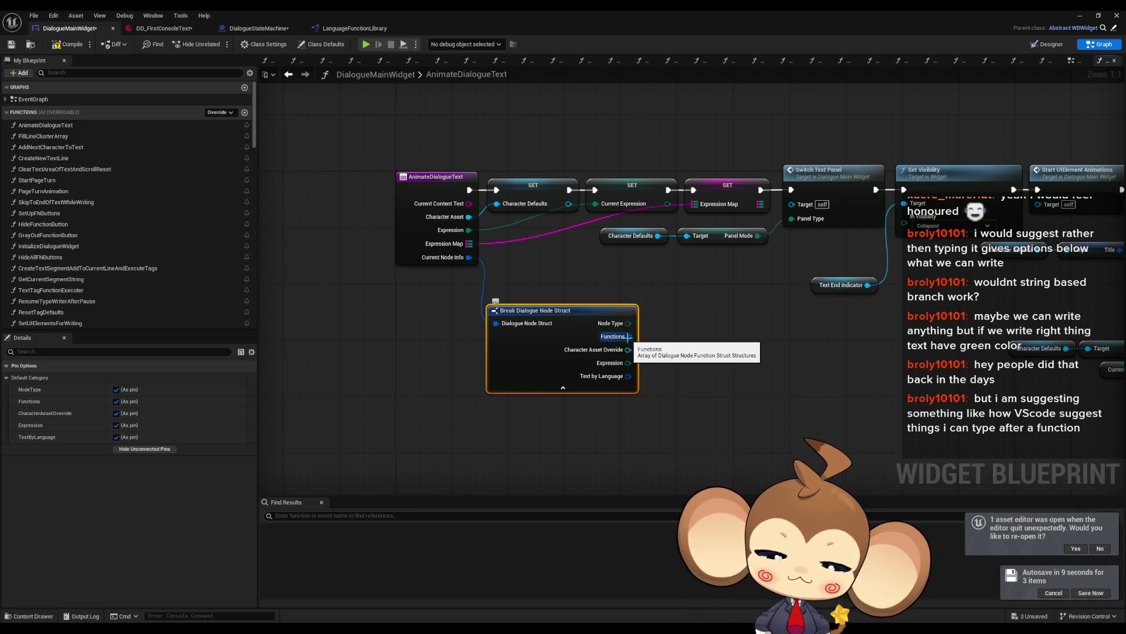
Replace the Break node by promoting Current Node Info to a variable named CurrentNodeInfo.
key("Delete")
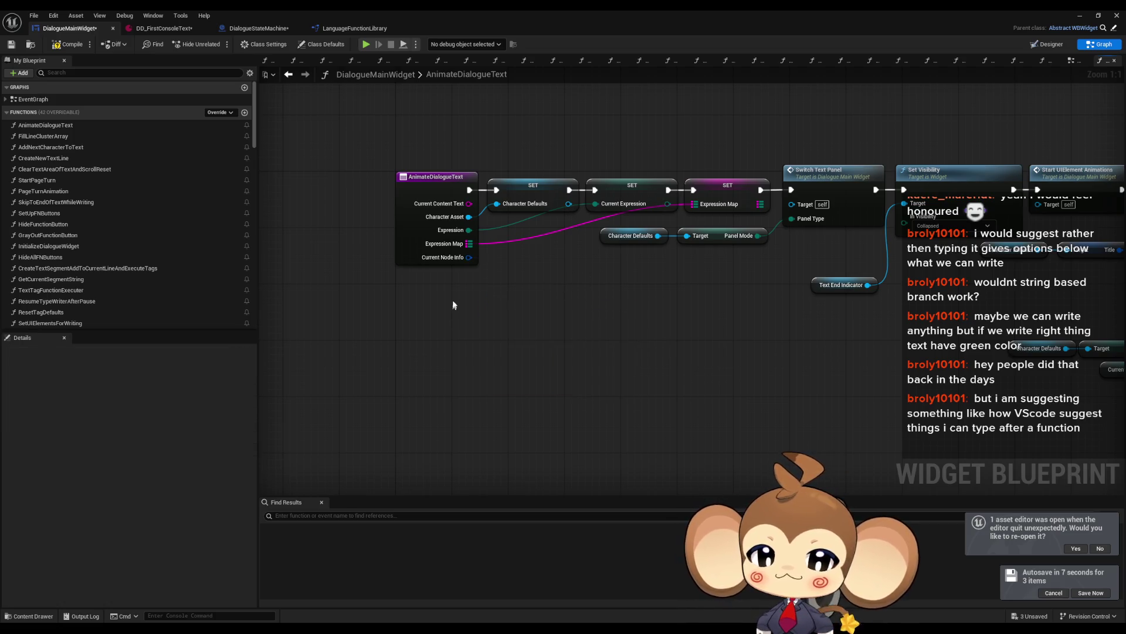
left_click_drag(469, 257, 506, 295)
type("pro var")
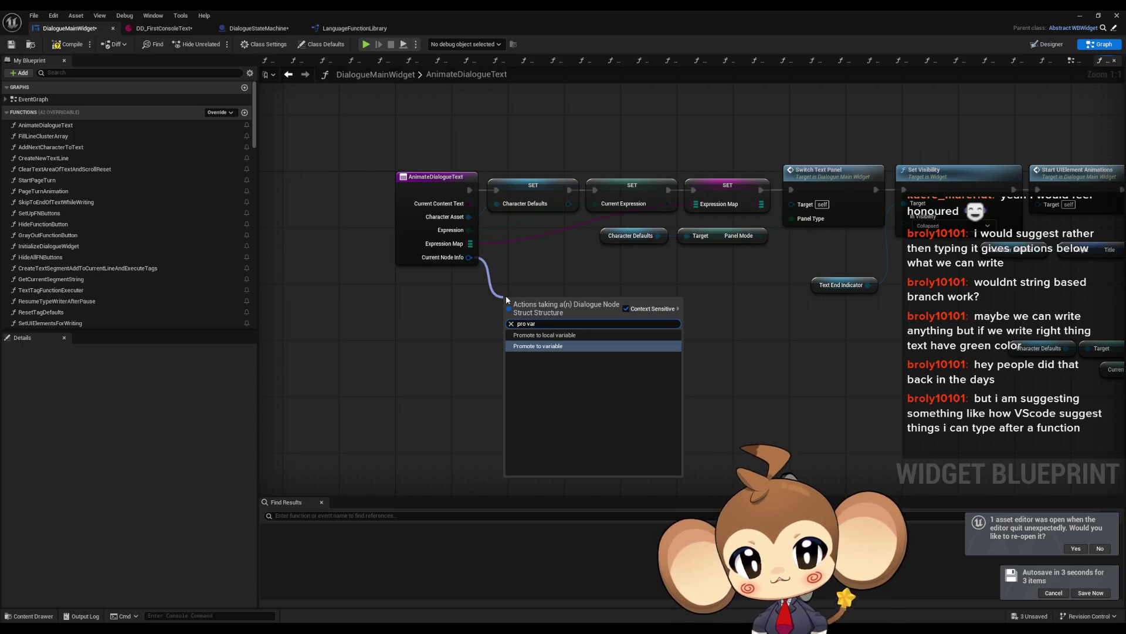
key("Return")
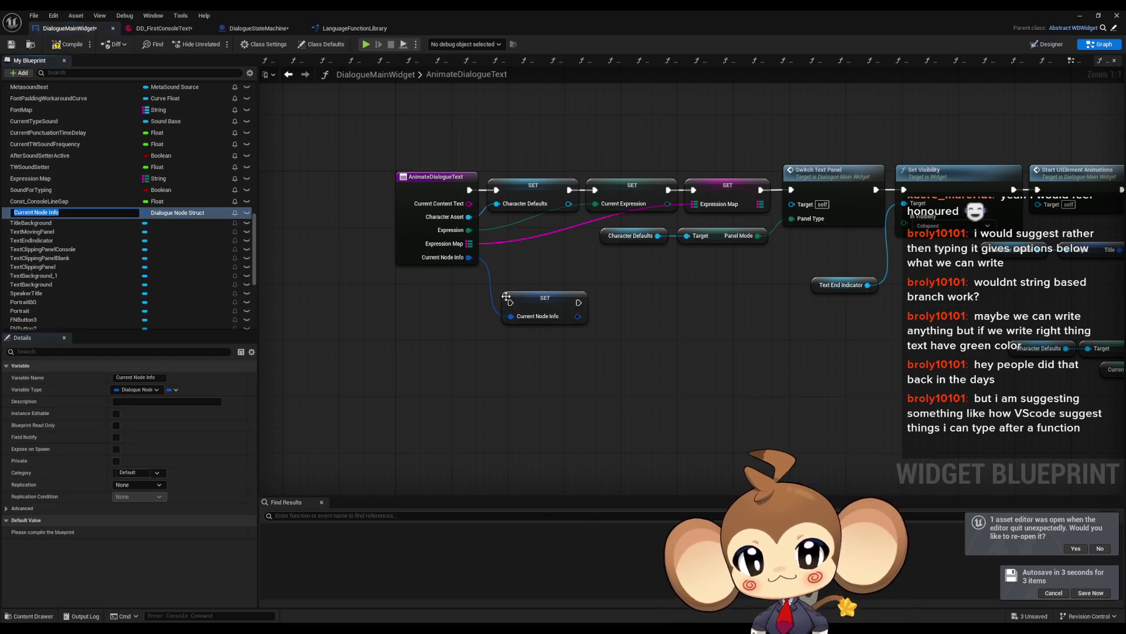
type("Cur")
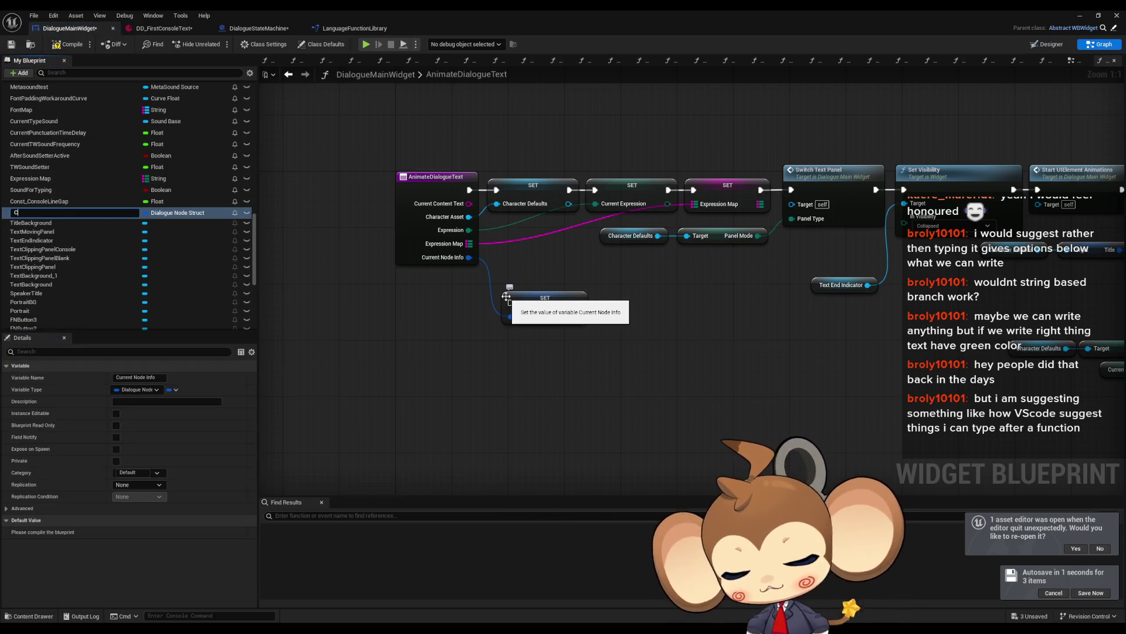
key("Return")
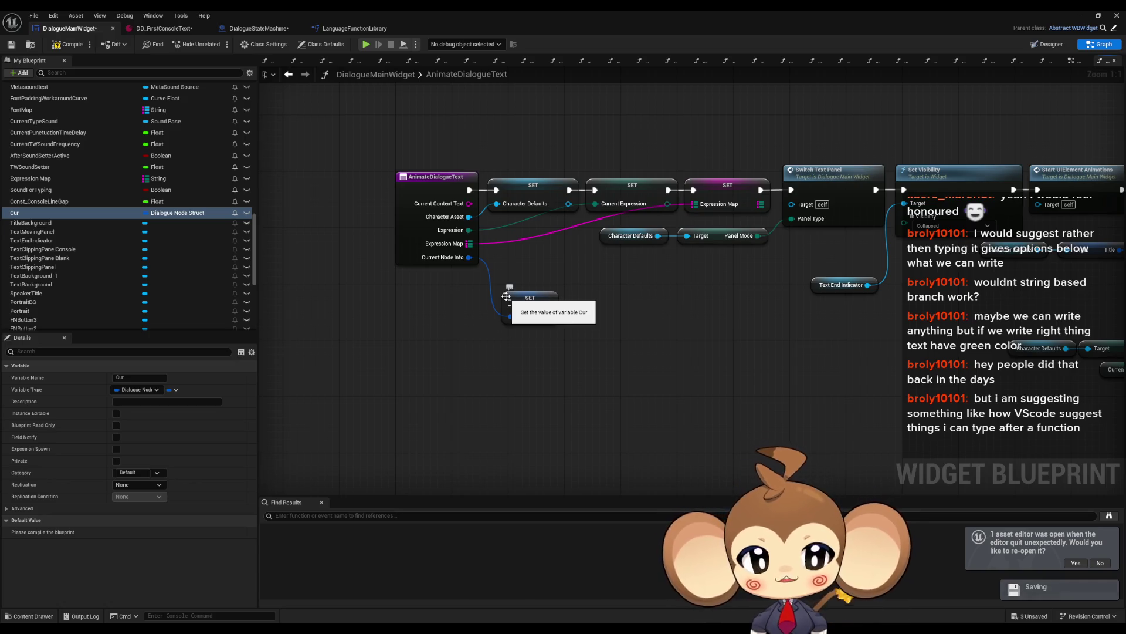
key("F2")
type("C")
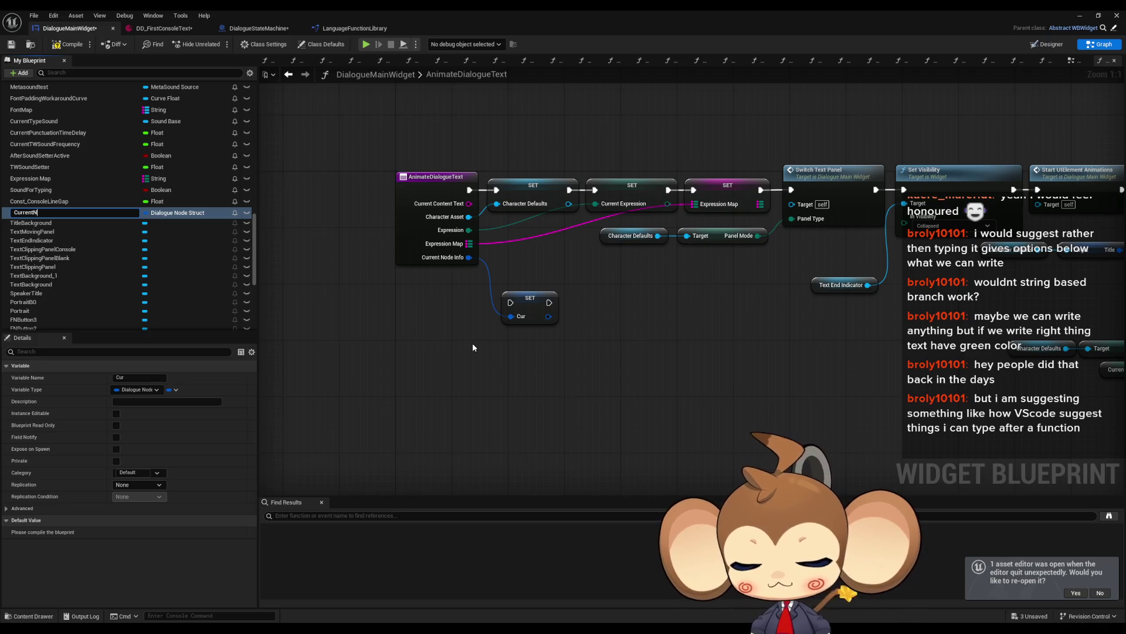
type("fo")
key("Return")
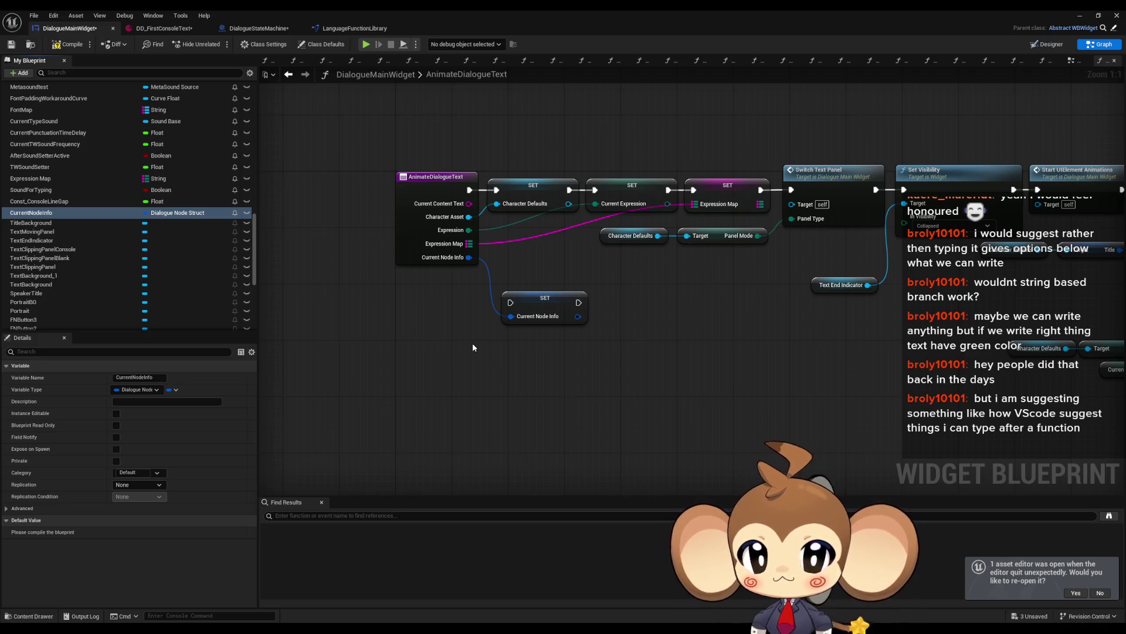
Wire the SET CurrentNodeInfo node into the execution chain and realign the downstream nodes after it.
mouse_move(436, 319)
left_mouse_down()
mouse_move(712, 194)
mouse_move(717, 206)
mouse_move(622, 270)
mouse_move(504, 319)
left_mouse_up()
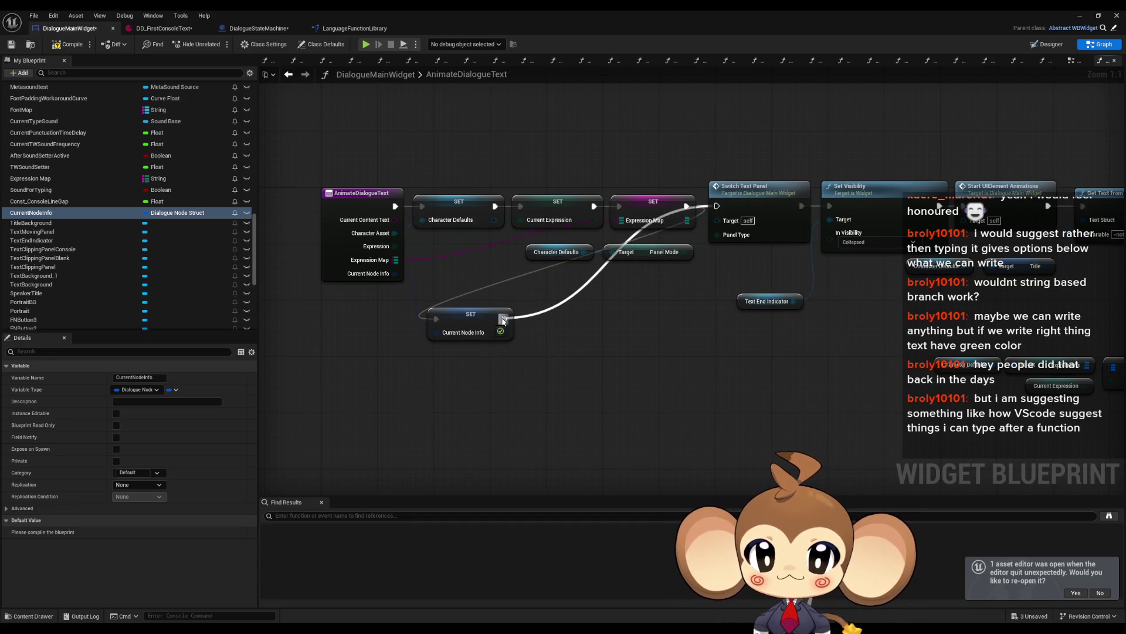
key("ctrl+a")
left_click(643, 200, "ctrl")
left_click(533, 211, "ctrl")
left_click(430, 215, "ctrl")
left_click(361, 203, "ctrl")
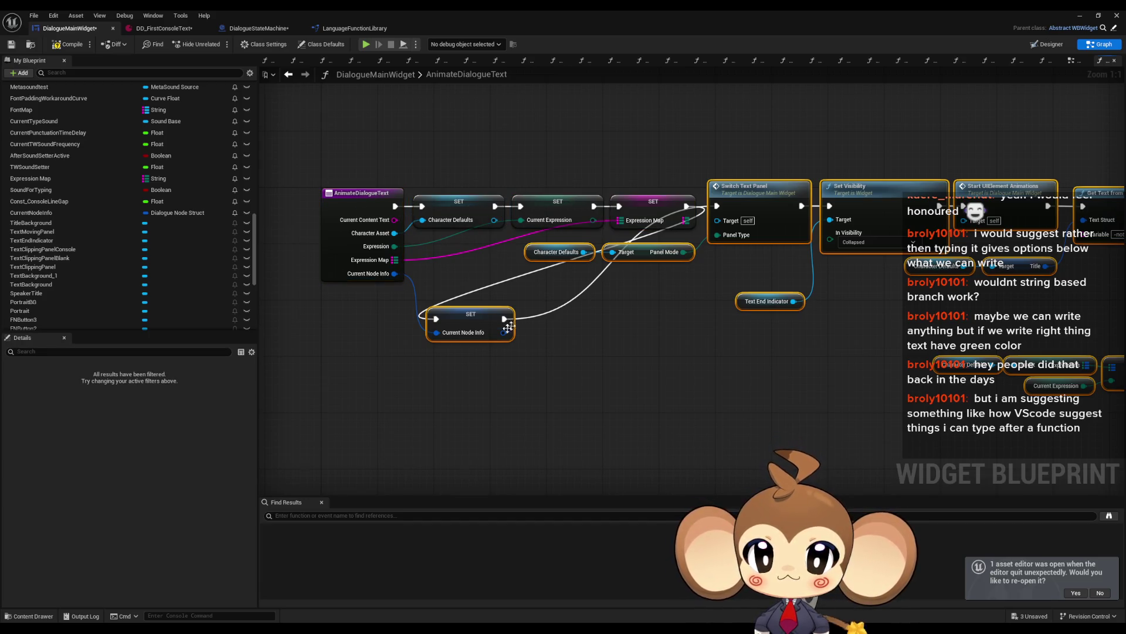
mouse_move(457, 324)
left_mouse_down()
mouse_move(688, 245)
mouse_move(739, 211)
left_mouse_up()
left_click(740, 211, "ctrl")
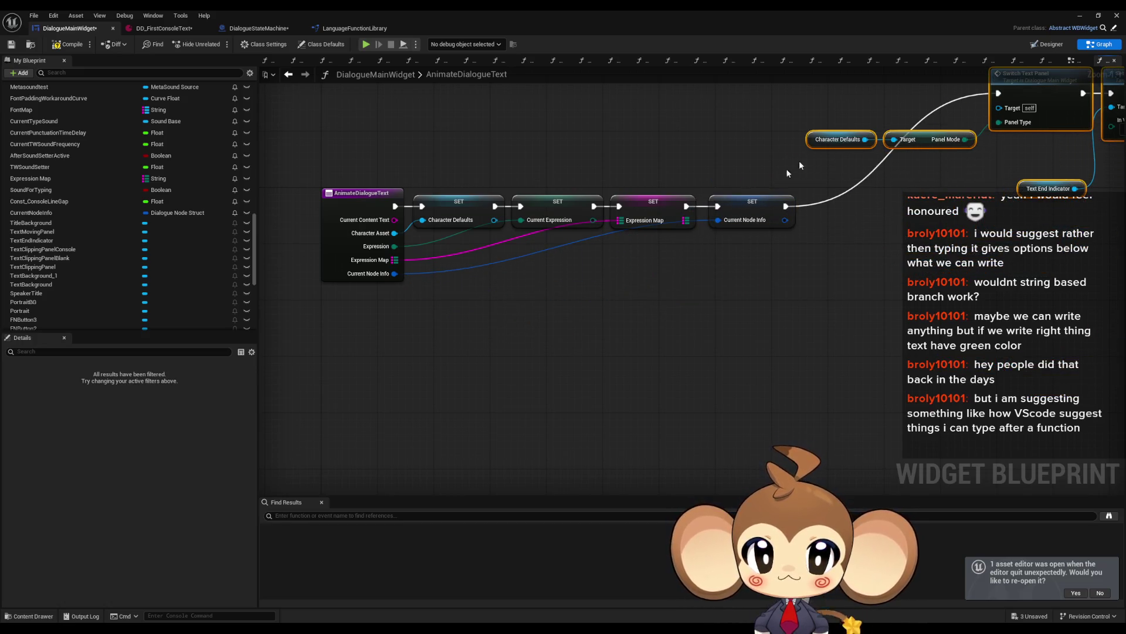
mouse_move(816, 144)
left_mouse_down()
mouse_move(725, 283)
mouse_move(631, 259)
left_mouse_up()
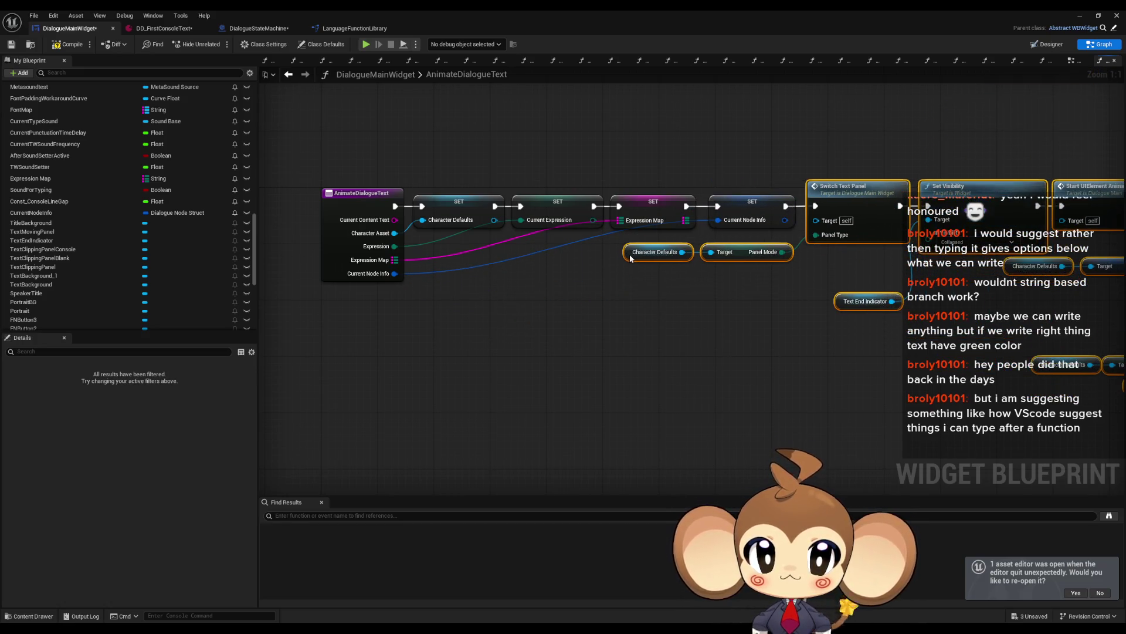
left_click(667, 352)
scroll(656, 318, "down", 5)
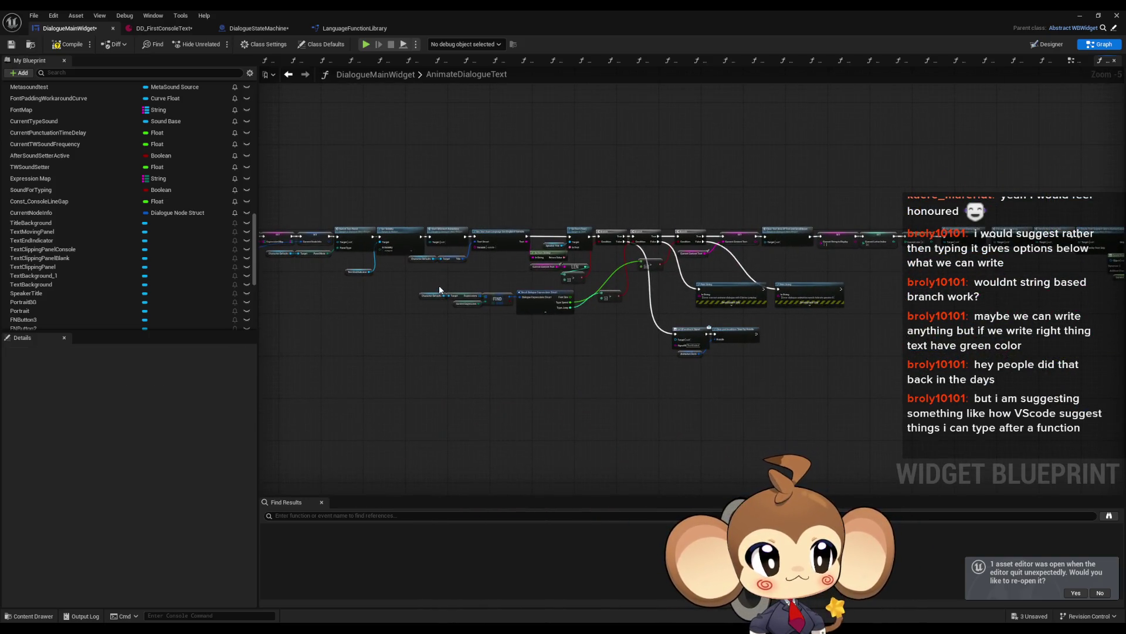
left_click_drag(439, 285, 359, 292)
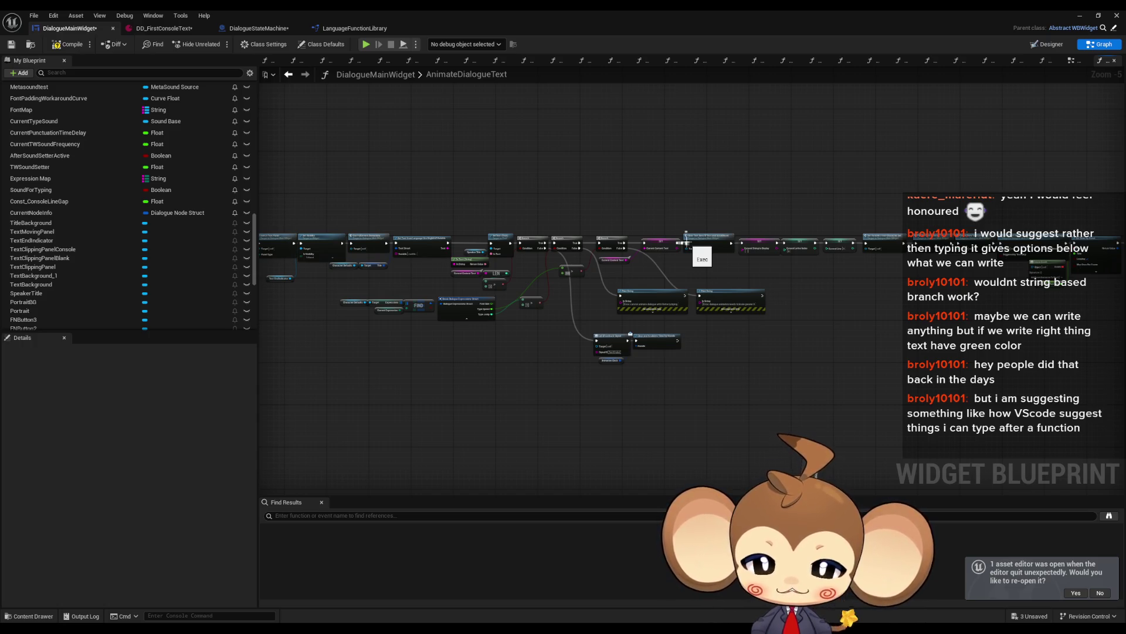
Open the AddNextCharacterToText function graph from My Blueprint and select its entry node.
scroll(151, 216, "up", 10)
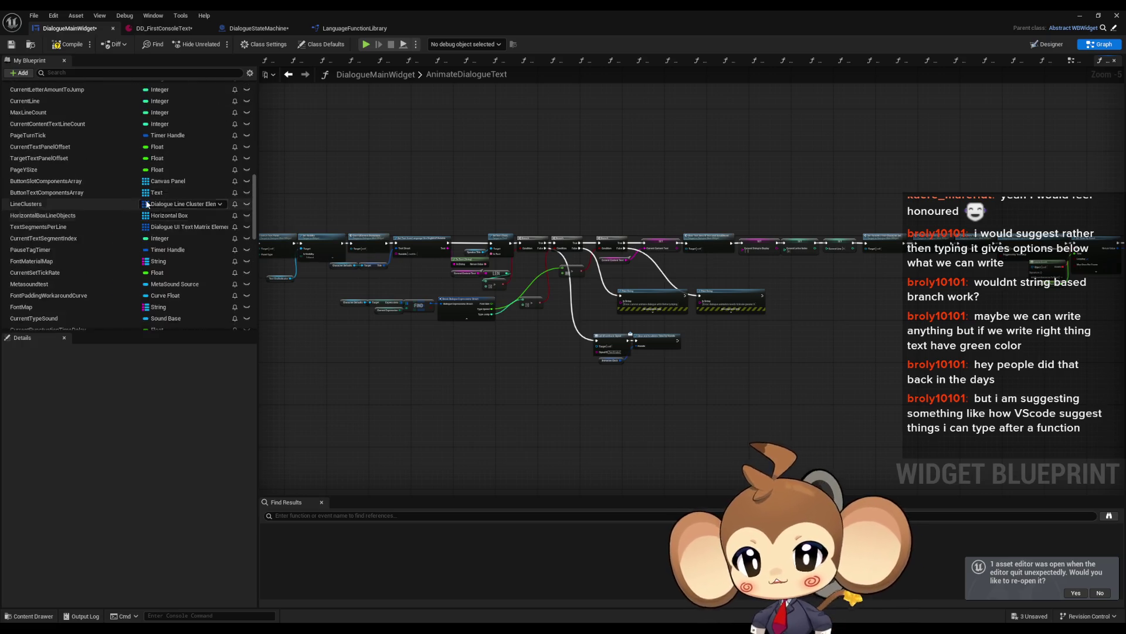
scroll(147, 211, "up", 5)
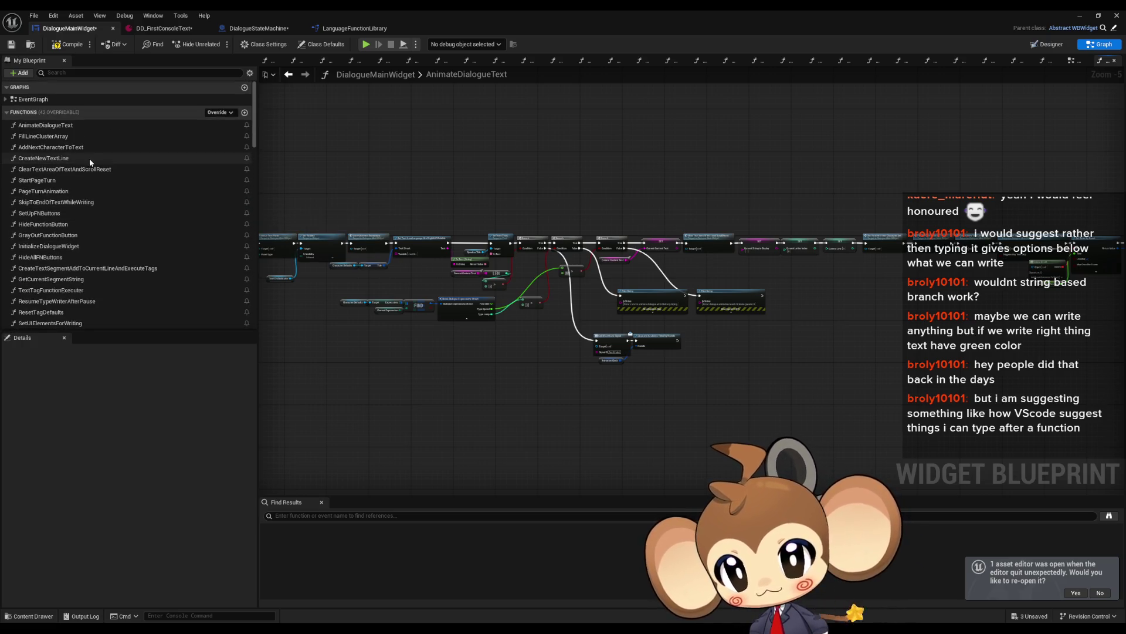
double_click(50, 147)
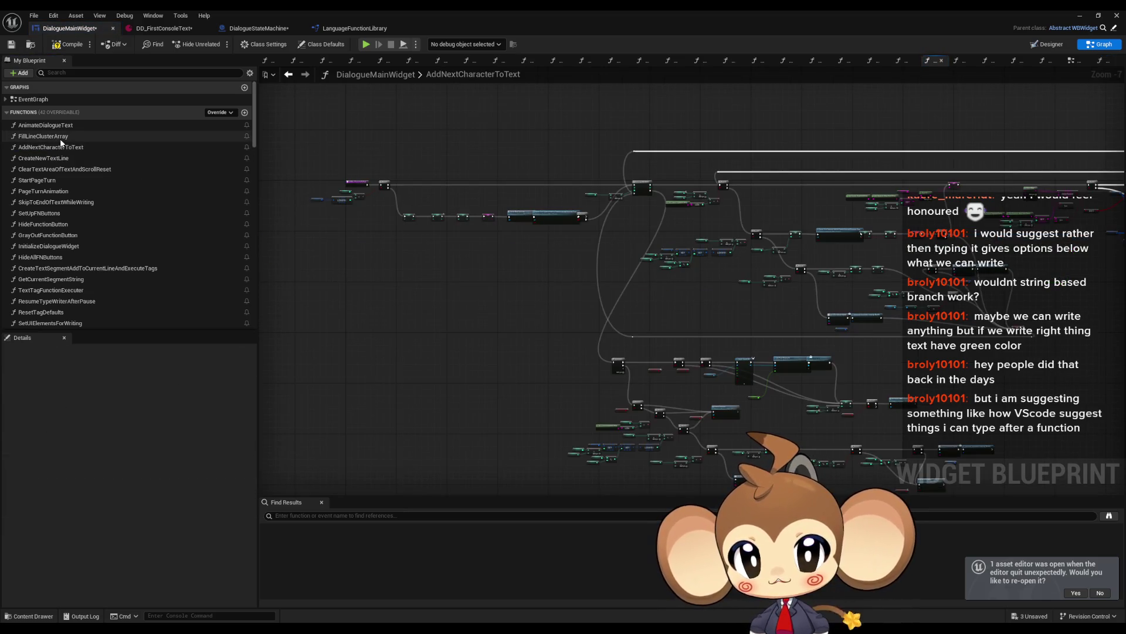
scroll(366, 197, "up", 7)
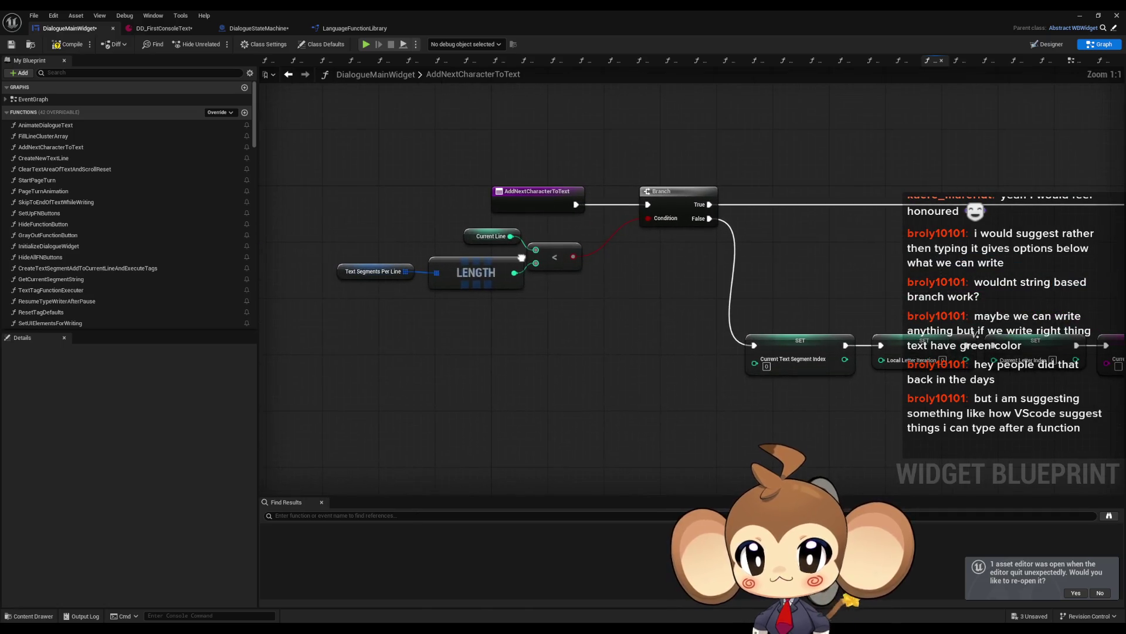
left_click(542, 206)
right_click(535, 200)
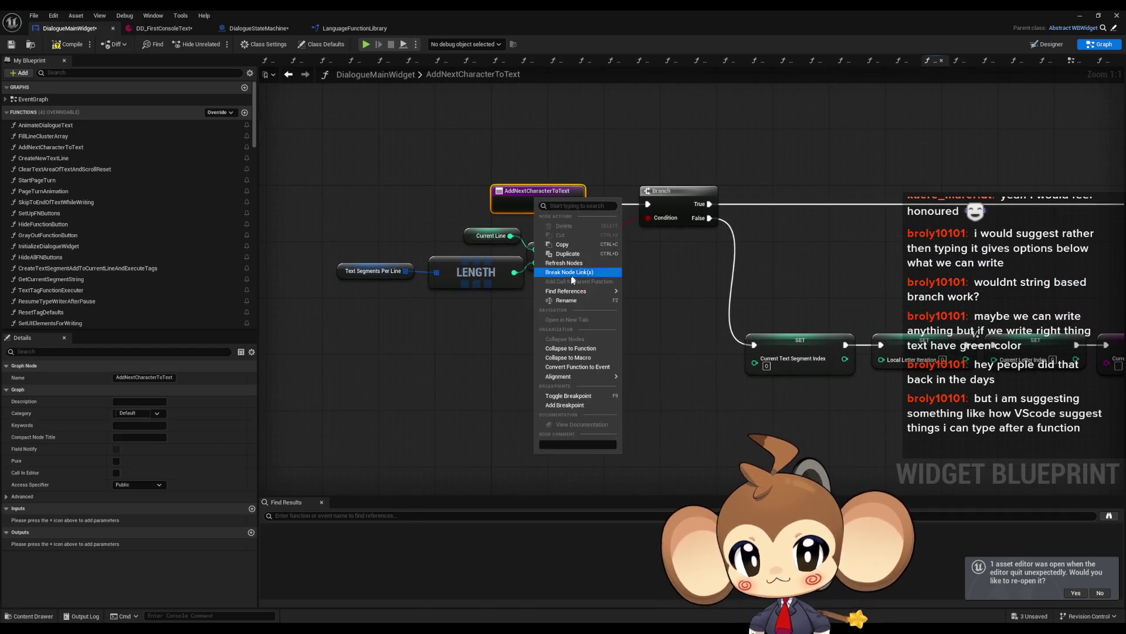
List every reference to AddNextCharacterToText and inspect its use in AnimateDialogueText.
mouse_move(566, 291)
left_click(661, 317)
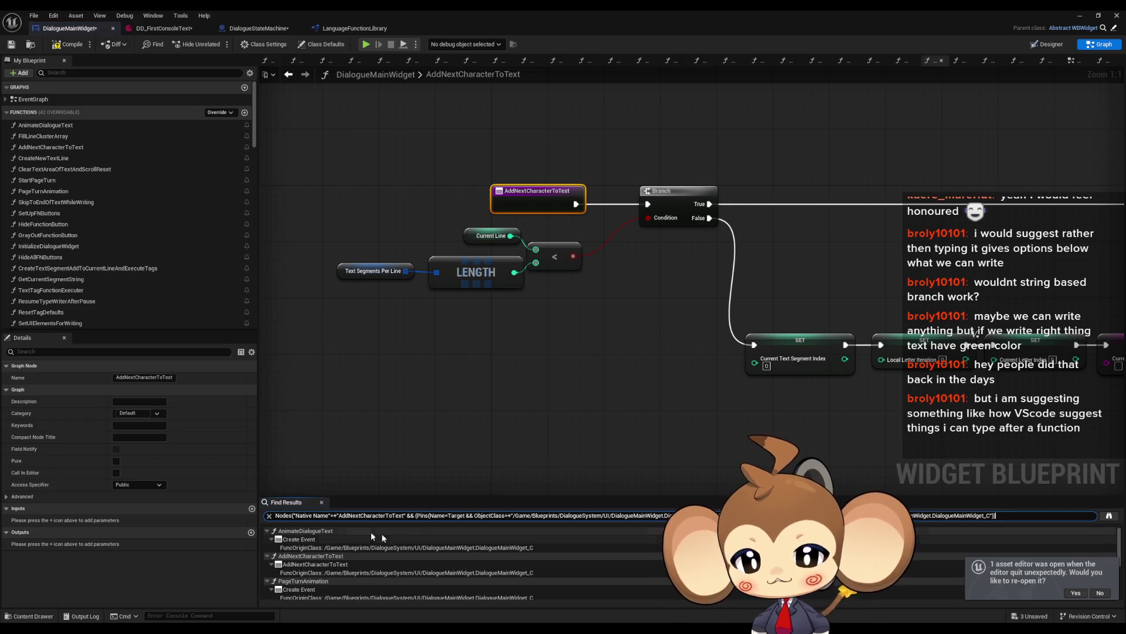
double_click(313, 547)
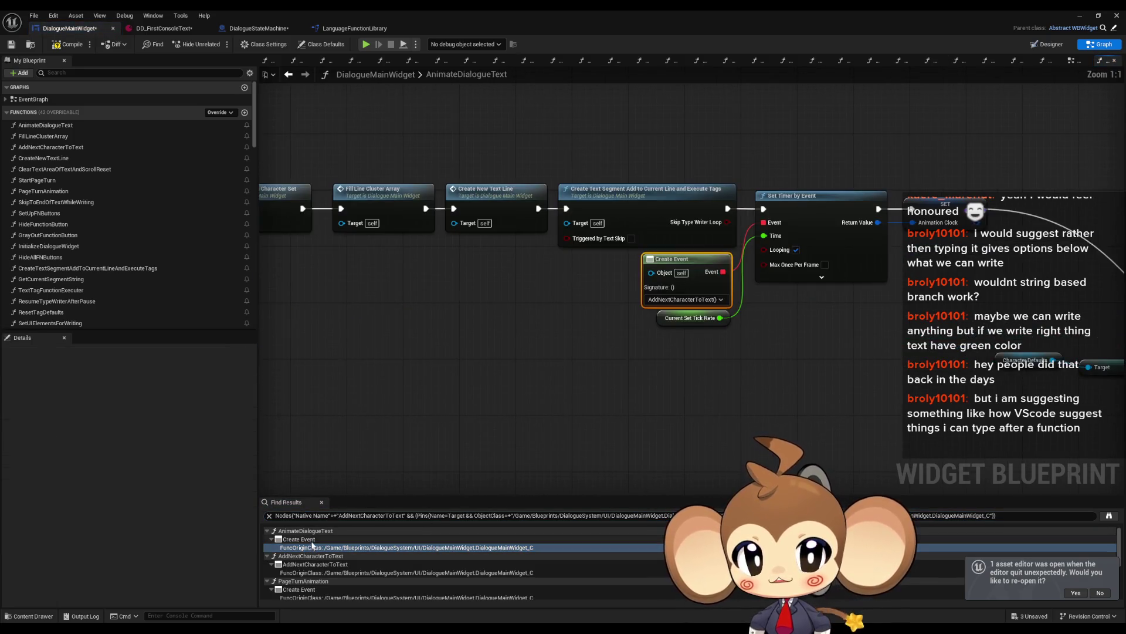
mouse_move(798, 330)
left_mouse_down()
mouse_move(518, 335)
mouse_move(493, 320)
mouse_move(807, 357)
left_mouse_up()
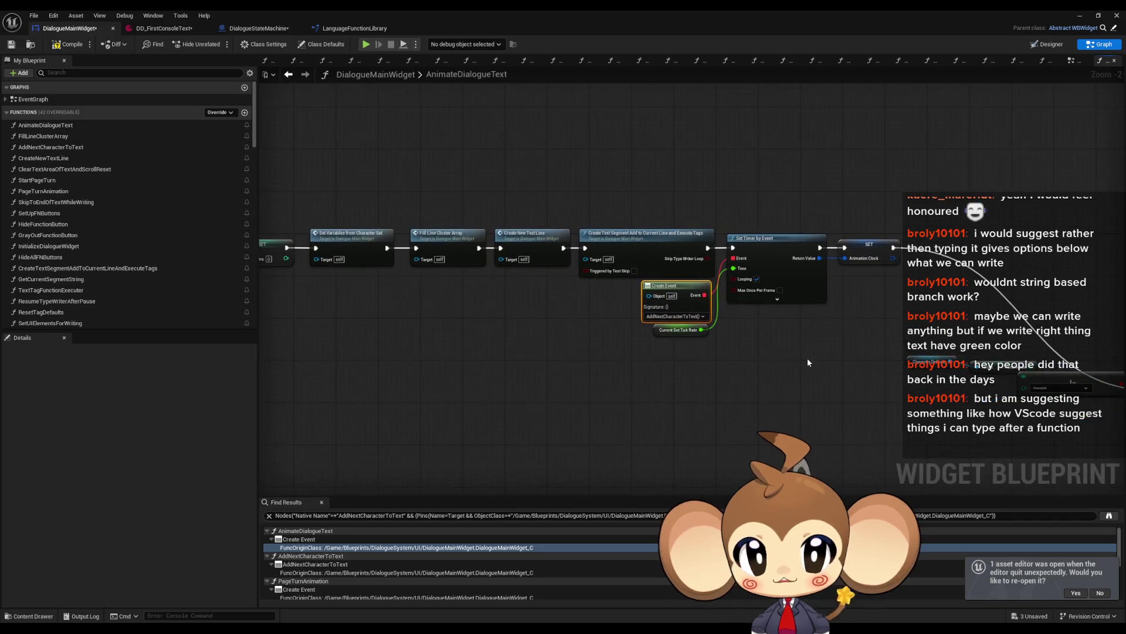
scroll(807, 356, "up", 1)
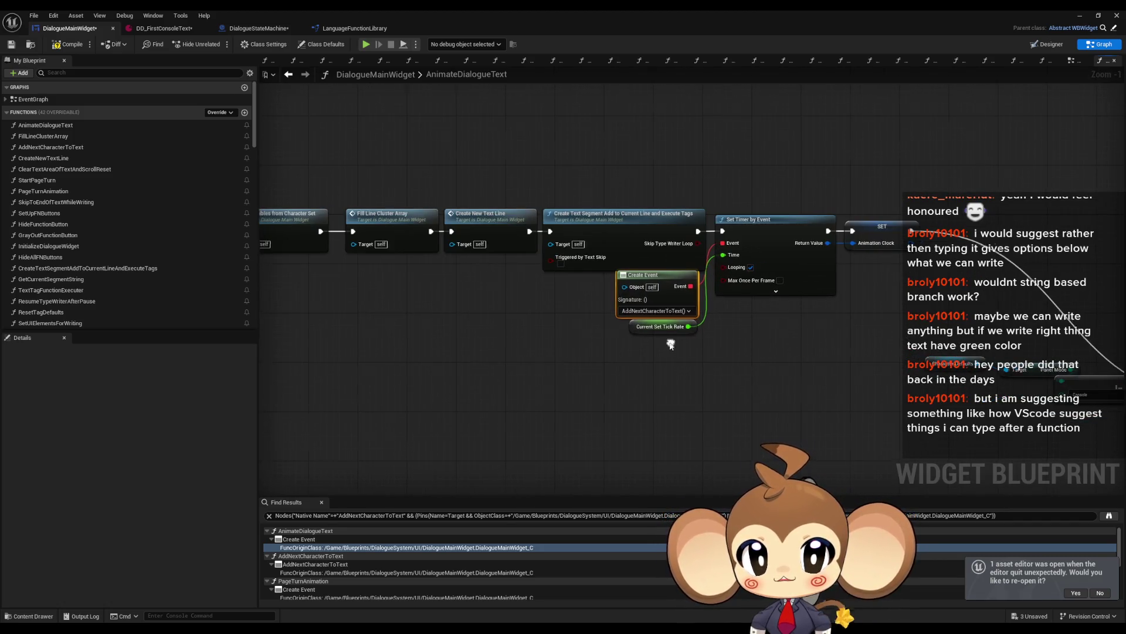
scroll(670, 342, "down", 3)
scroll(467, 304, "up", 4)
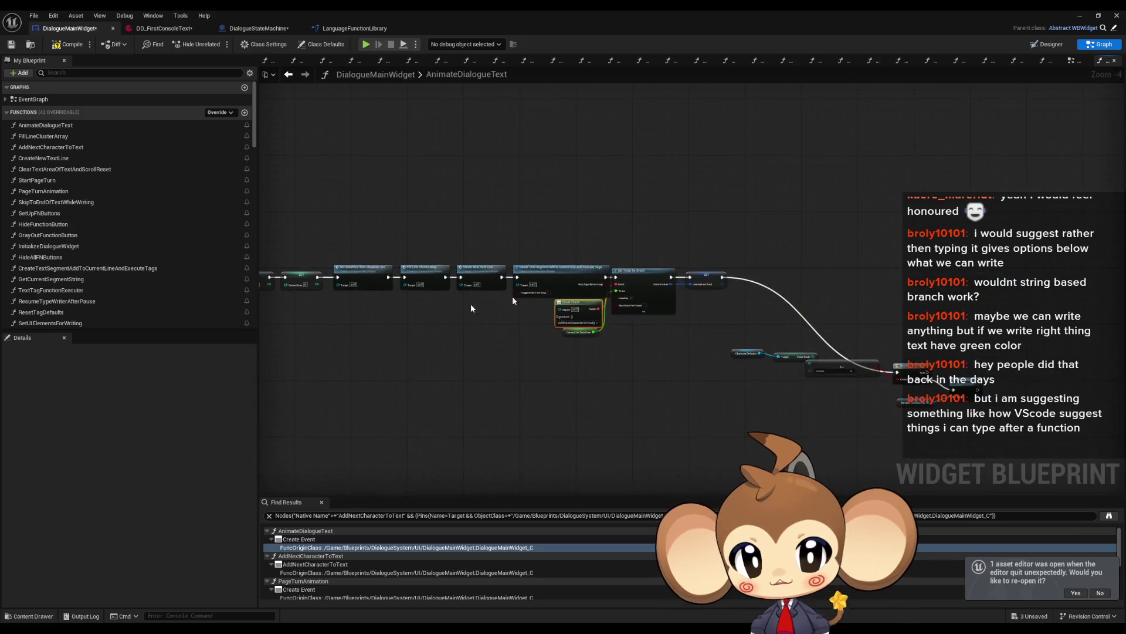
Review the AddNextCharacterToText references in its own graph, PageTurnAnimation and TextTagFunctionExecuter.
double_click(296, 573)
left_click_drag(737, 422, 483, 407)
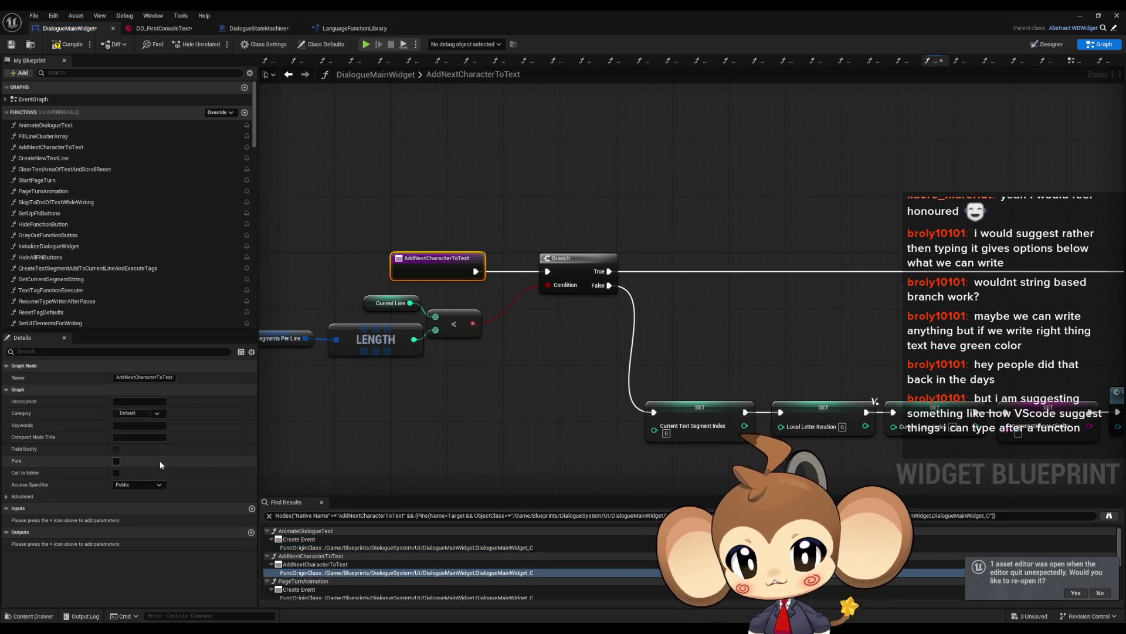
scroll(313, 577, "down", 2)
double_click(310, 569)
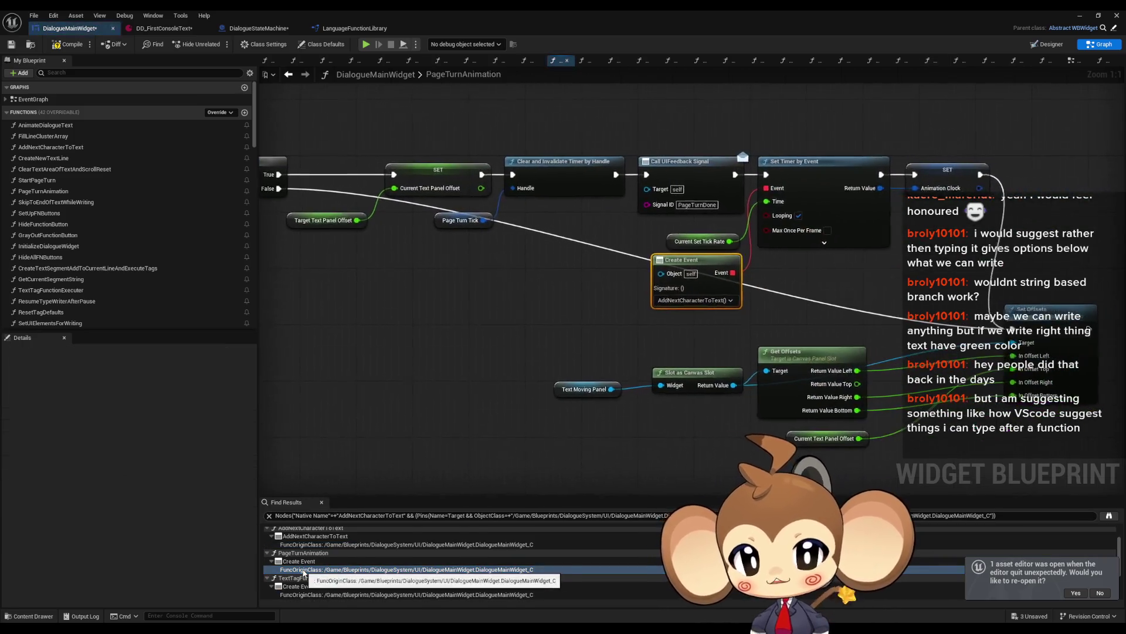
scroll(308, 587, "down", 2)
double_click(302, 567)
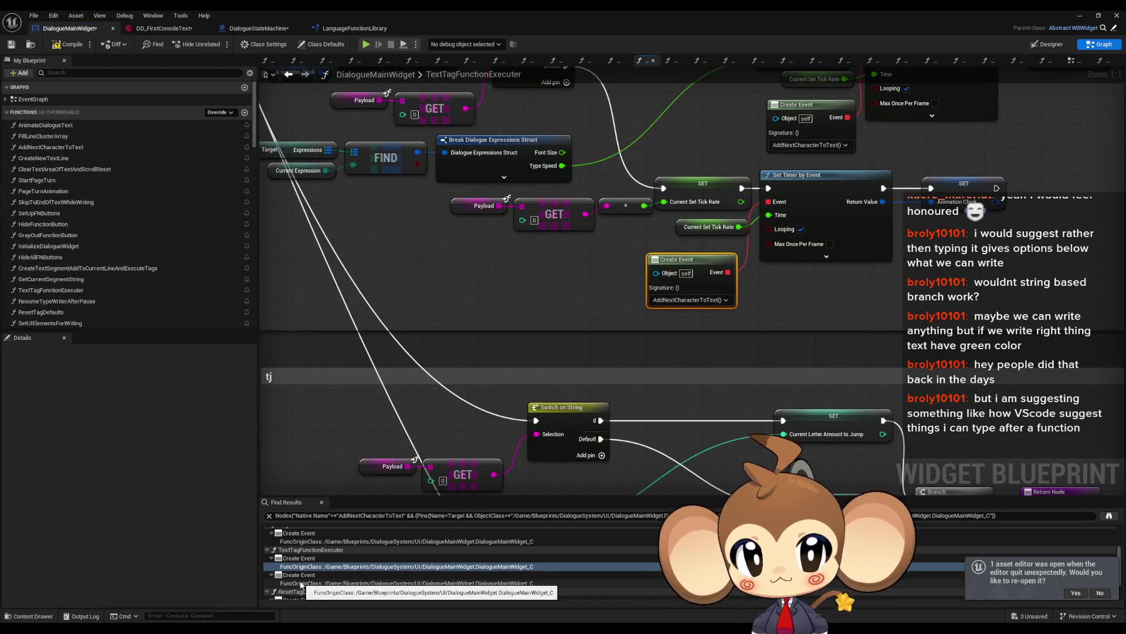
scroll(543, 305, "down", 4)
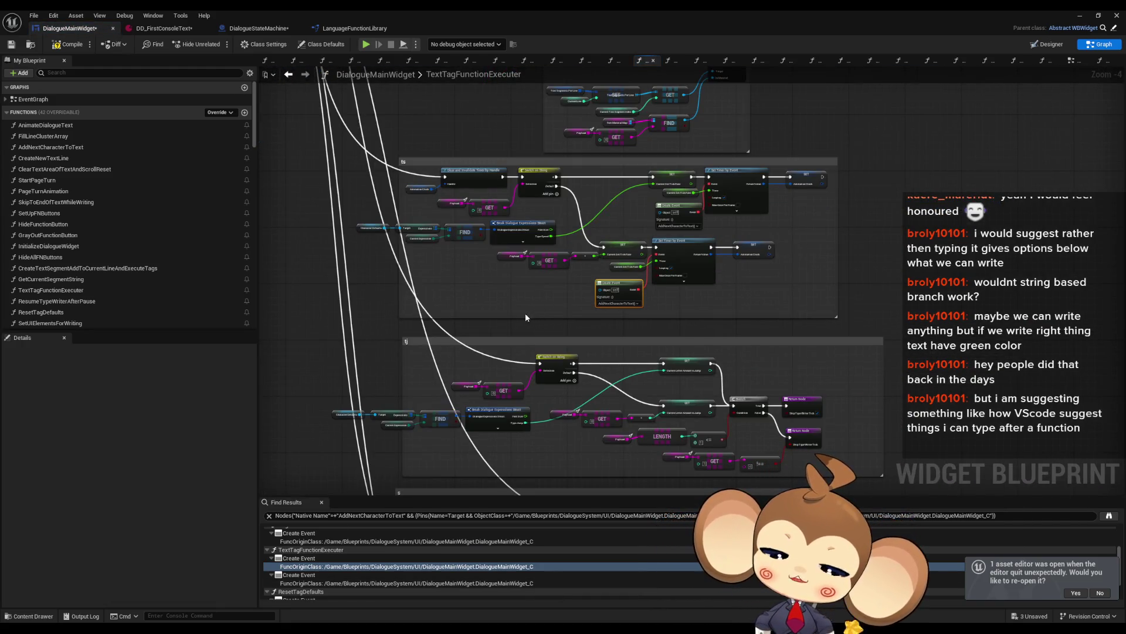
scroll(418, 253, "up", 4)
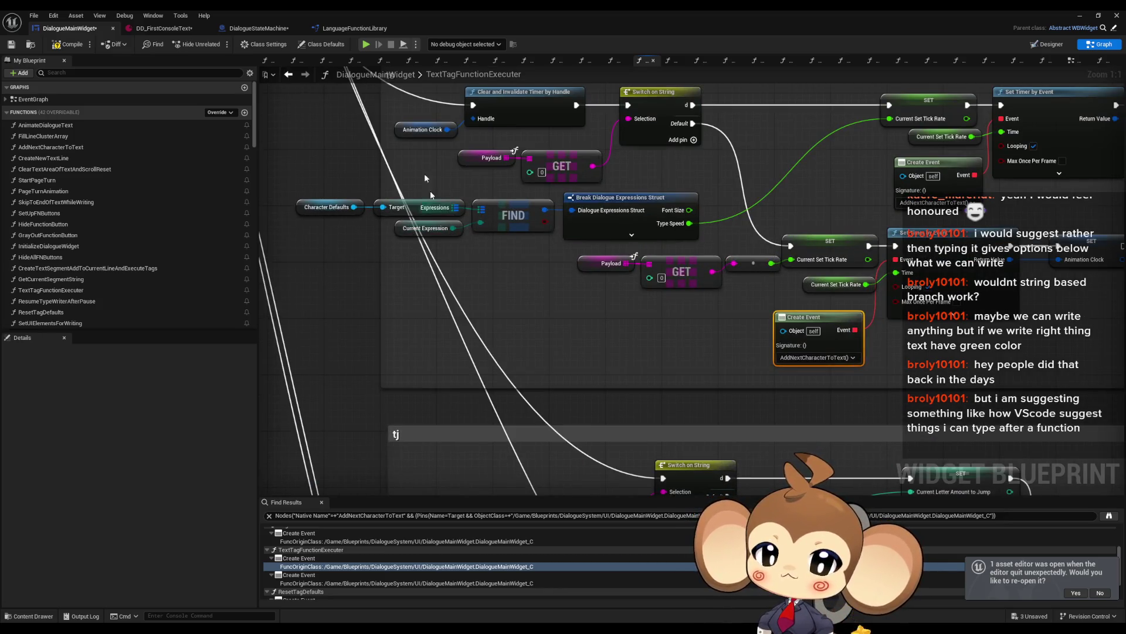
left_click(270, 31)
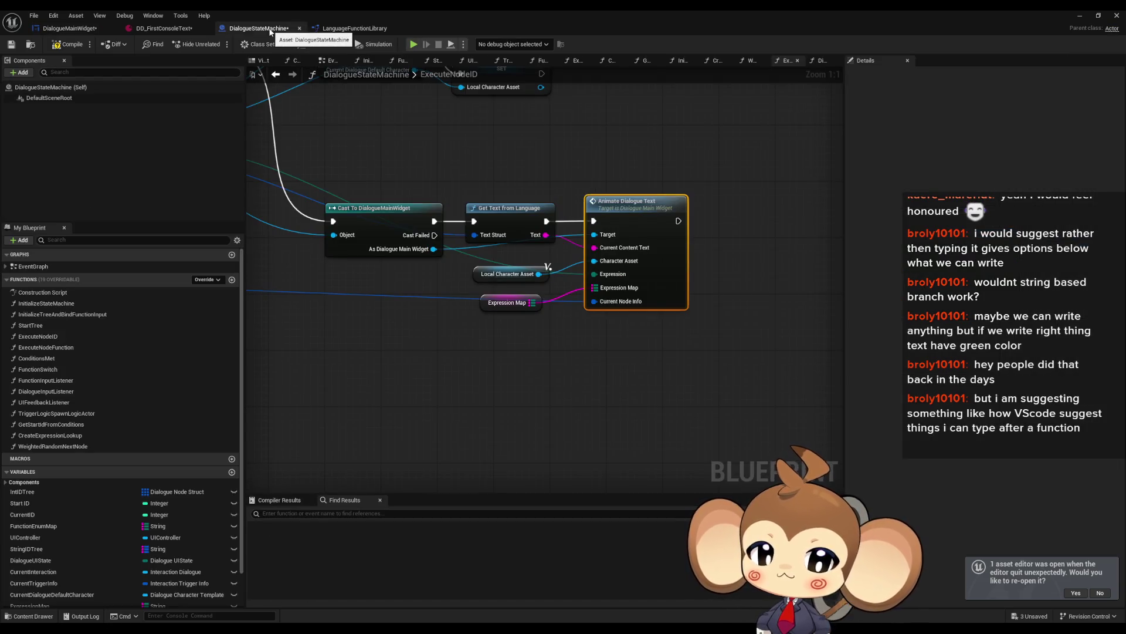
Find all class-member references to DialogueUIState using a temporary getter, then delete the getter.
left_click(61, 562)
mouse_move(60, 562)
left_mouse_down()
mouse_move(473, 447)
mouse_move(473, 431)
mouse_move(552, 423)
mouse_move(599, 371)
mouse_move(554, 286)
left_mouse_up()
type("switch")
key("Return")
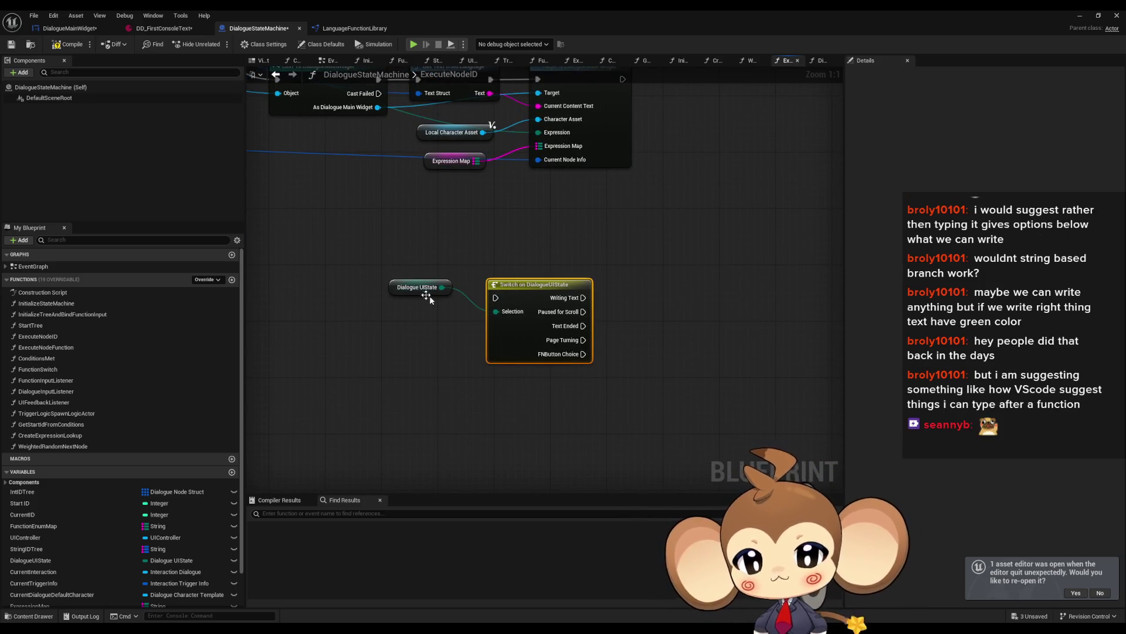
key("Delete")
right_click(395, 292)
mouse_move(464, 366)
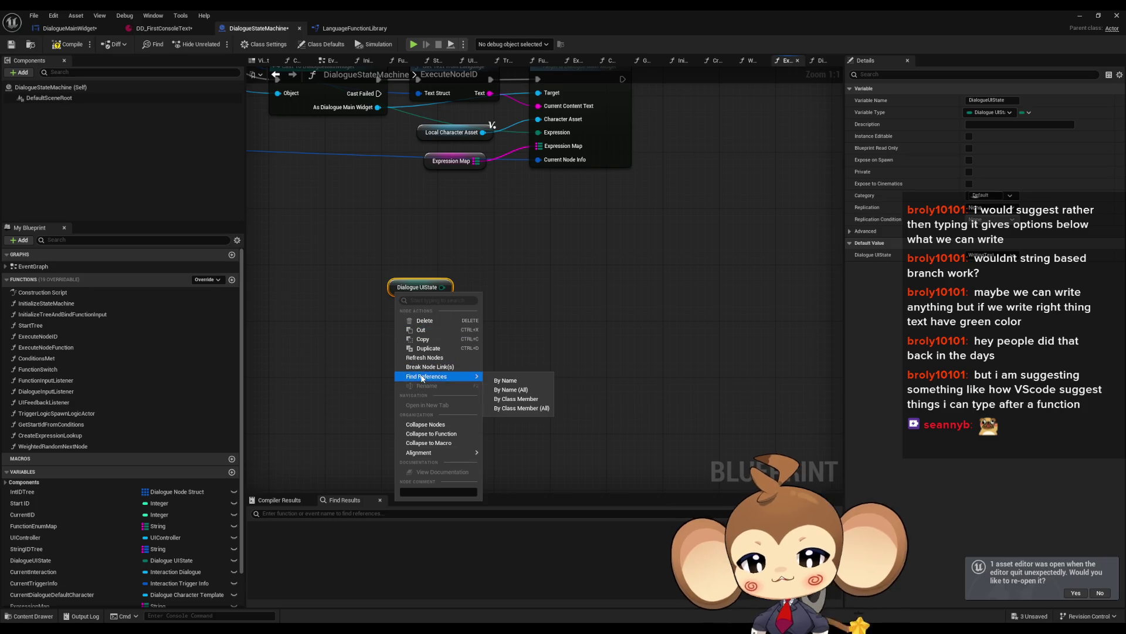
left_click(525, 403)
key("Delete")
Review where DialogueUIState is set in ExecuteNodeID, DialogueInputListener and UIFeedbackListener.
double_click(295, 538)
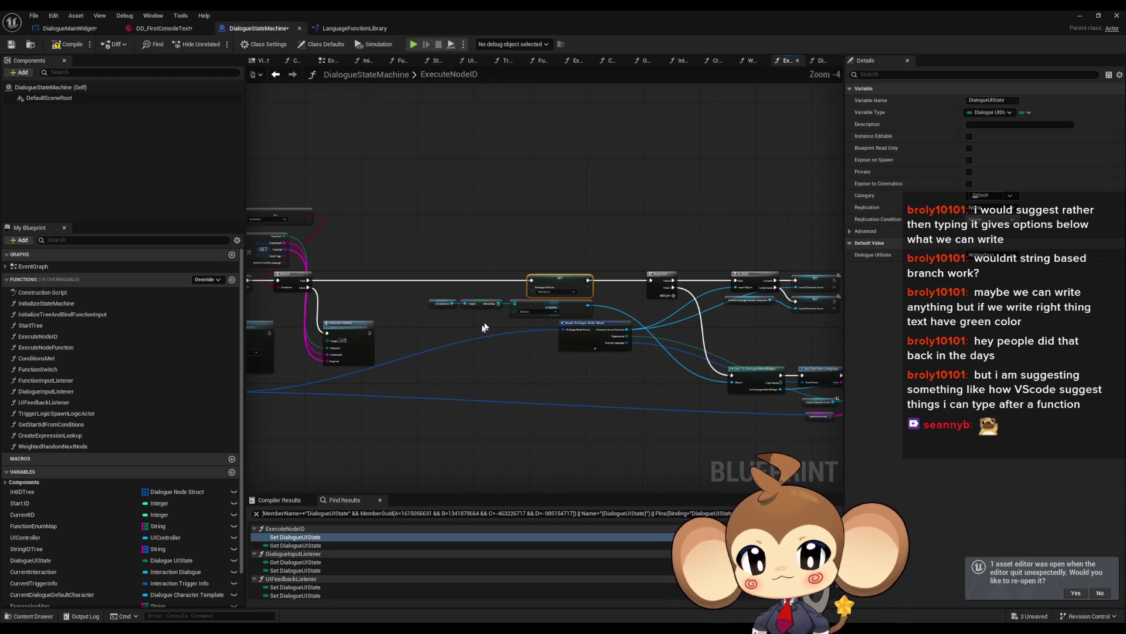
scroll(296, 563, "down", 1)
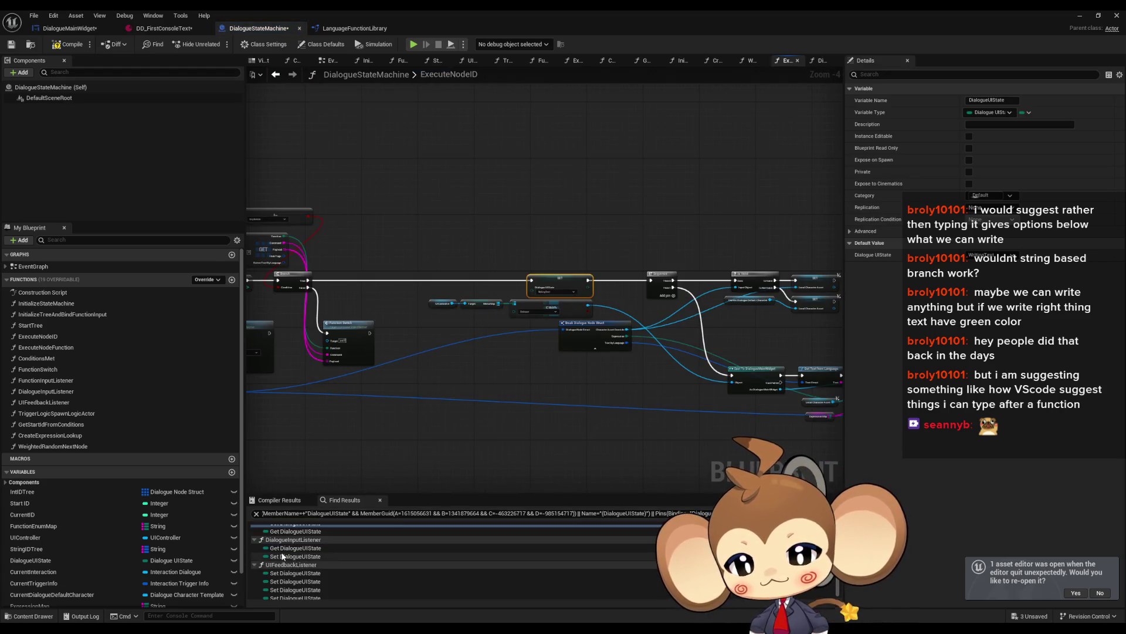
double_click(282, 556)
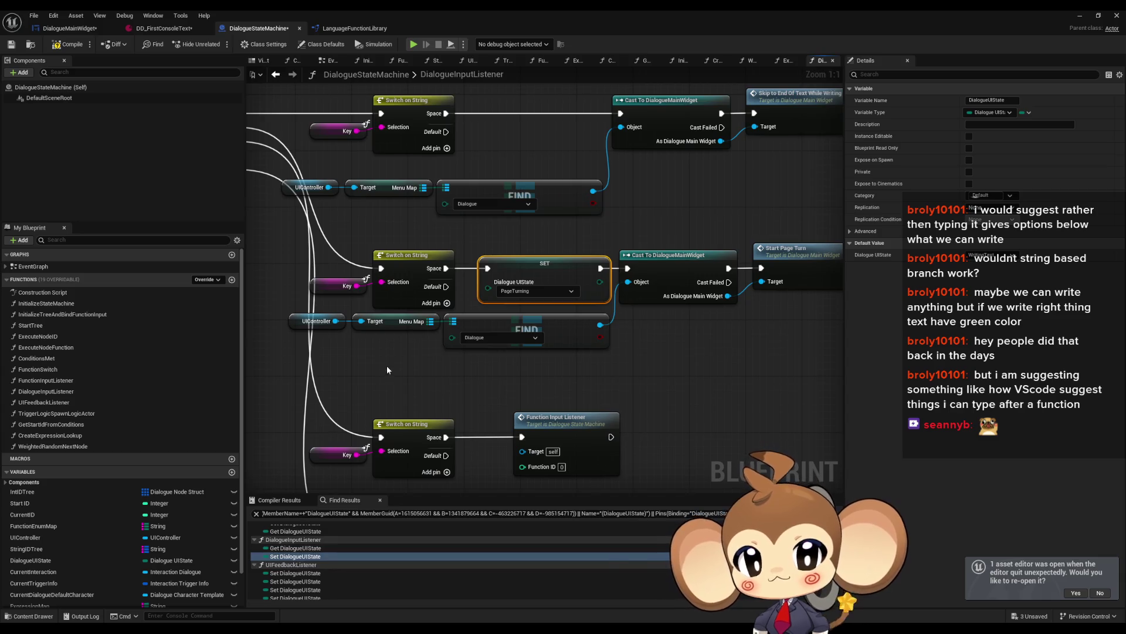
double_click(295, 573)
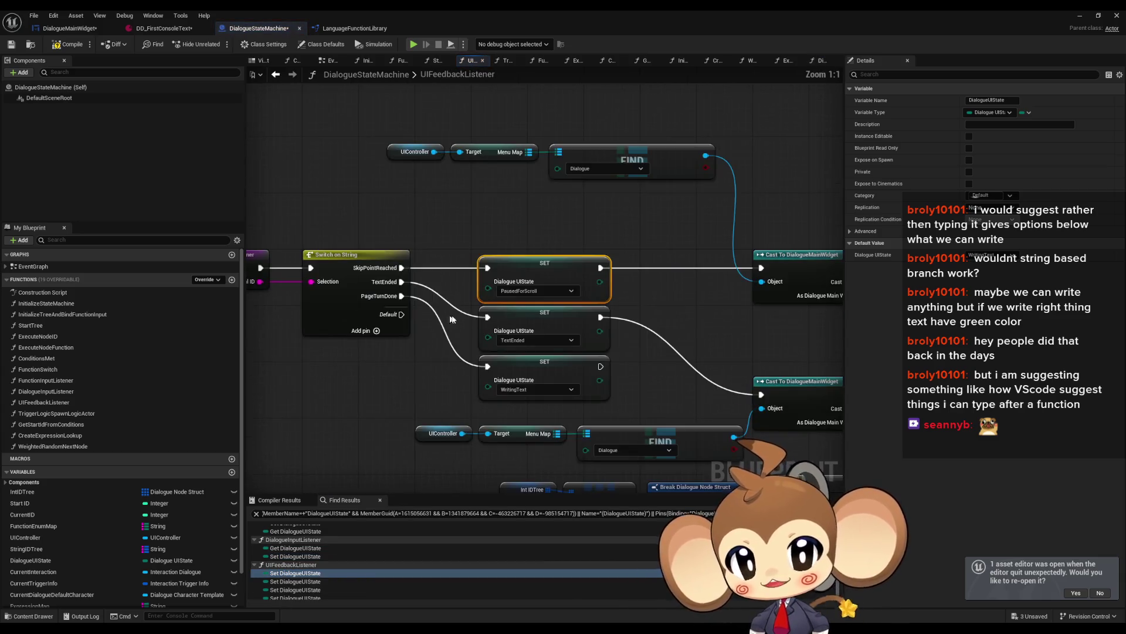
left_click_drag(349, 366, 388, 354)
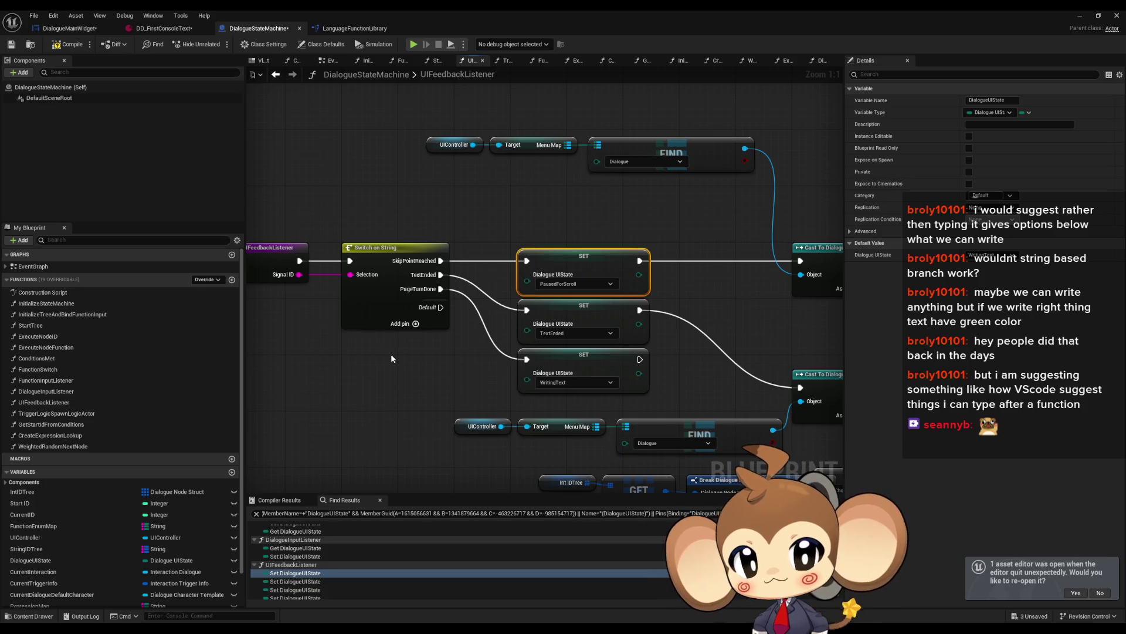
left_click_drag(391, 355, 518, 360)
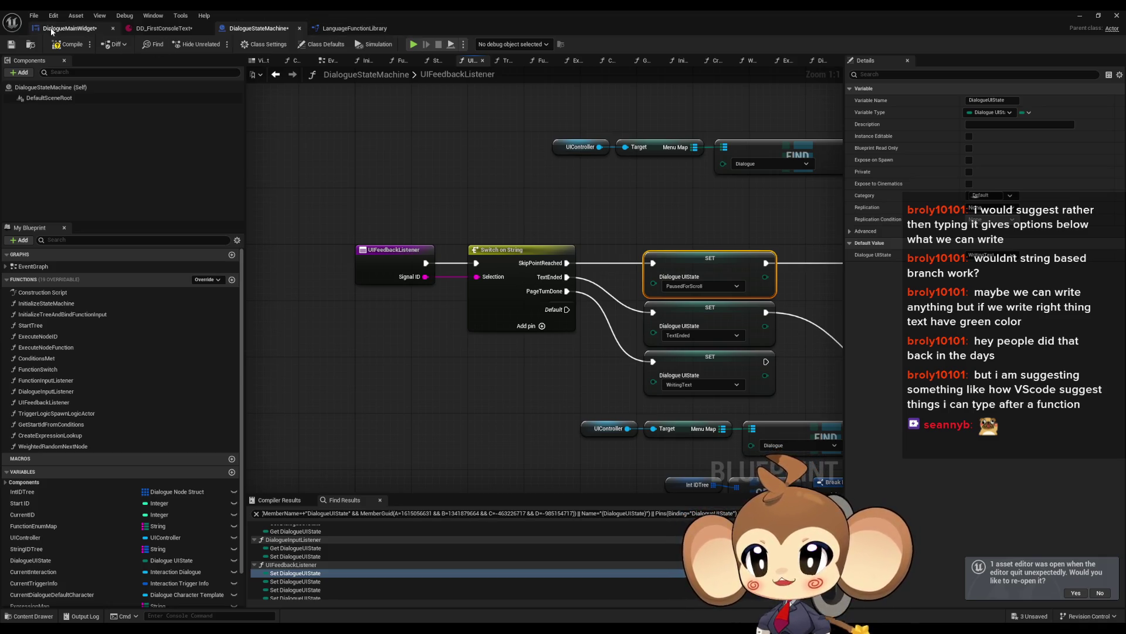
left_click(69, 28)
scroll(562, 313, "down", 7)
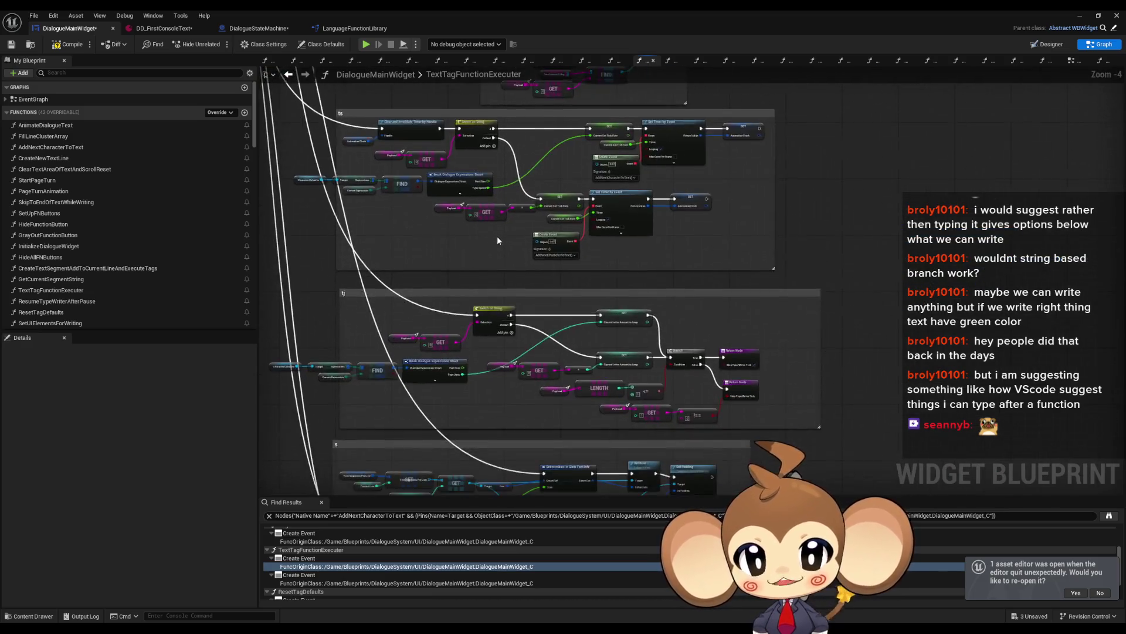
scroll(512, 313, "up", 1)
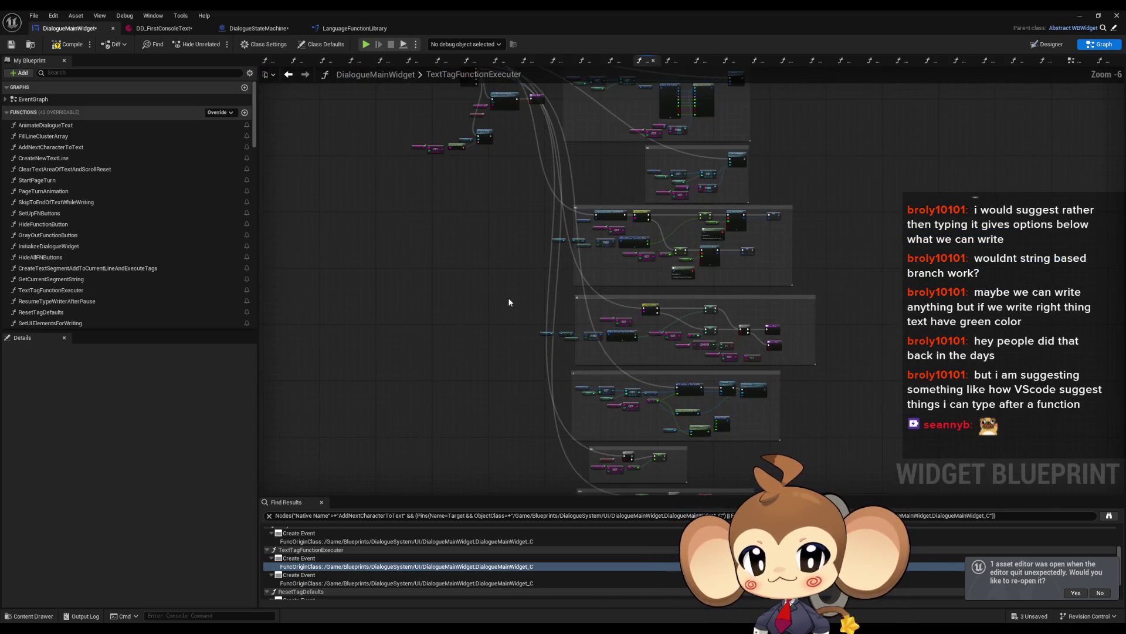
scroll(512, 367, "up", 1)
scroll(512, 367, "up", 1)
scroll(463, 428, "down", 4)
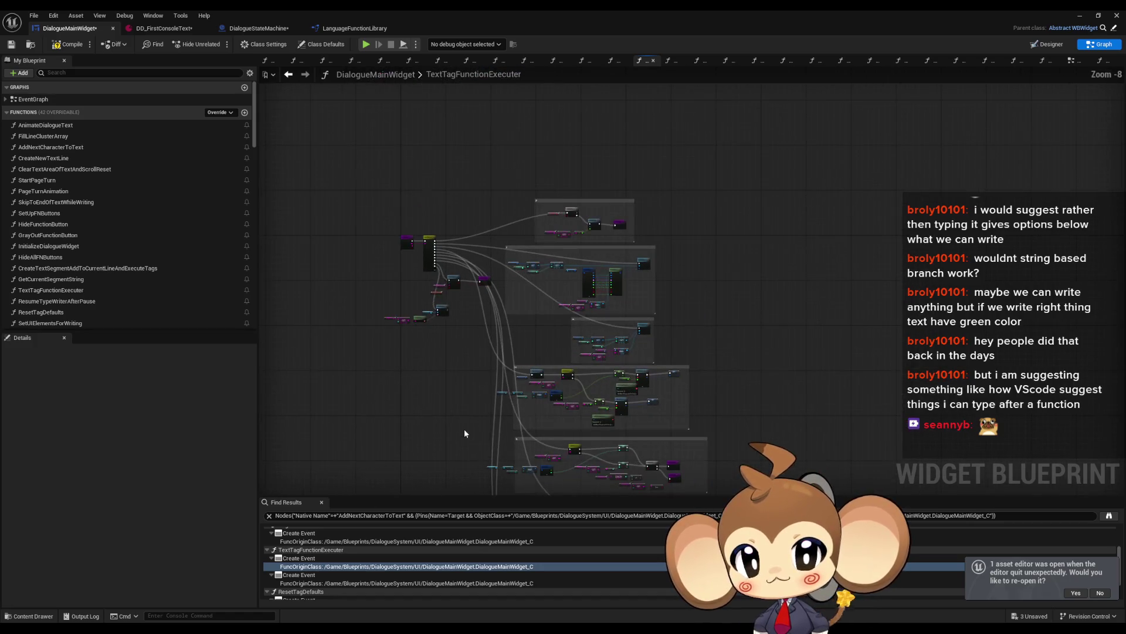
left_click_drag(406, 403, 446, 328)
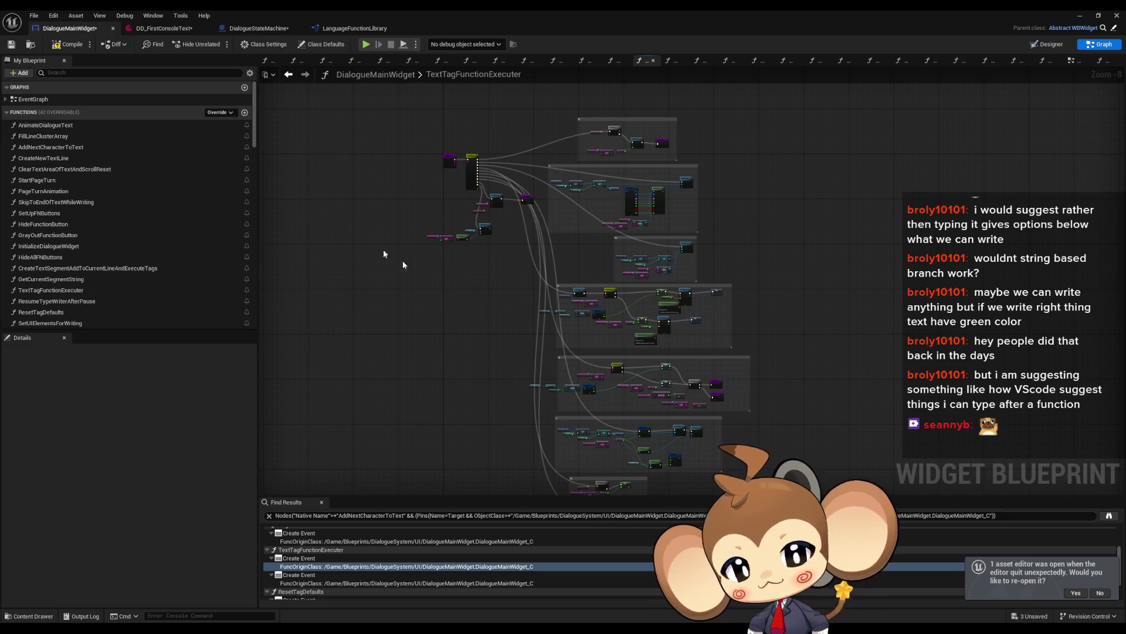
left_click_drag(430, 330, 387, 332)
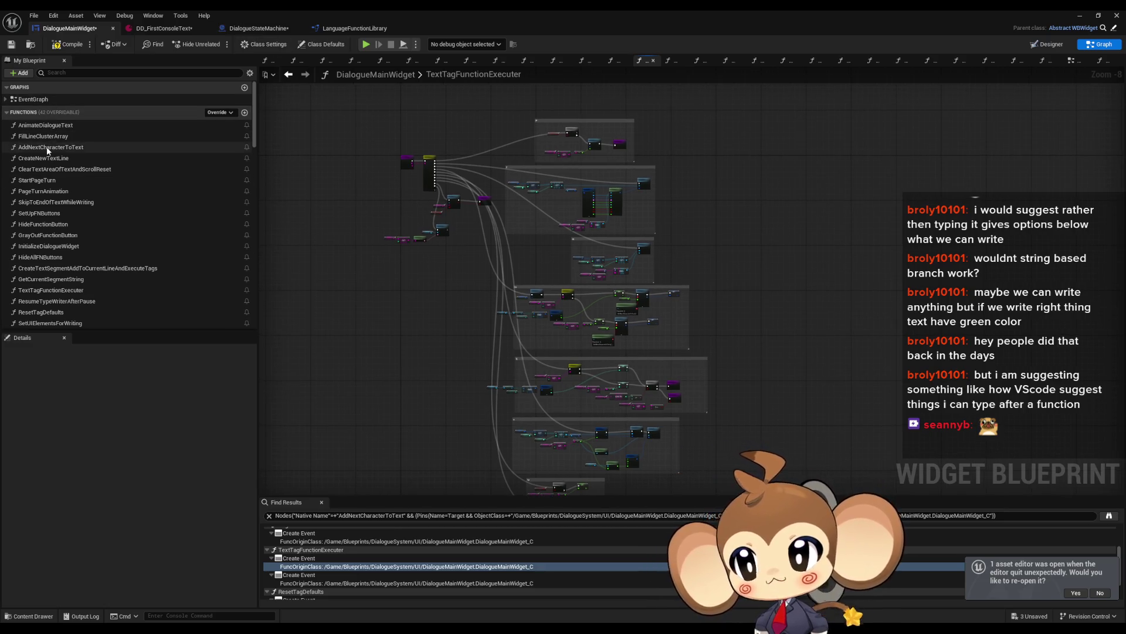
double_click(48, 147)
scroll(668, 277, "down", 10)
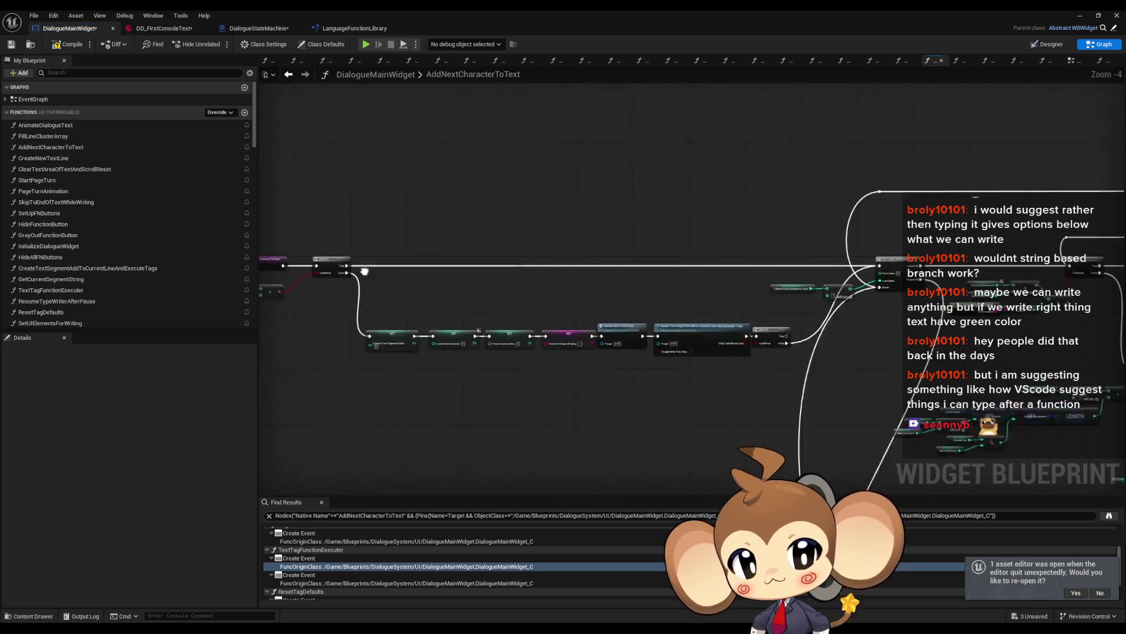
scroll(779, 312, "up", 7)
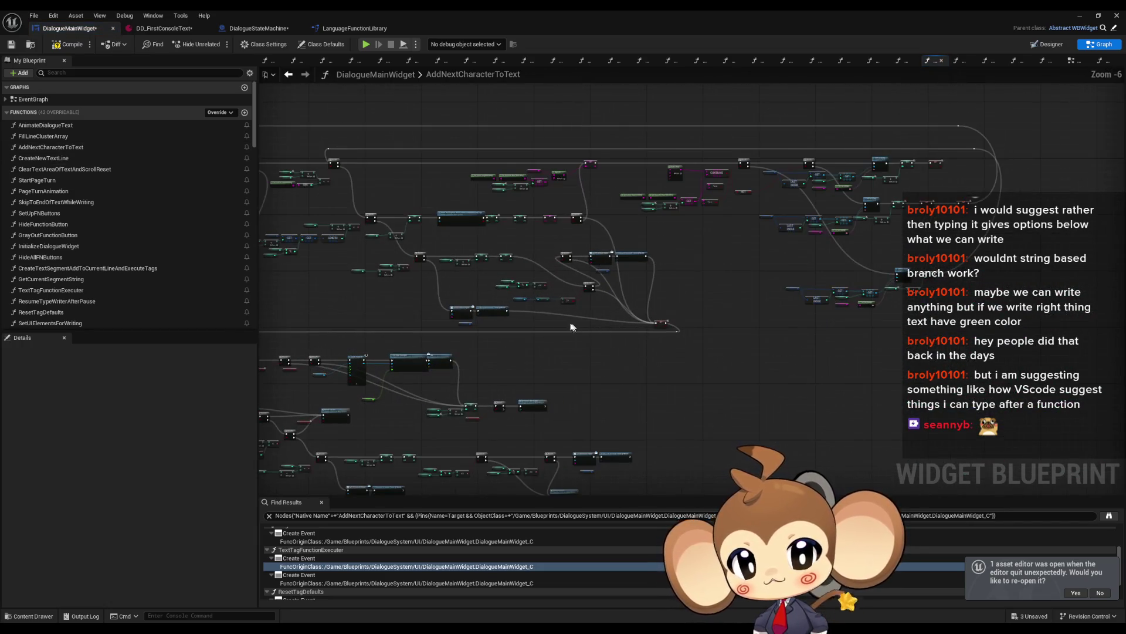
left_click_drag(723, 257, 658, 247)
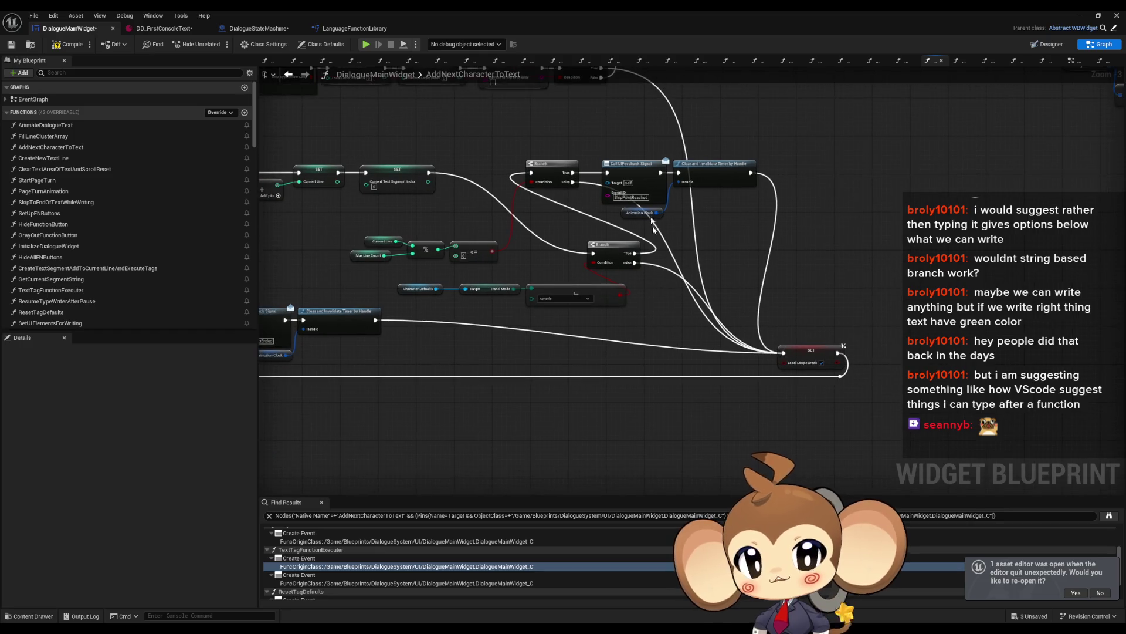
scroll(355, 271, "up", 3)
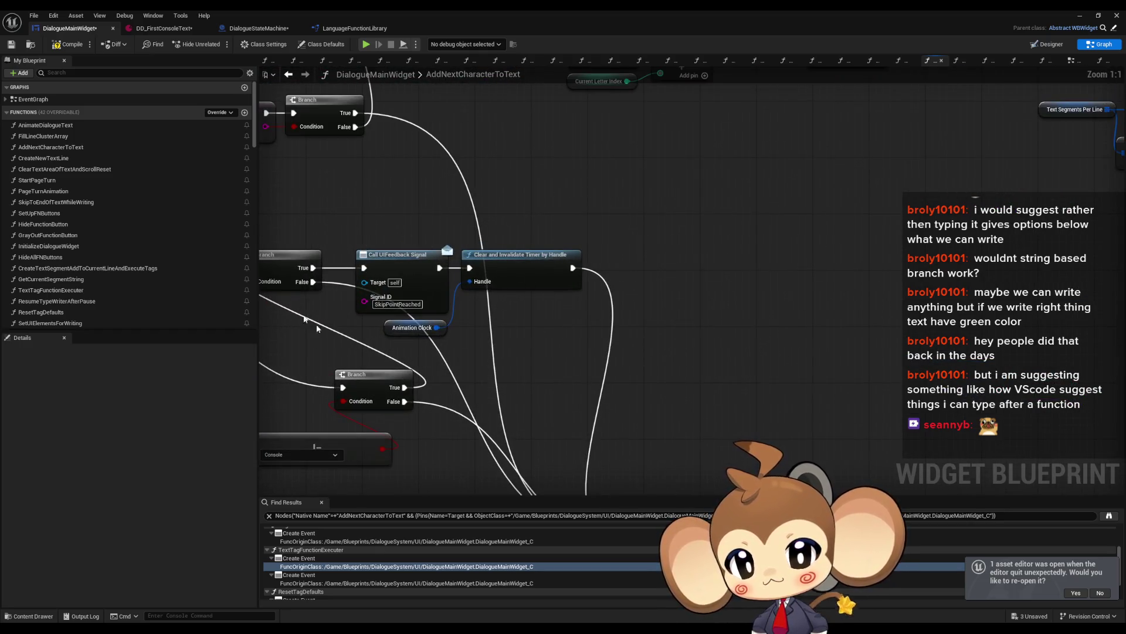
left_click(437, 296)
scroll(663, 271, "down", 4)
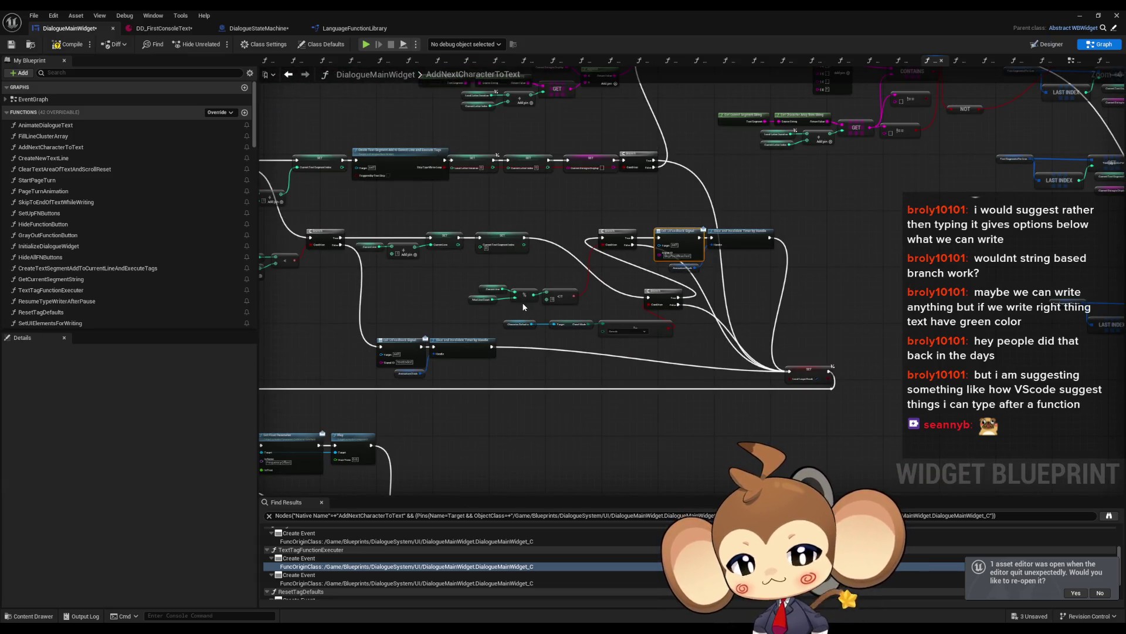
scroll(618, 262, "up", 2)
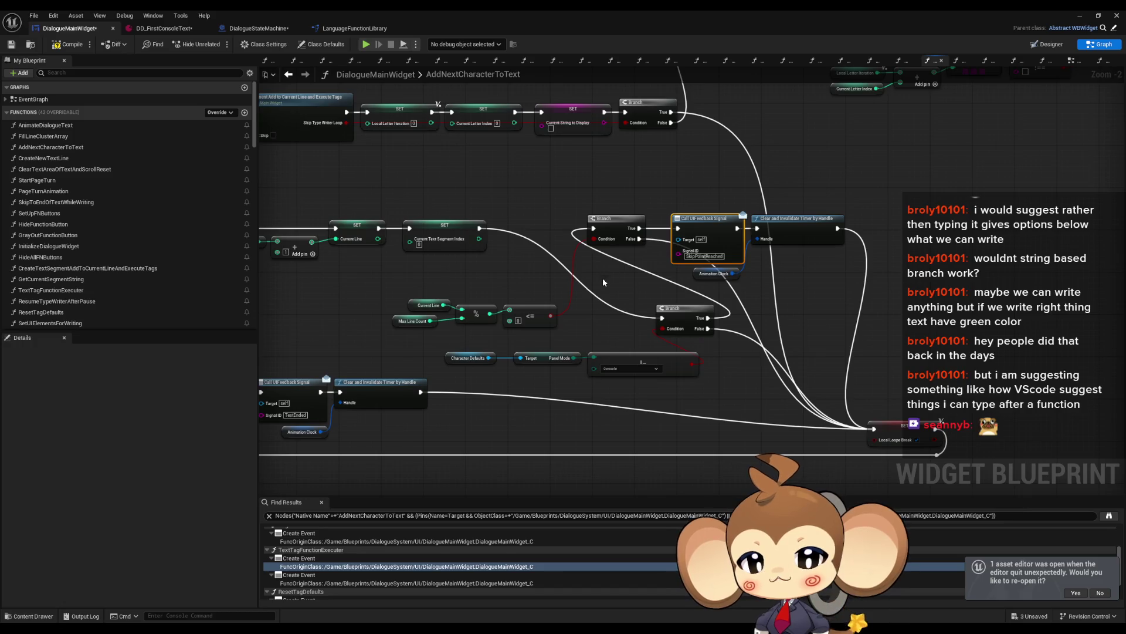
scroll(600, 284, "down", 3)
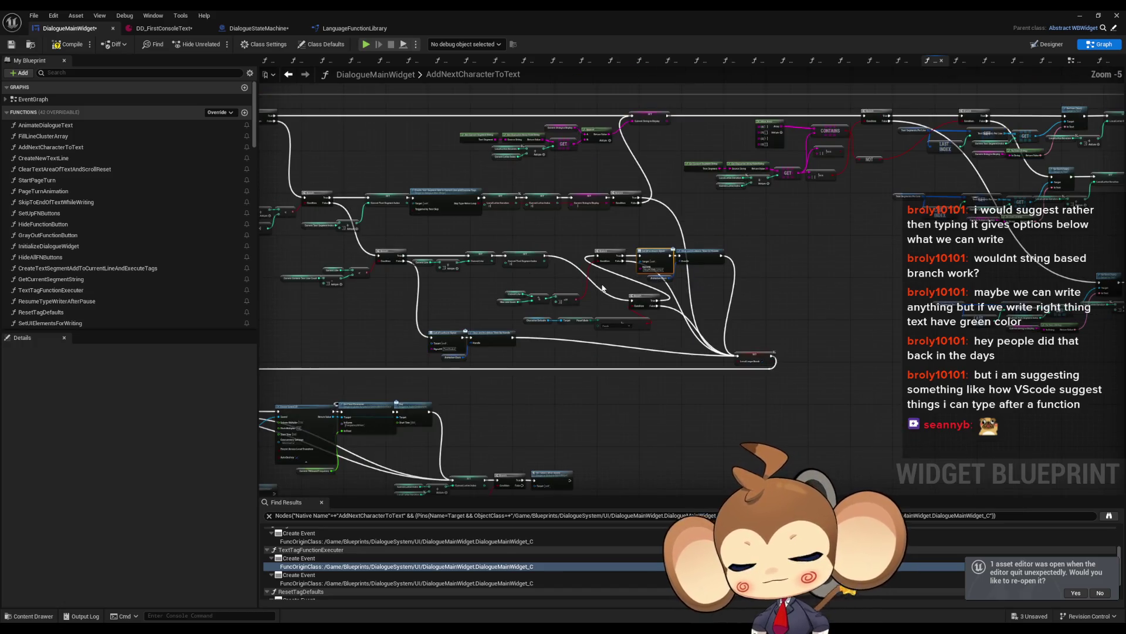
left_click_drag(504, 279, 586, 257)
scroll(602, 261, "up", 2)
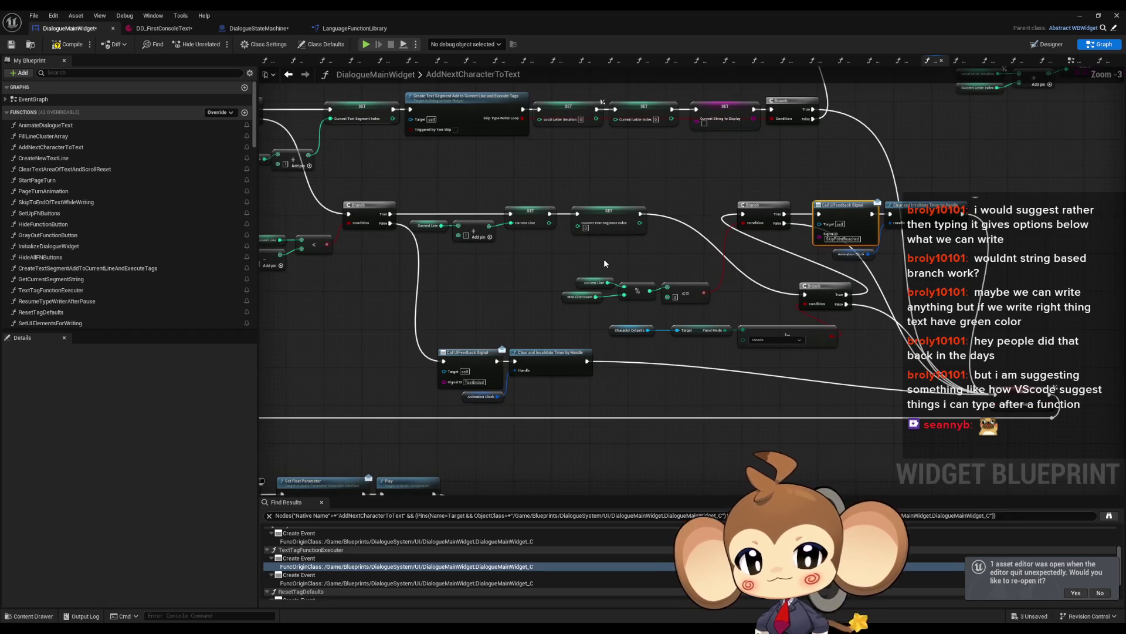
left_click_drag(431, 343, 527, 404)
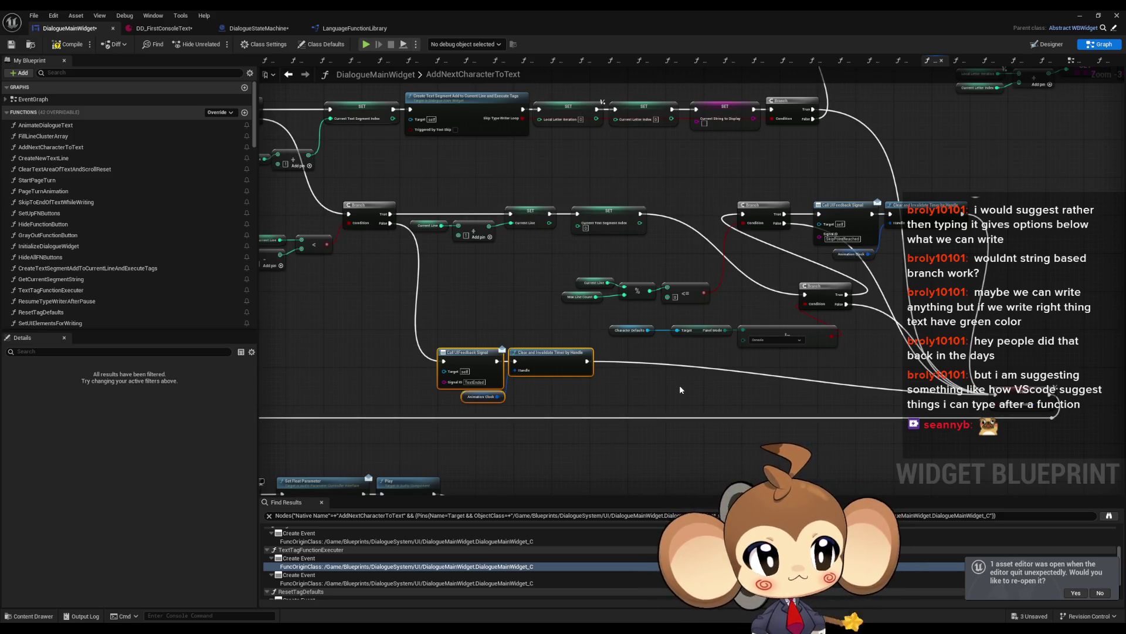
scroll(679, 389, "down", 1)
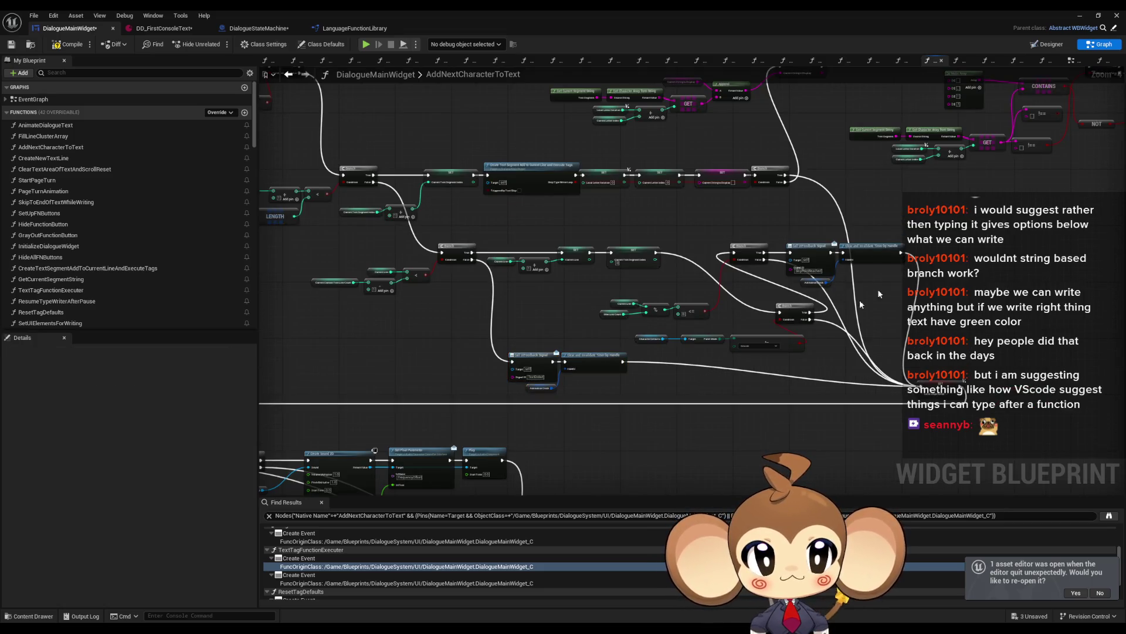
scroll(838, 313, "down", 2)
mouse_move(625, 323)
left_mouse_down()
mouse_move(493, 329)
mouse_move(528, 281)
mouse_move(611, 338)
mouse_move(880, 345)
left_mouse_up()
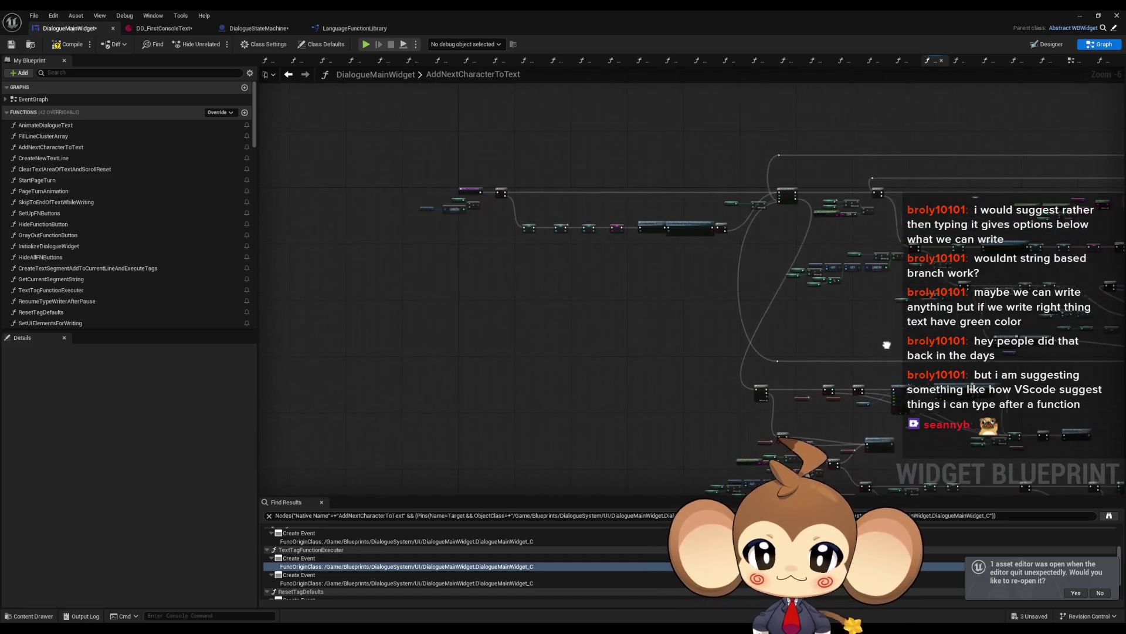
scroll(725, 323, "up", 3)
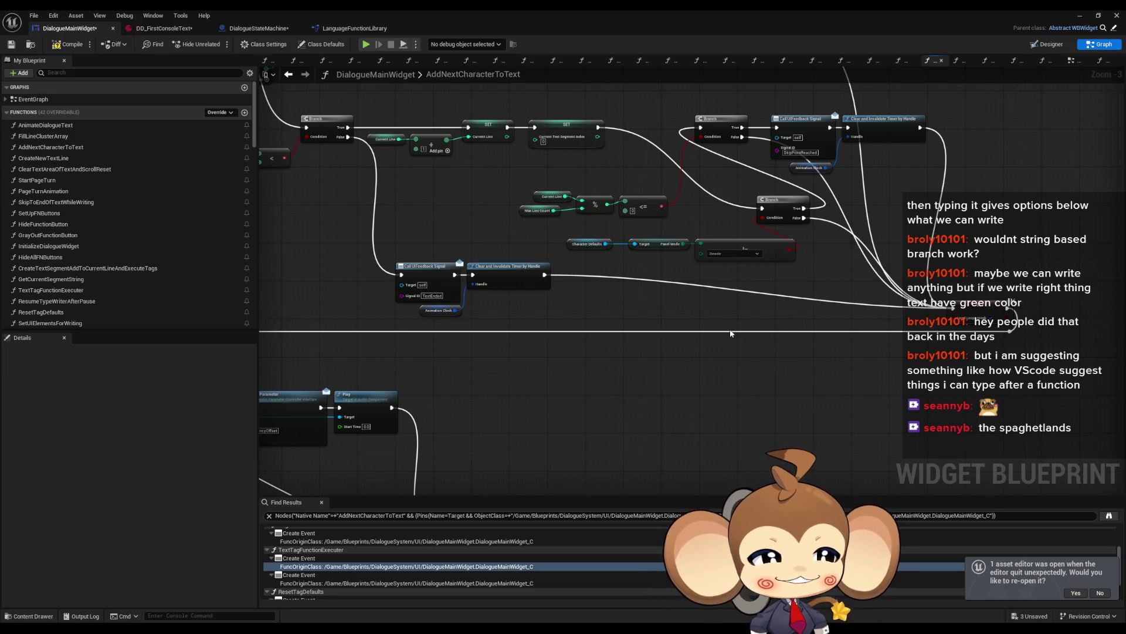
scroll(103, 86, "down", 5)
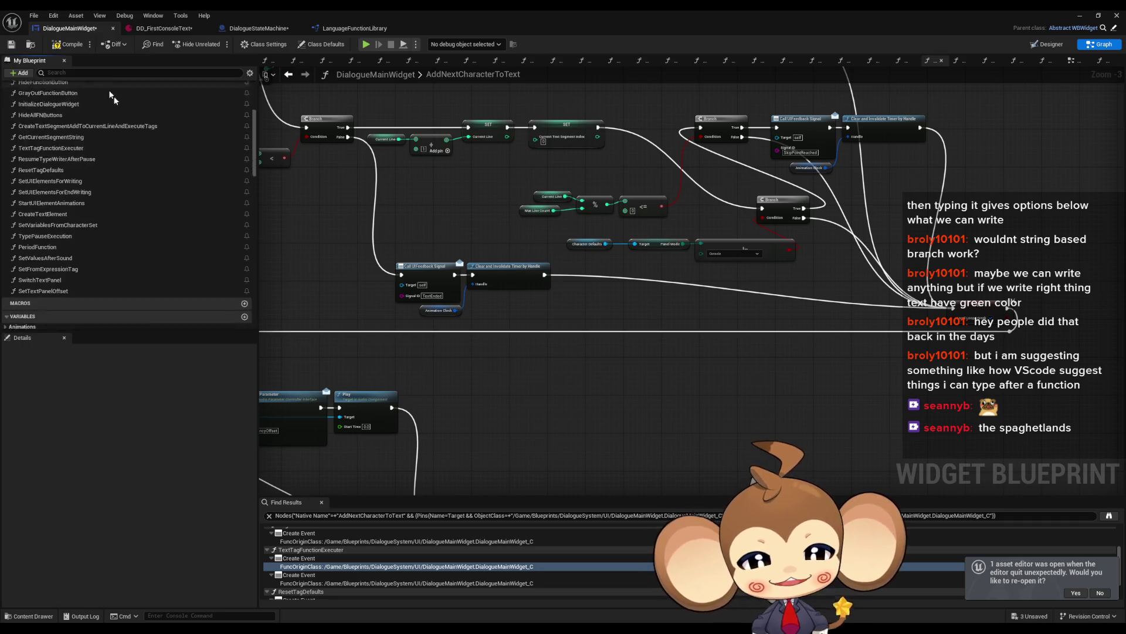
left_click_drag(546, 350, 398, 216)
scroll(164, 214, "down", 2)
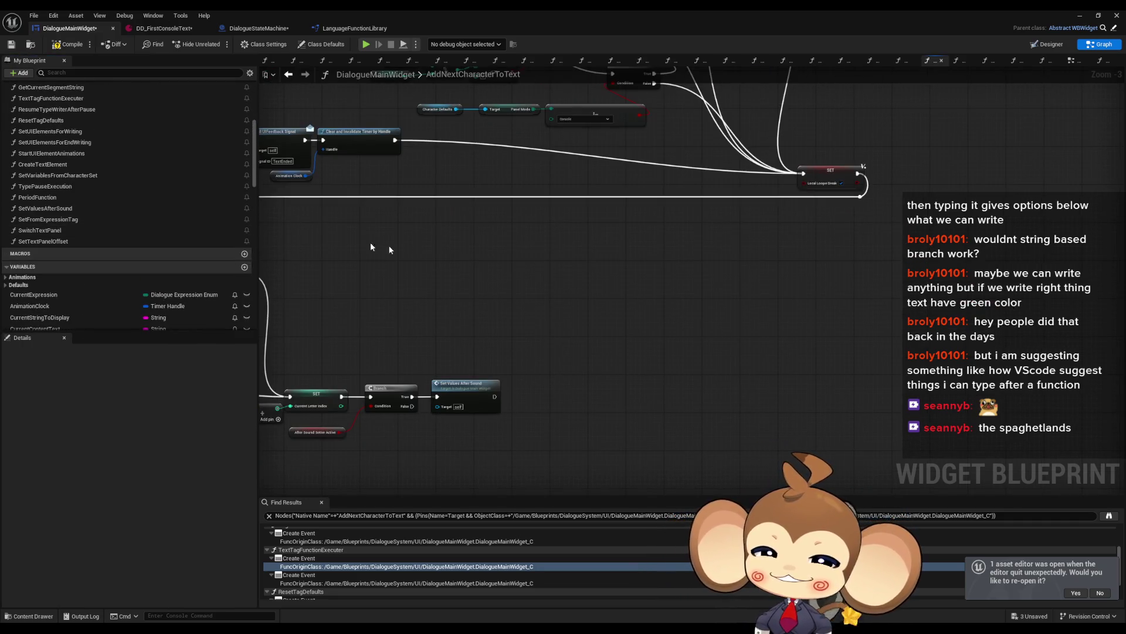
scroll(687, 421, "down", 1)
scroll(599, 391, "down", 1)
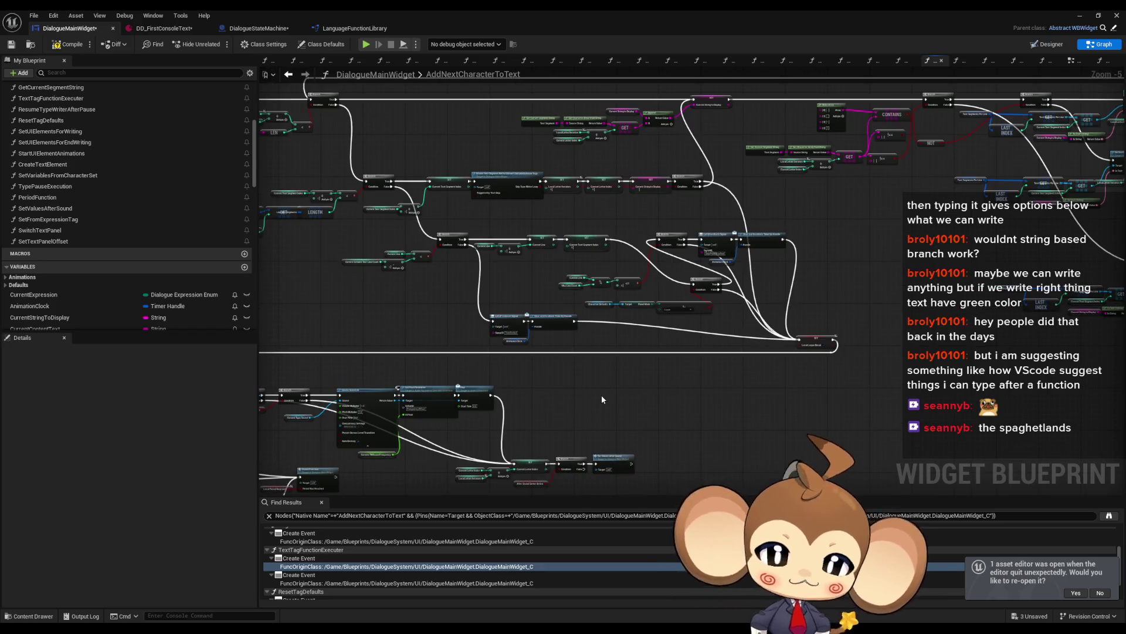
scroll(505, 285, "down", 1)
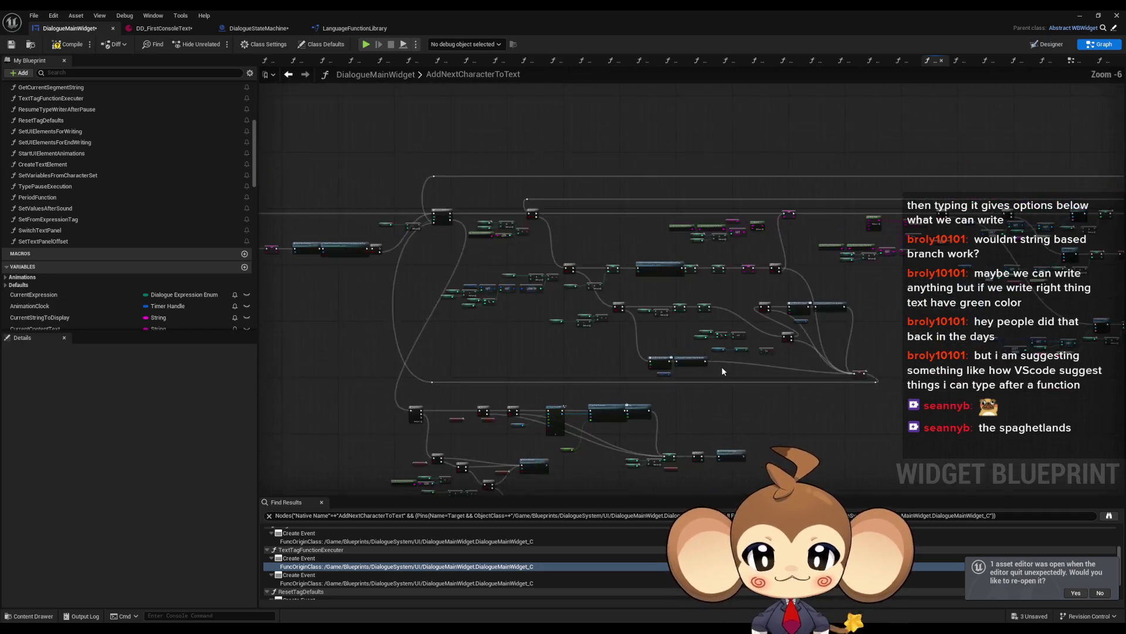
scroll(722, 371, "down", 2)
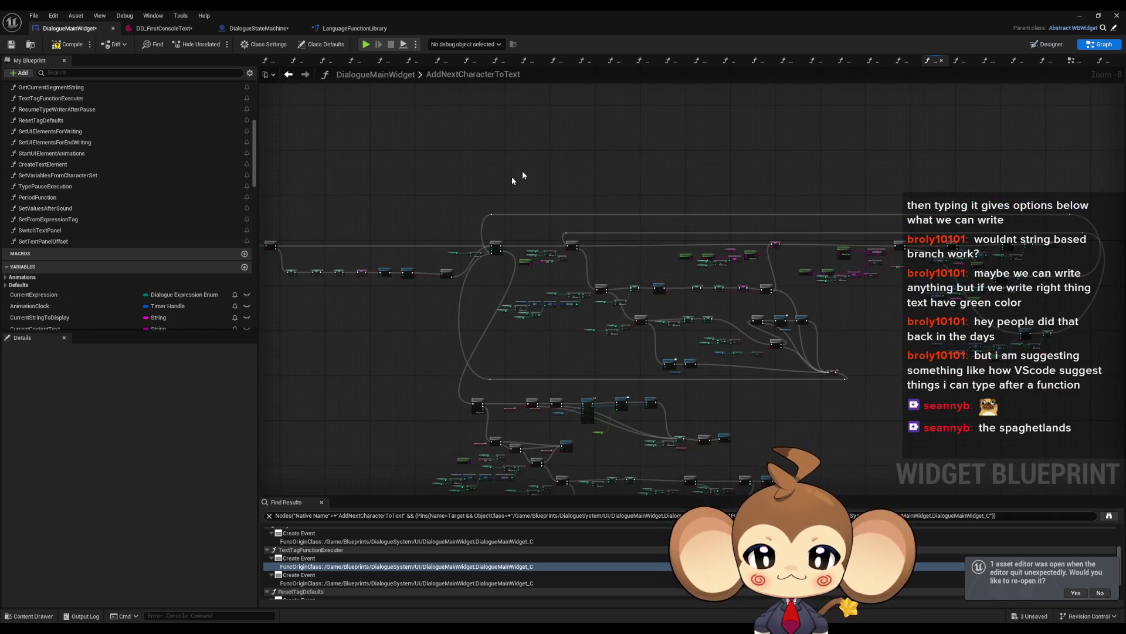
scroll(786, 446, "up", 4)
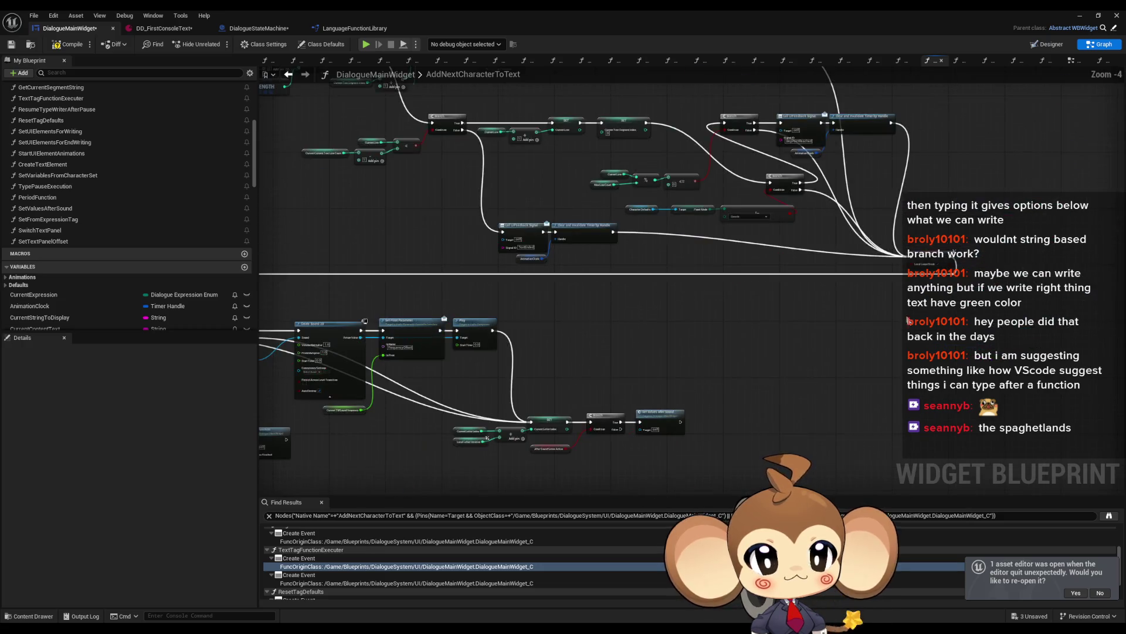
left_click_drag(905, 317, 938, 394)
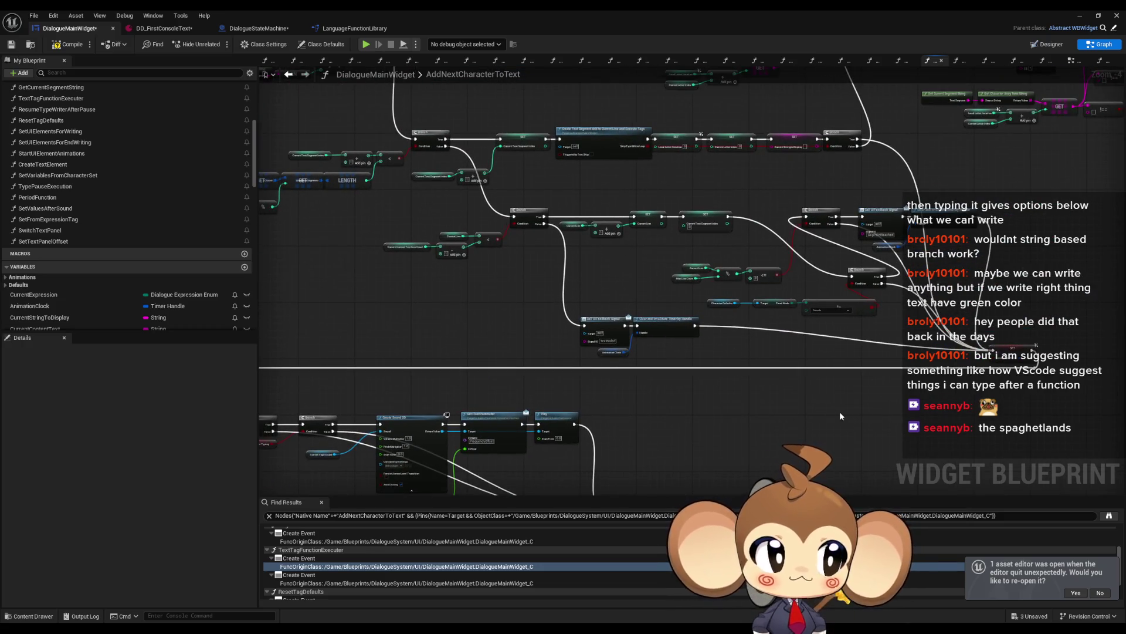
left_click_drag(837, 415, 781, 396)
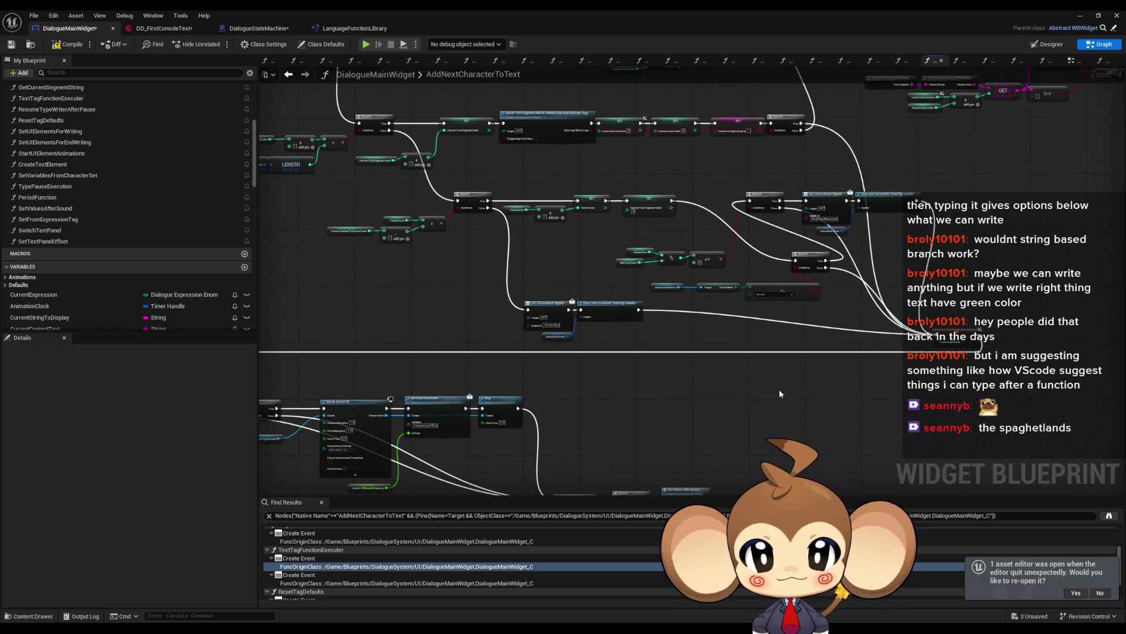
scroll(779, 389, "down", 5)
mouse_move(779, 389)
left_mouse_down()
mouse_move(700, 360)
mouse_move(690, 372)
left_mouse_up()
mouse_move(435, 185)
left_mouse_down()
mouse_move(549, 315)
mouse_move(939, 373)
left_mouse_up()
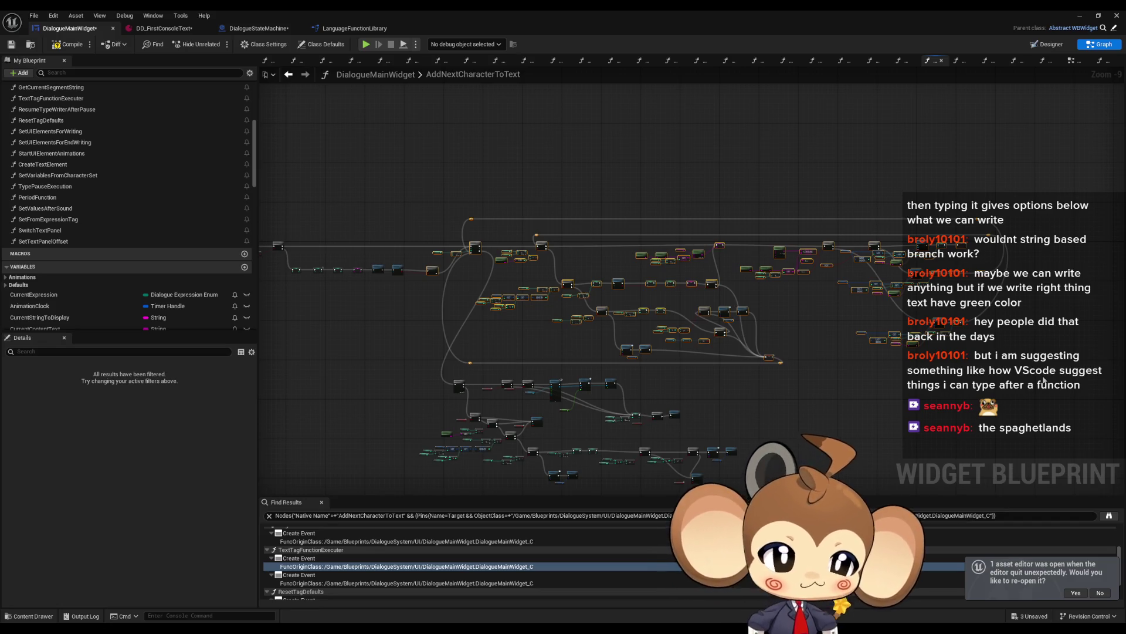
scroll(711, 276, "up", 7)
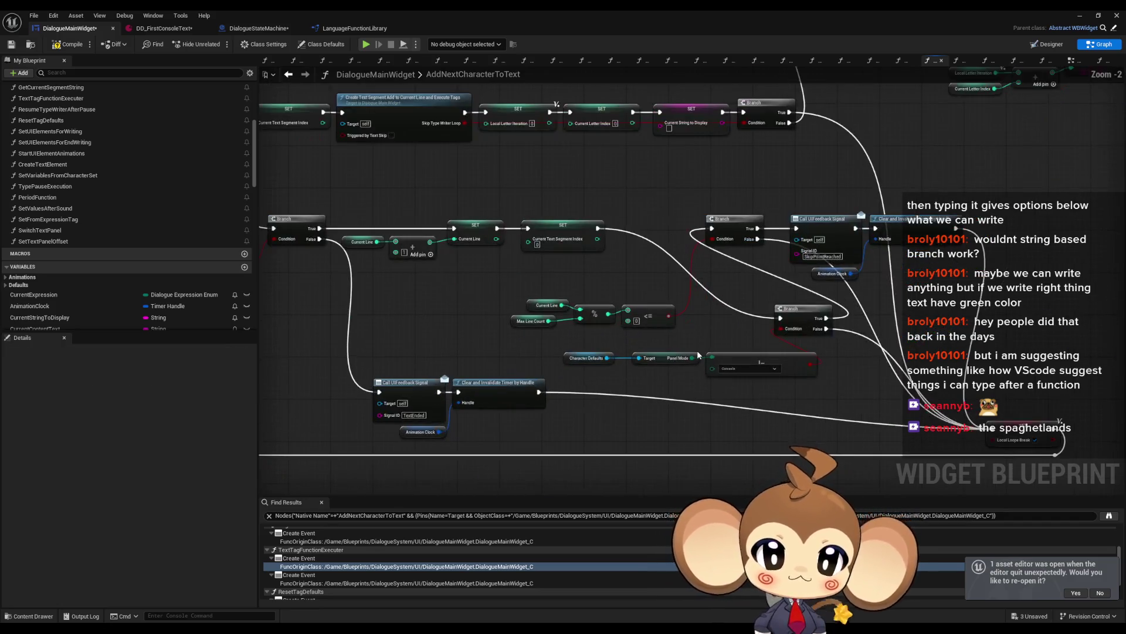
left_click_drag(605, 247, 674, 264)
scroll(880, 277, "down", 1)
left_click_drag(879, 277, 735, 235)
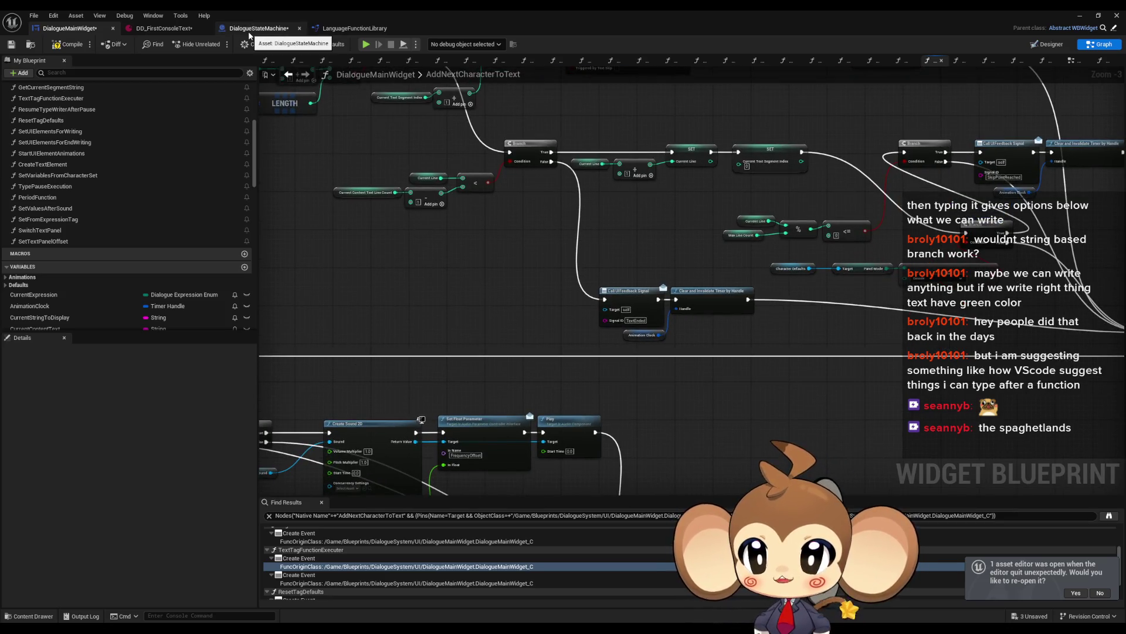
scroll(707, 293, "up", 3)
left_click(706, 294)
scroll(724, 348, "down", 3)
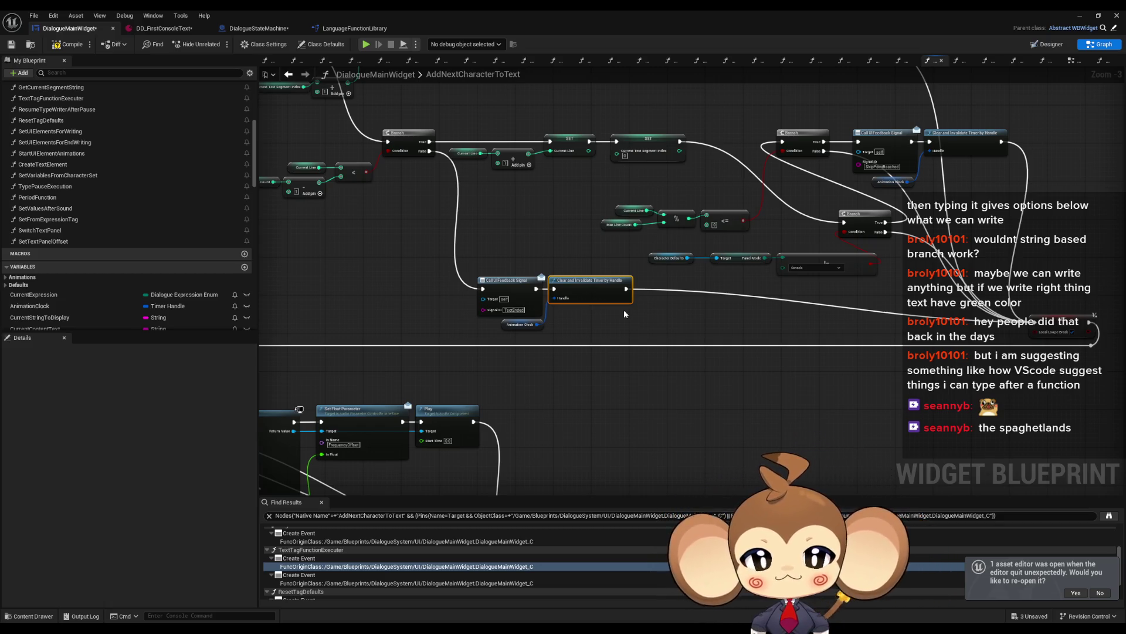
scroll(519, 315, "up", 2)
List all references to Call UIFeedback Signal and inspect its call in AnimateDialogueText.
scroll(519, 316, "up", 1)
left_click_drag(617, 326, 678, 337)
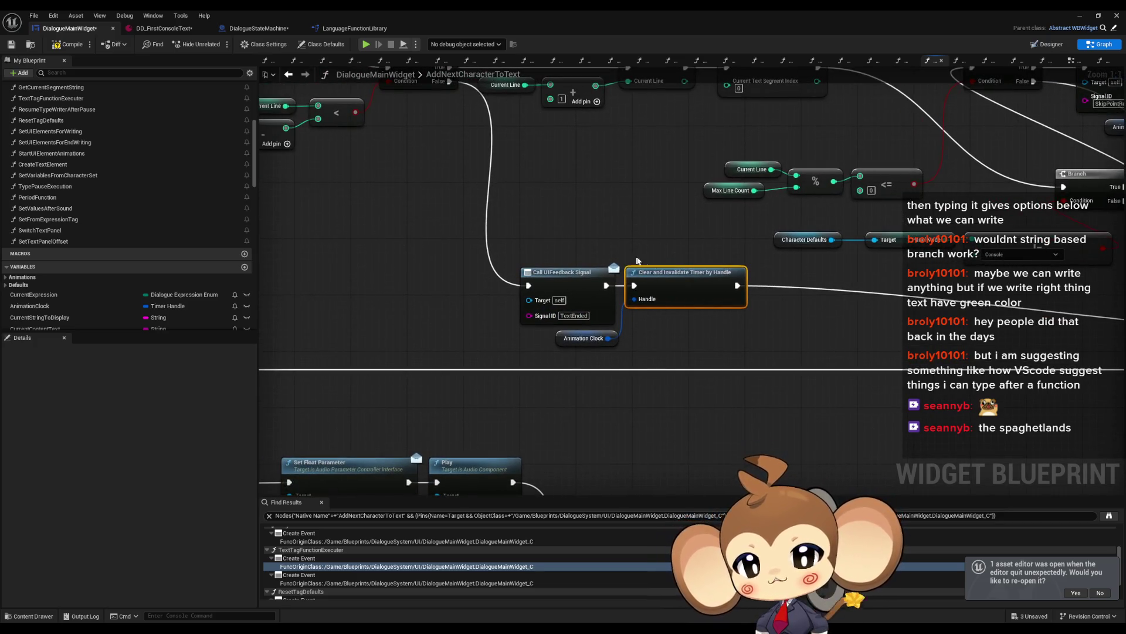
left_click(762, 380)
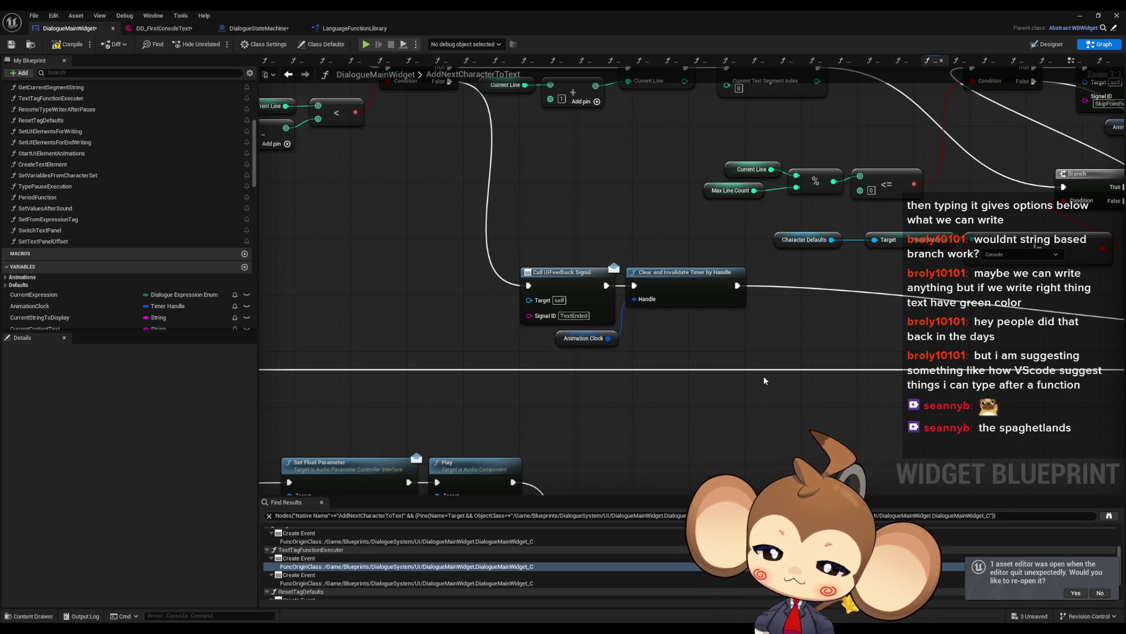
right_click(580, 274)
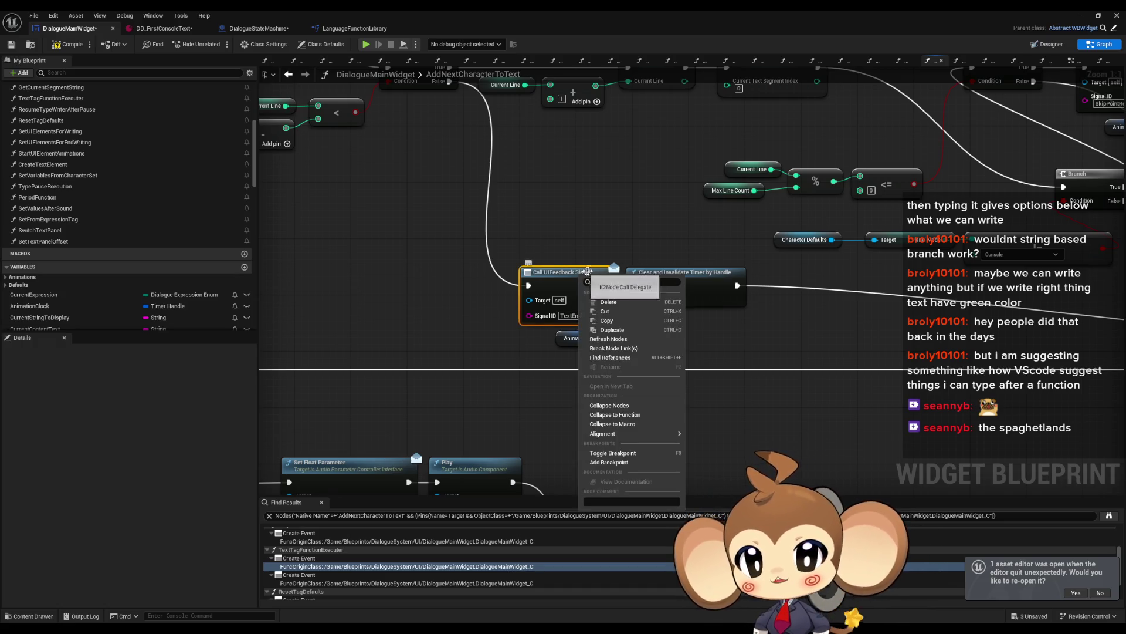
left_click(630, 361)
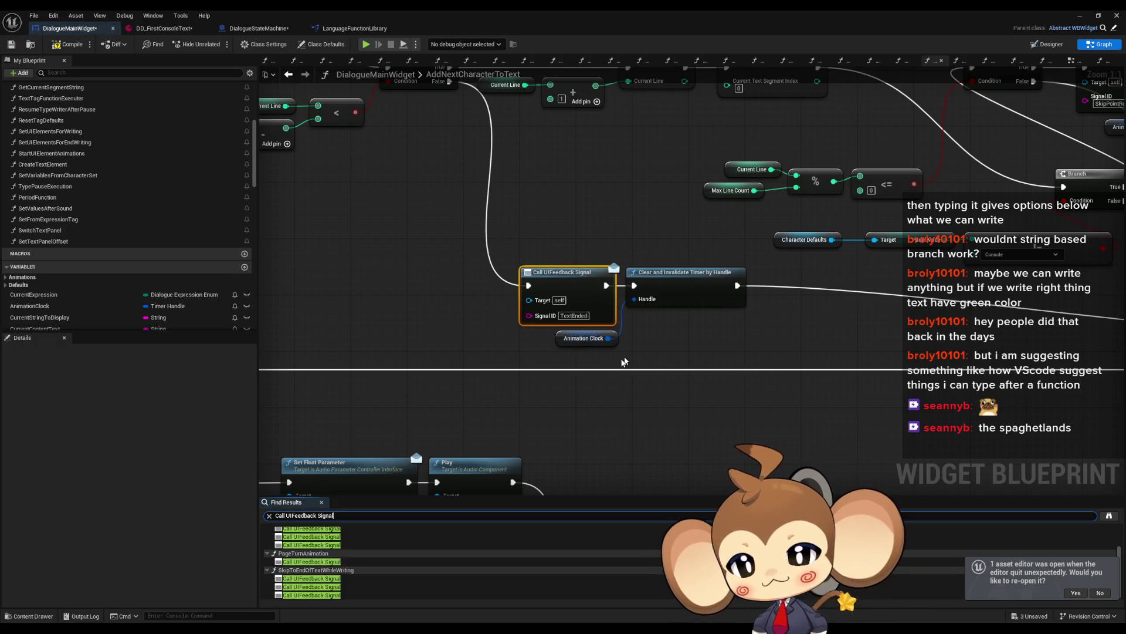
left_click(325, 540)
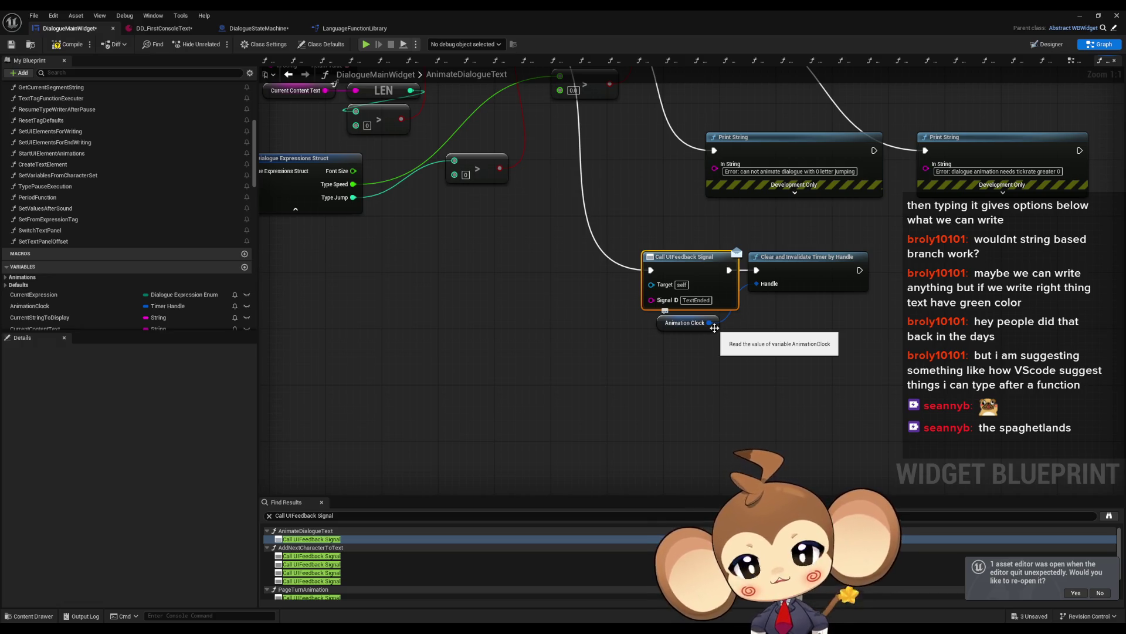
left_click(264, 29)
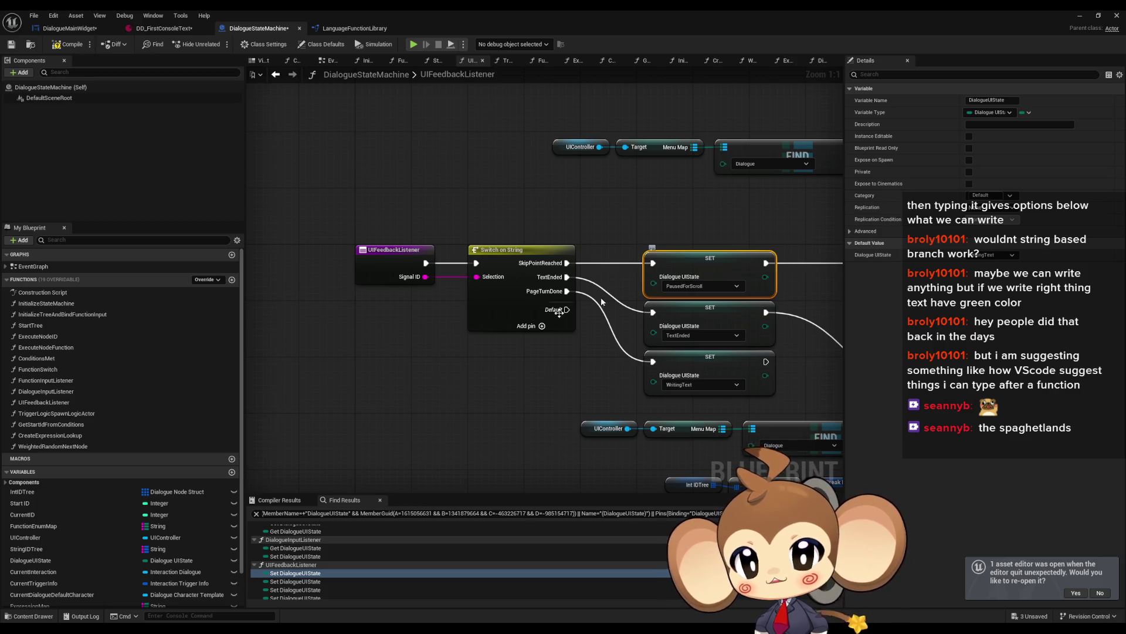
Select the DialogueUIState variable and return to DialogueMainWidget's AnimateDialogueText graph.
scroll(87, 538, "down", 2)
scroll(87, 538, "down", 1)
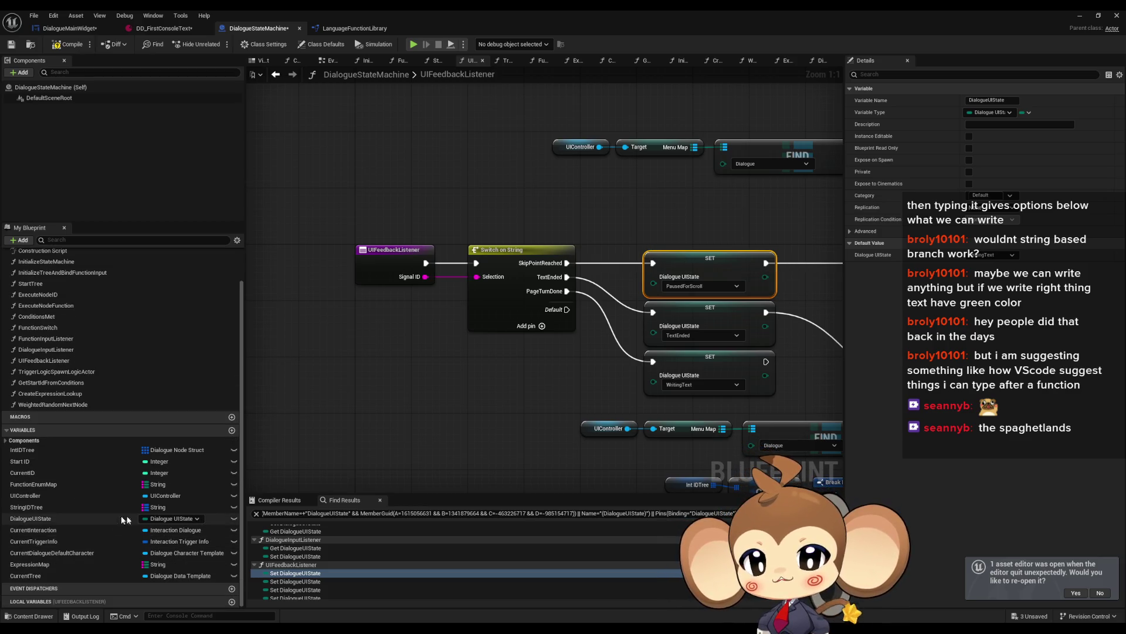
left_click(54, 518)
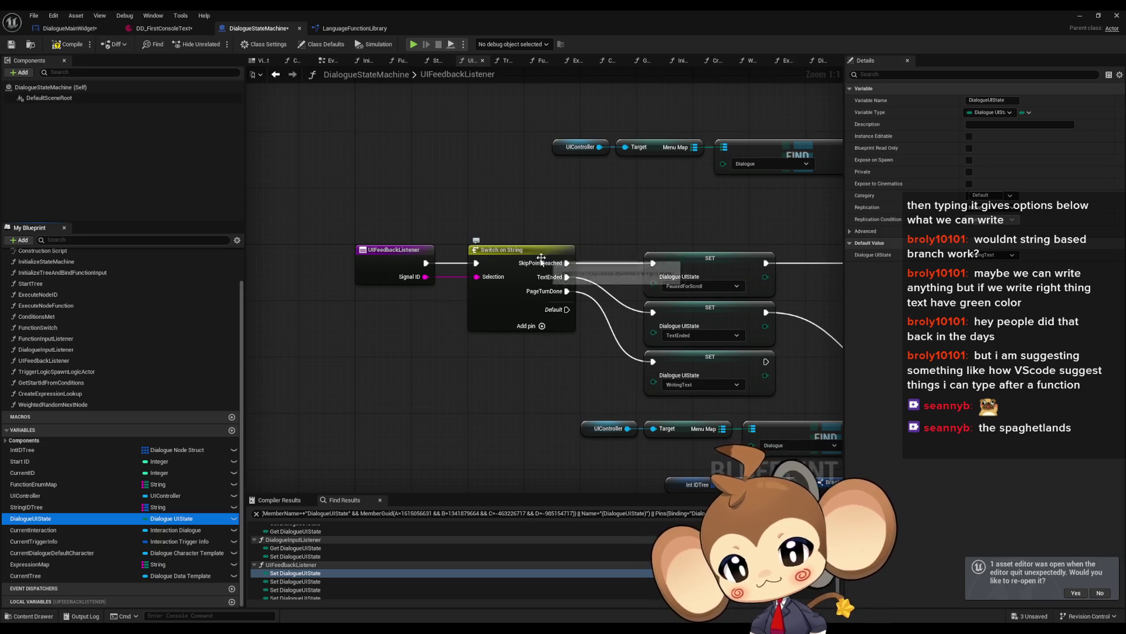
double_click(387, 280)
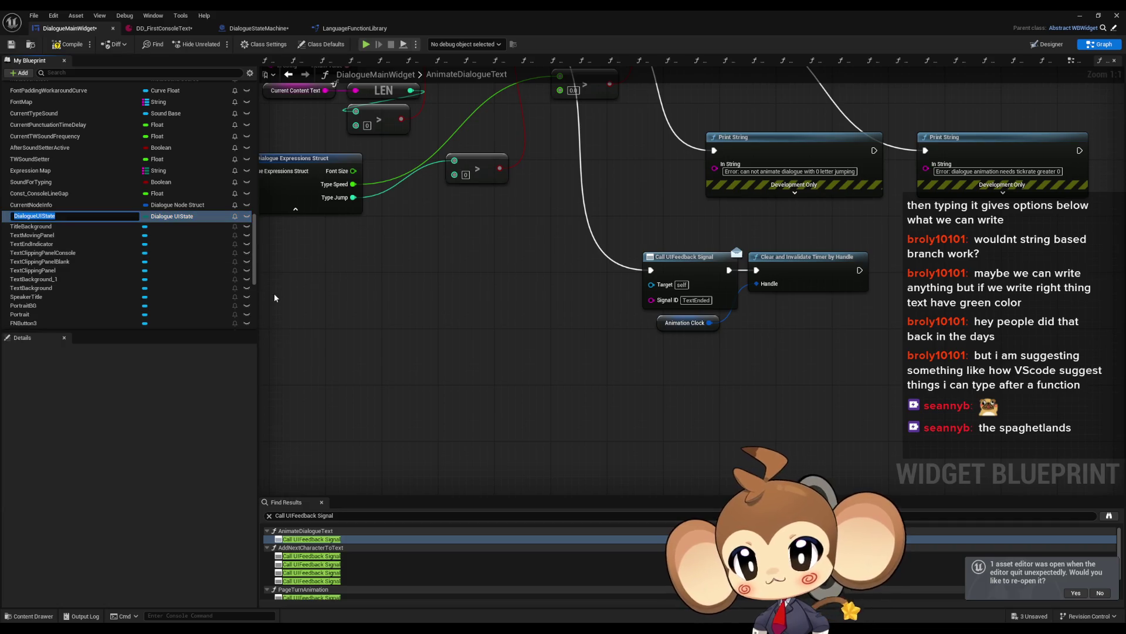
Insert a SET Dialogue UIState = TextEnded between the Branch False output and Call UIFeedback Signal.
left_click_drag(35, 216, 851, 329)
left_click(876, 352)
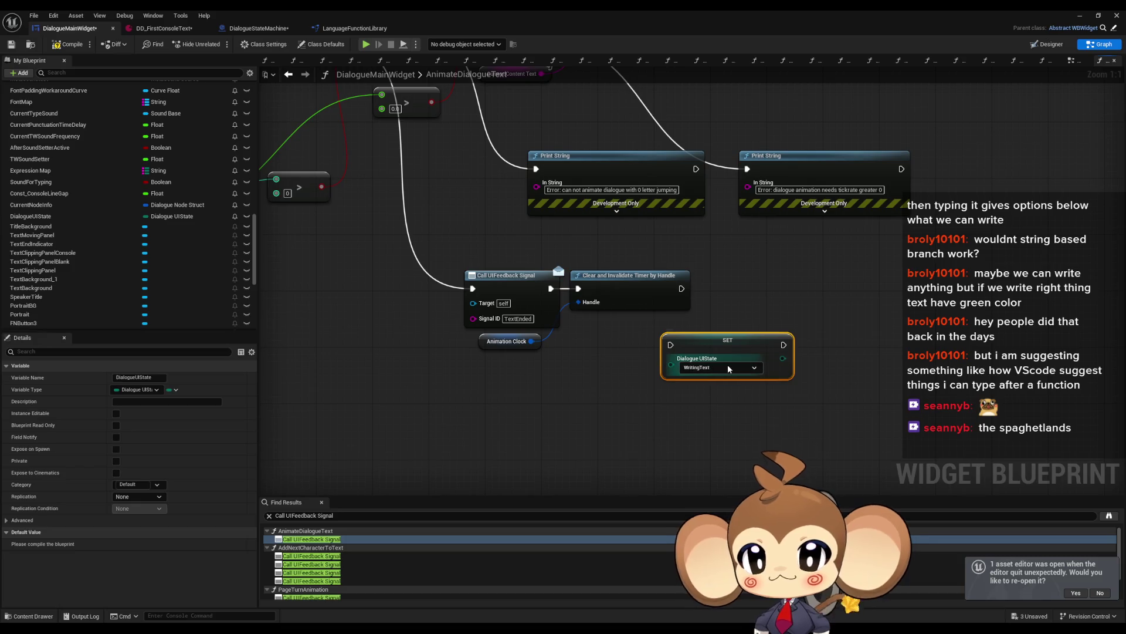
left_click(728, 365)
left_click(707, 397)
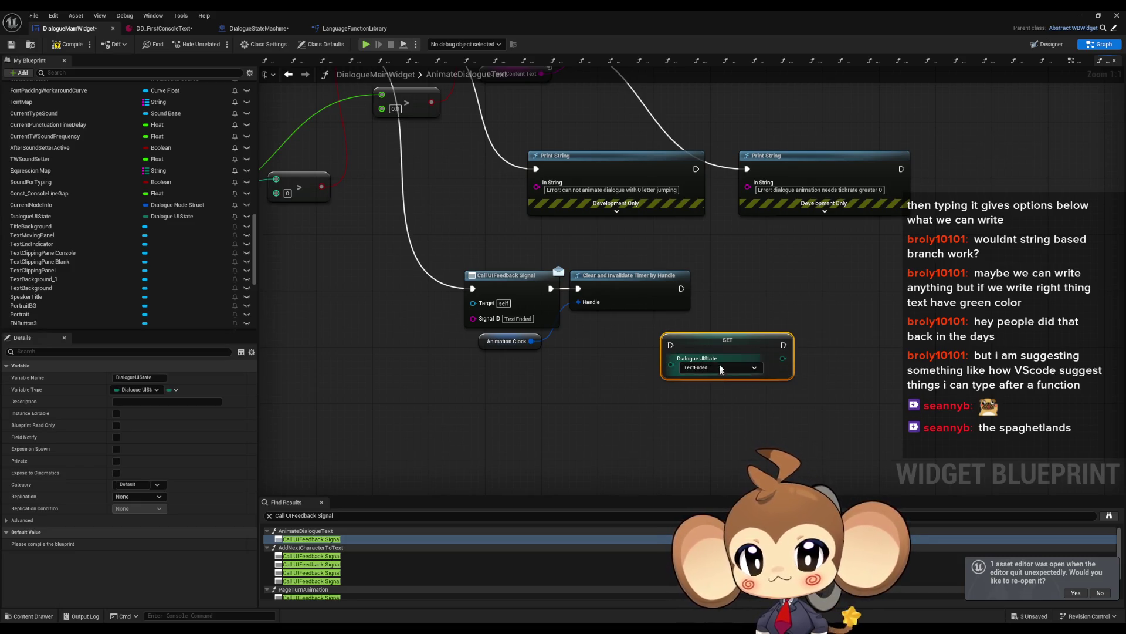
mouse_move(710, 355)
left_mouse_down()
mouse_move(761, 291)
mouse_move(305, 298)
mouse_move(369, 301)
left_mouse_up()
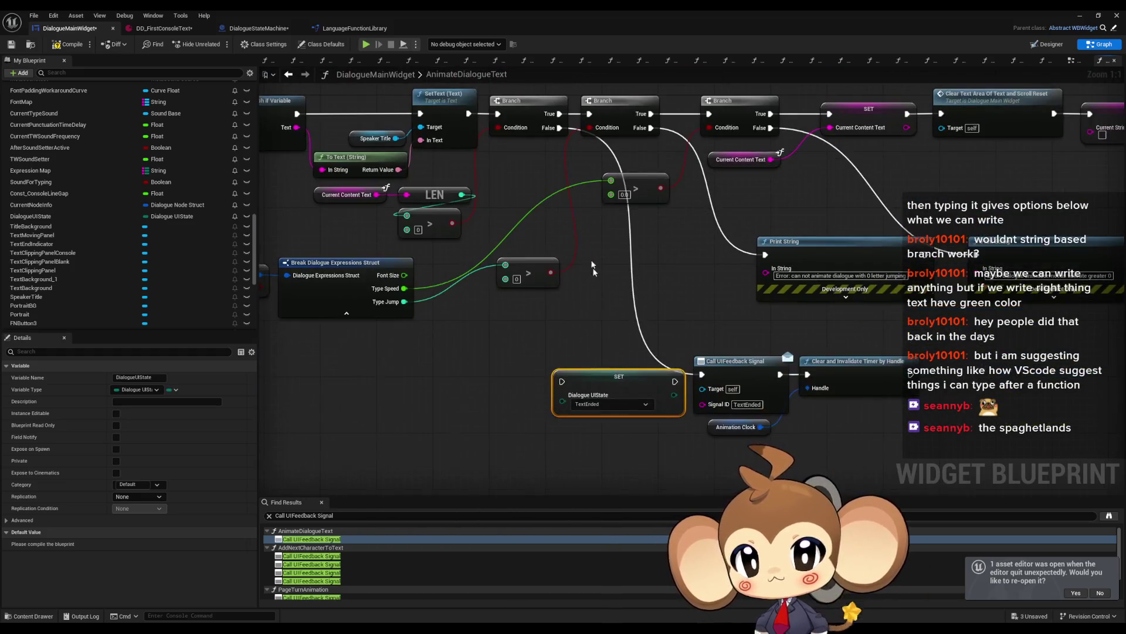
left_click_drag(558, 129, 562, 382)
mouse_move(675, 381)
left_mouse_down()
mouse_move(707, 383)
mouse_move(702, 374)
left_mouse_up()
left_click_drag(623, 377, 623, 369)
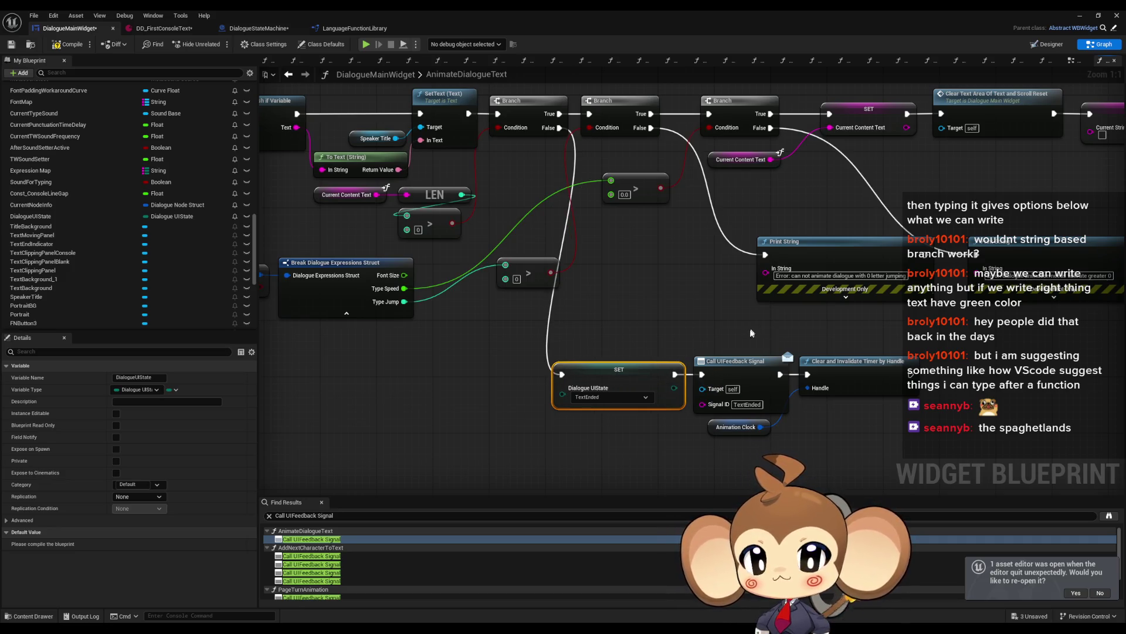
left_click(326, 557)
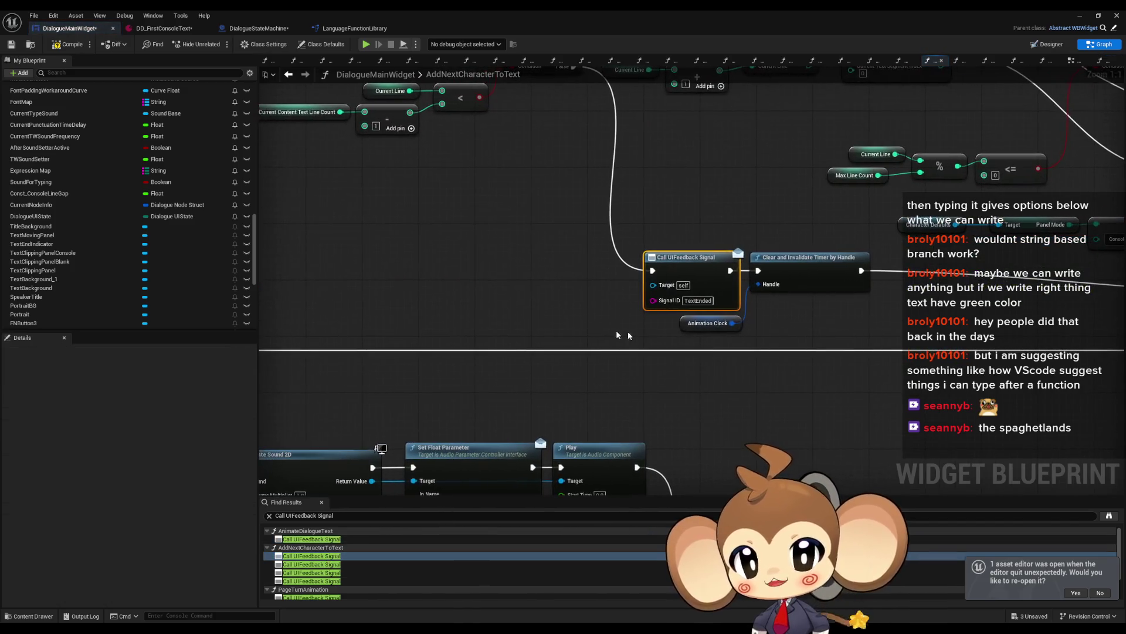
Paste a Dialogue UIState setter before the TextEnded signal call, fed from the Branch False output.
key("ctrl+v")
left_click_drag(679, 354, 660, 356)
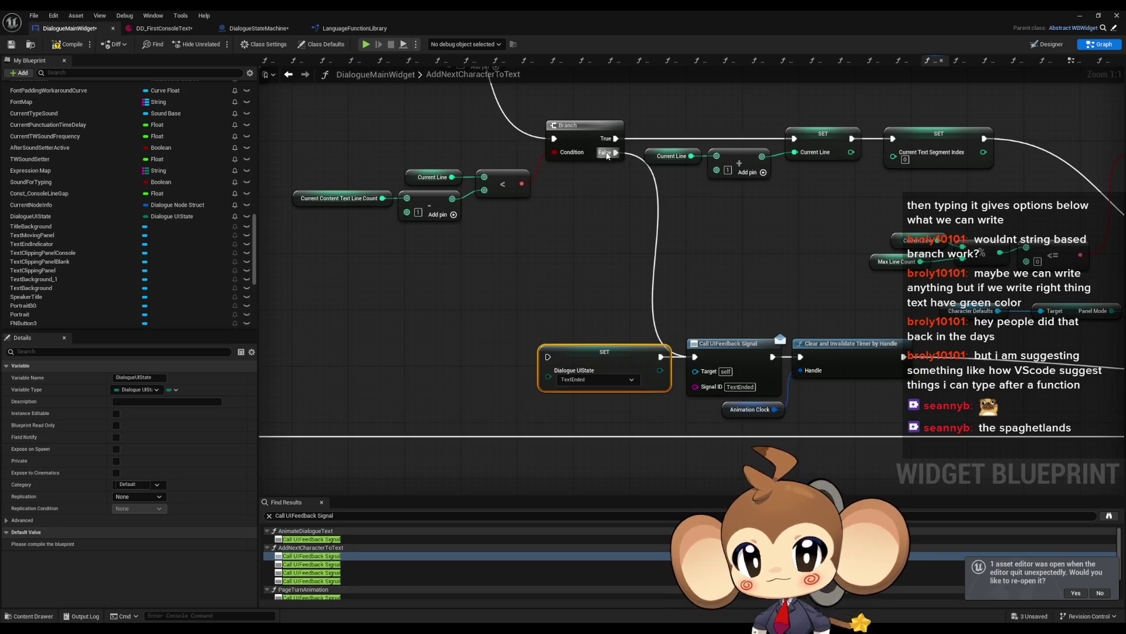
left_click_drag(616, 152, 546, 354)
left_click(326, 564)
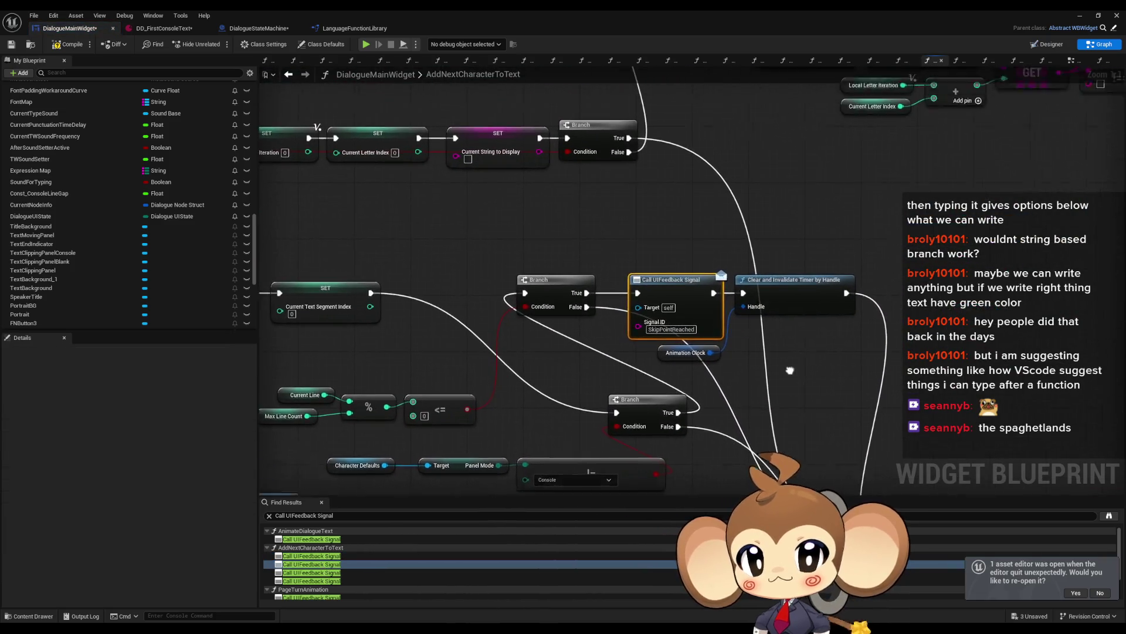
Set a Dialogue UIState setter to PausedForScroll, wired from Branch True into the SkipPointReached signal.
left_click(639, 256)
left_click(639, 262)
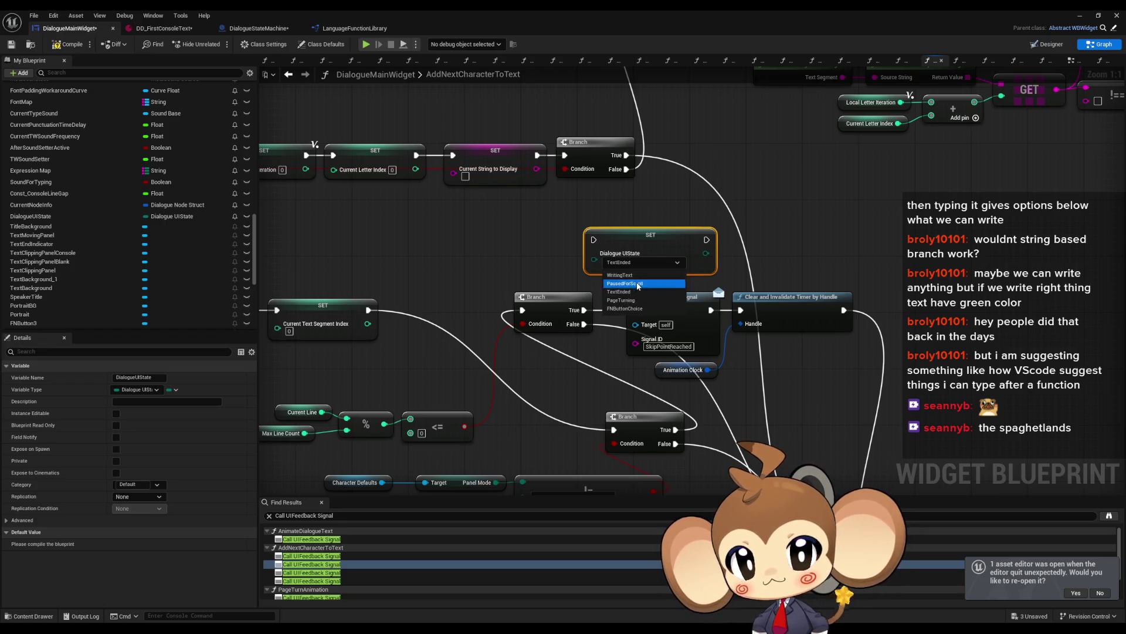
left_click(629, 283)
left_click(649, 264)
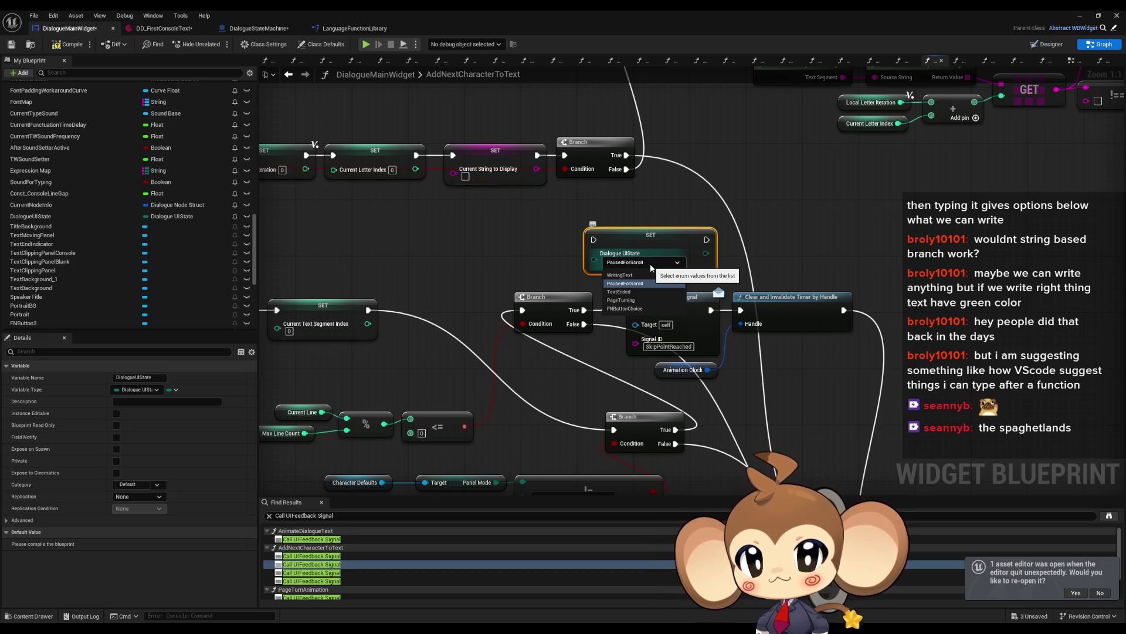
left_click(692, 252)
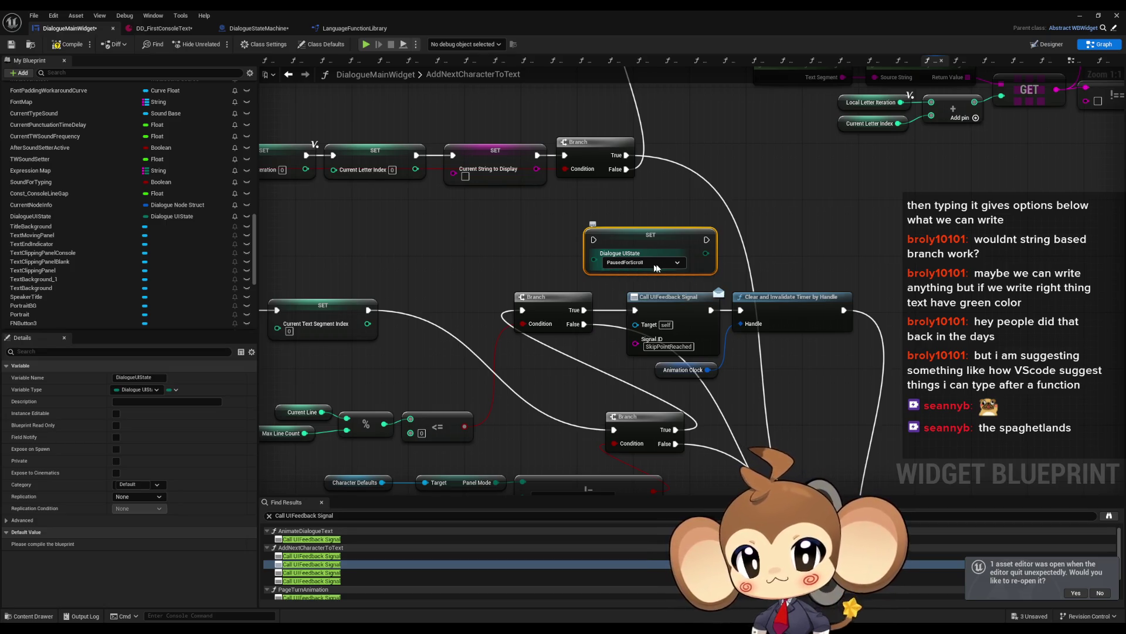
left_click_drag(707, 239, 637, 312)
left_click_drag(584, 310, 593, 239)
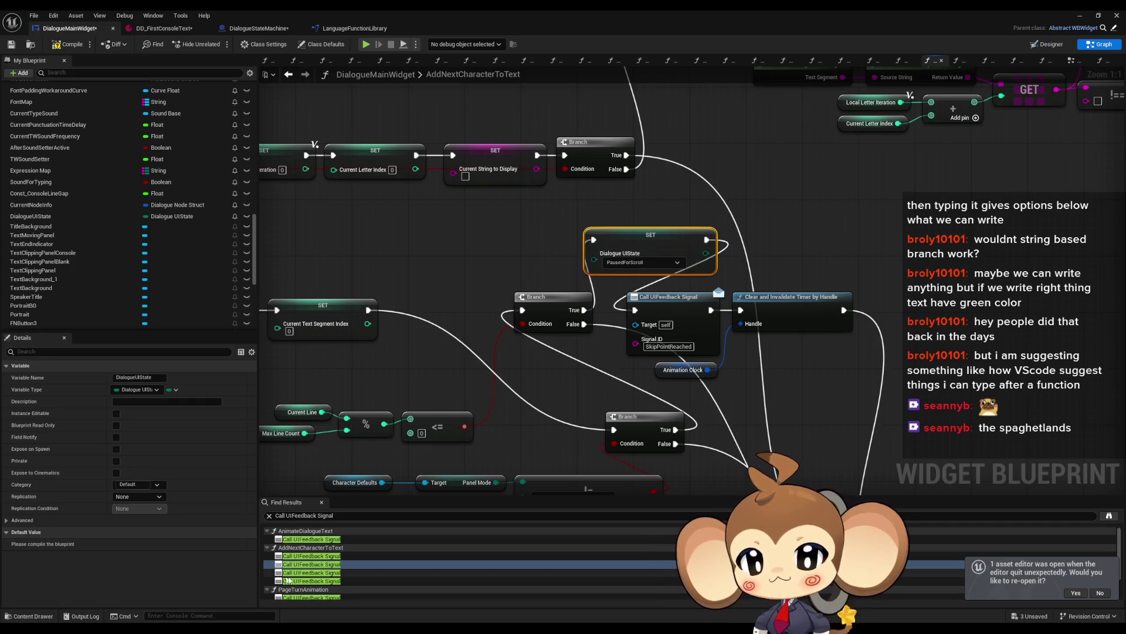
double_click(308, 573)
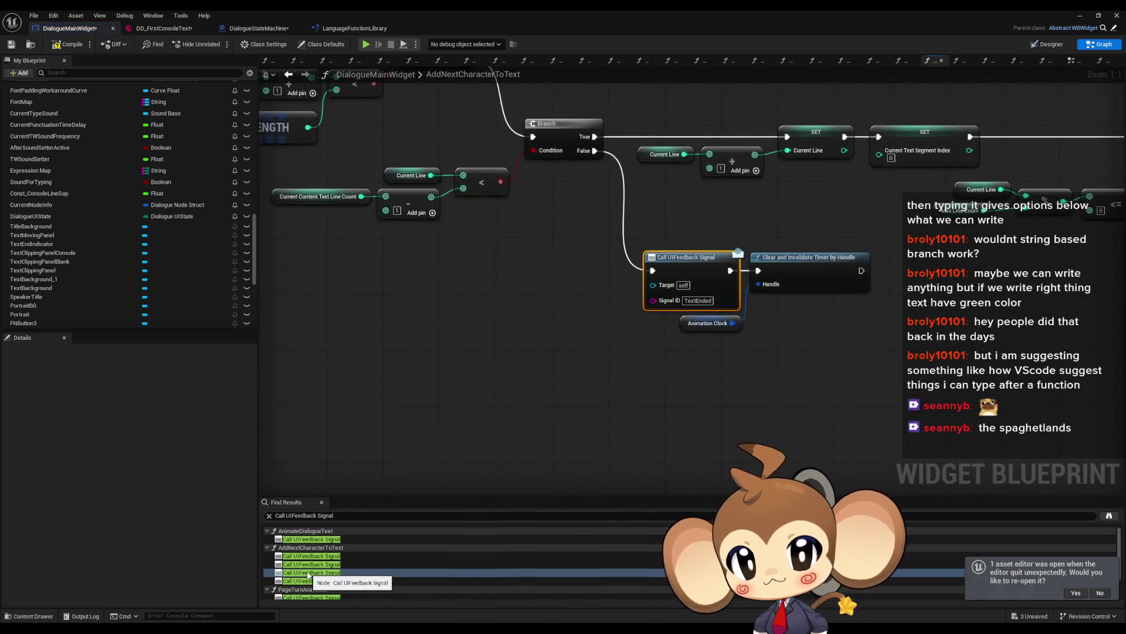
Remove the Dialogue UIState setters placed before the TextEnded signal calls in AnimateDialogueText.
left_click(534, 336)
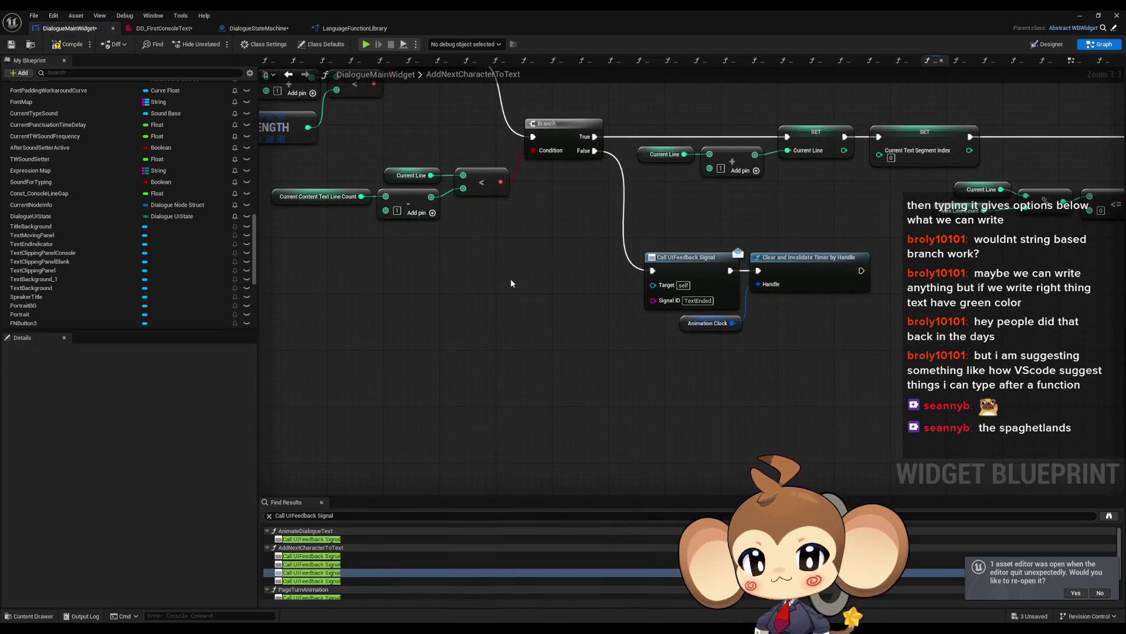
key("ctrl+v")
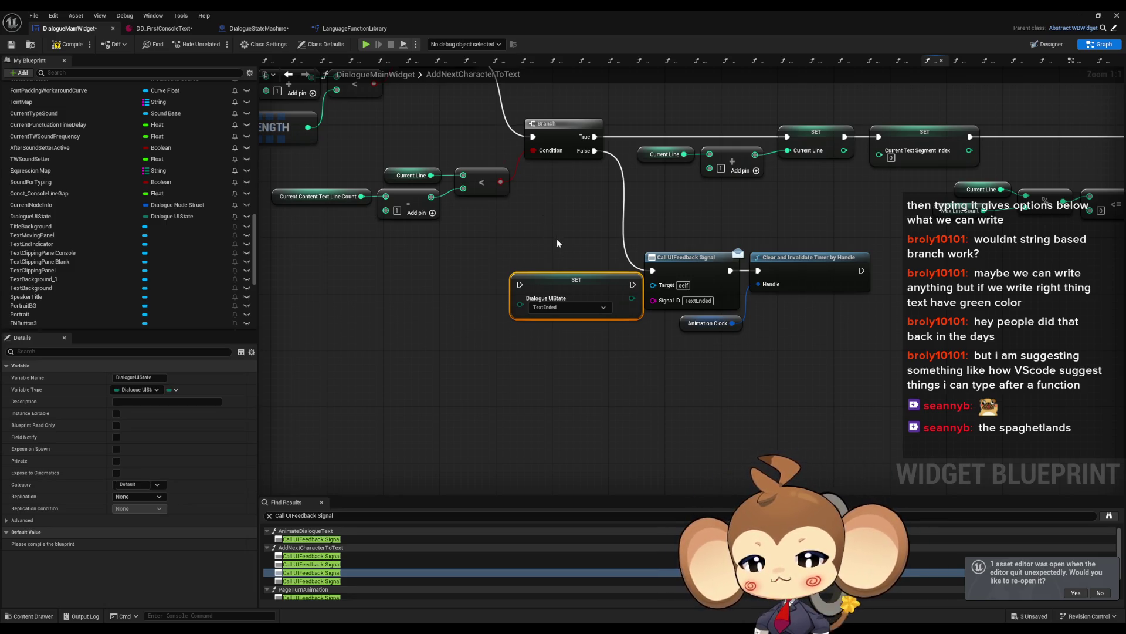
scroll(557, 243, "down", 8)
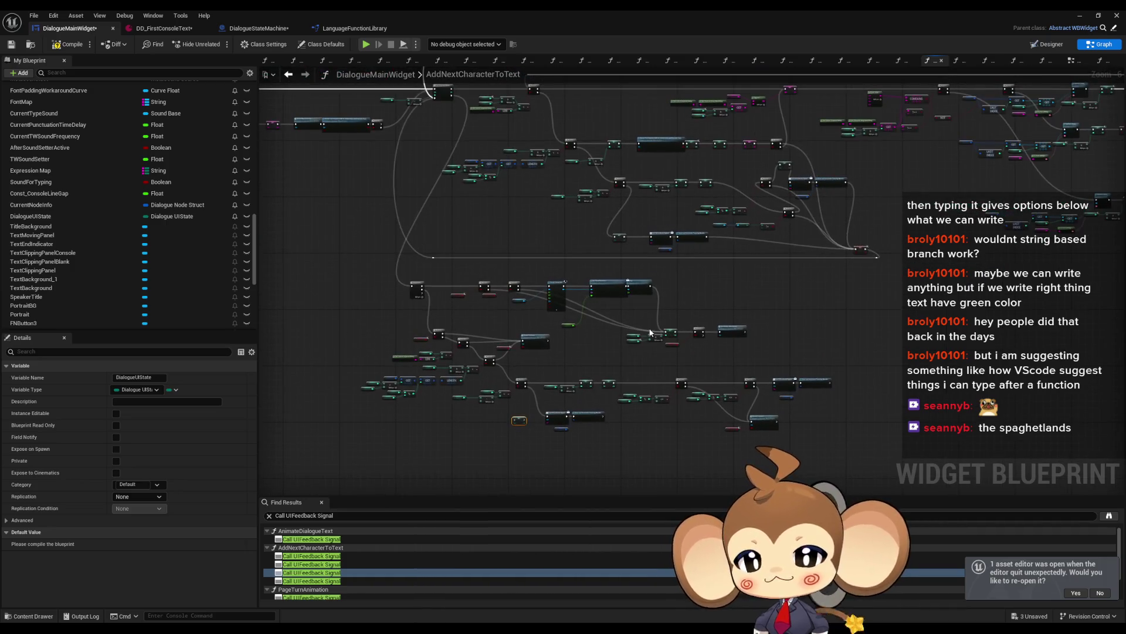
left_click(346, 564)
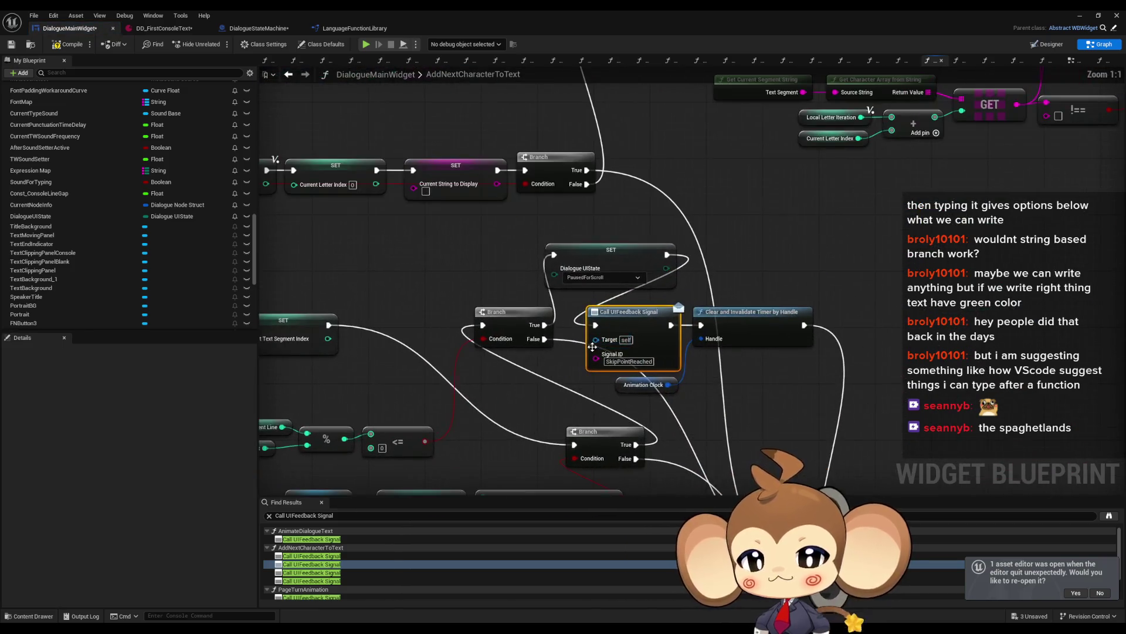
left_click(563, 364)
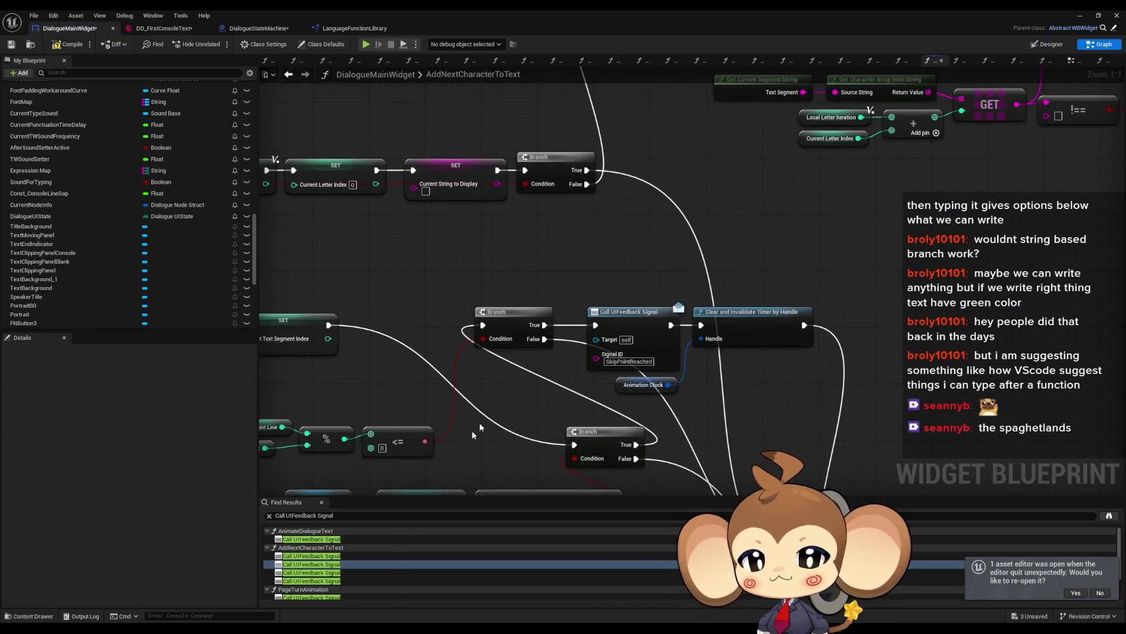
left_click(323, 556)
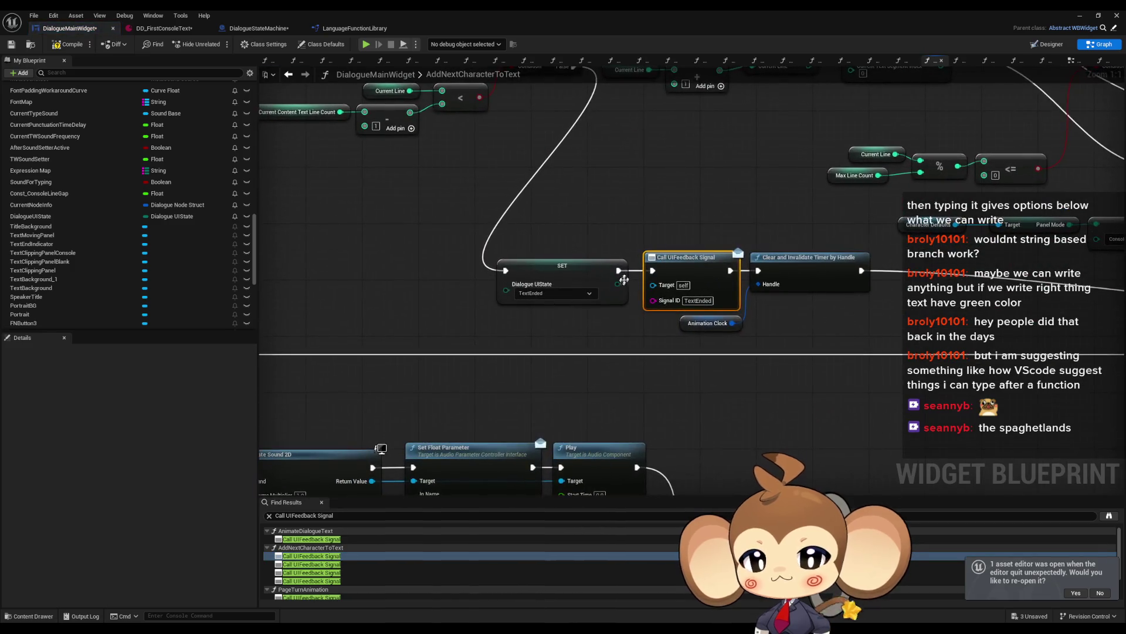
key("ctrl+z")
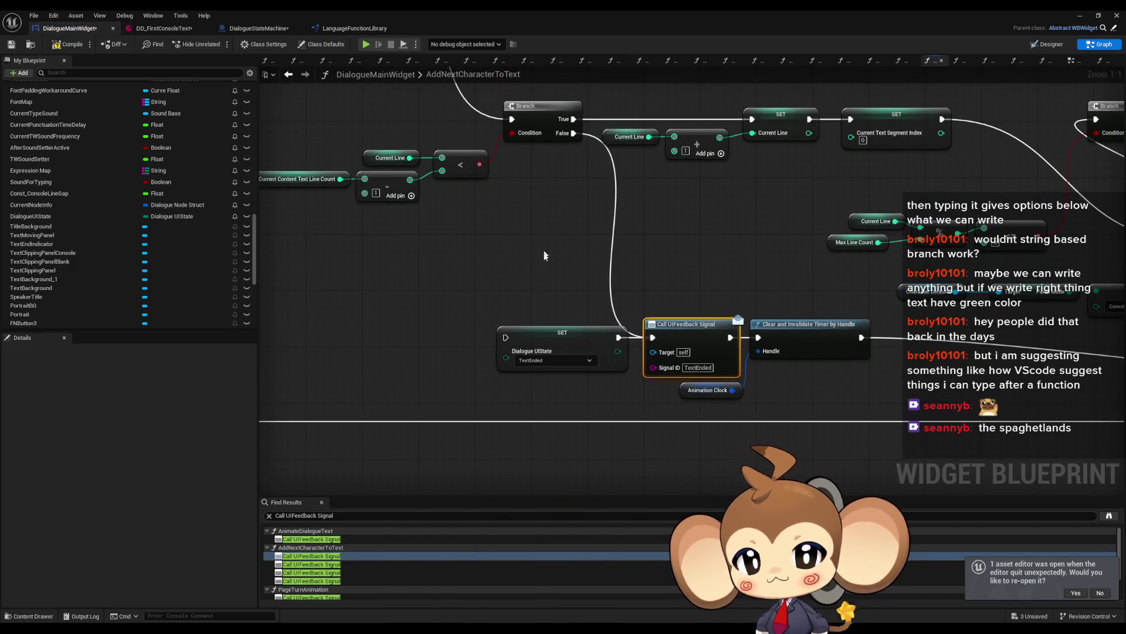
left_click(311, 538)
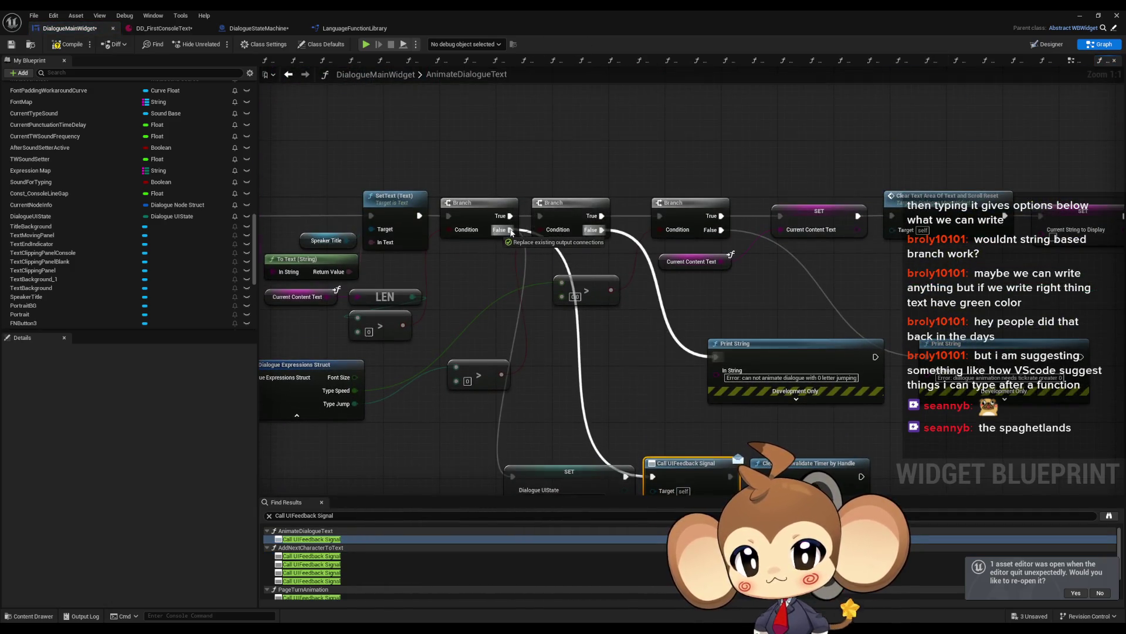
left_click(581, 338)
key("Delete")
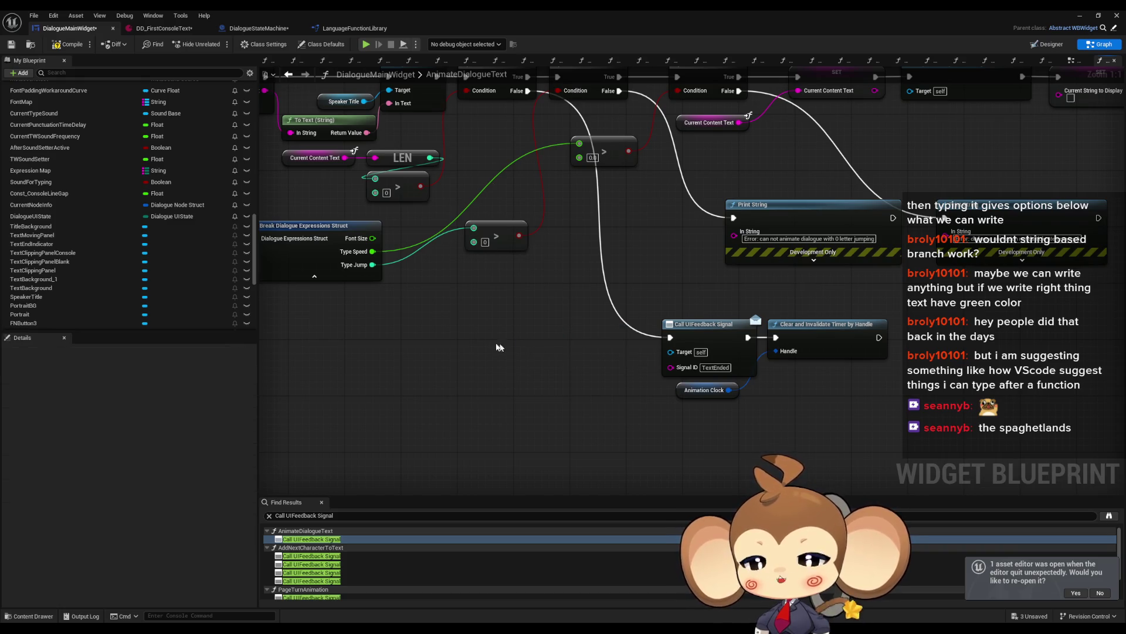
In DialogueStateMachine, select the listener's three Dialogue UIState setters and jump to the ExecuteNodeID setter.
left_click(258, 28)
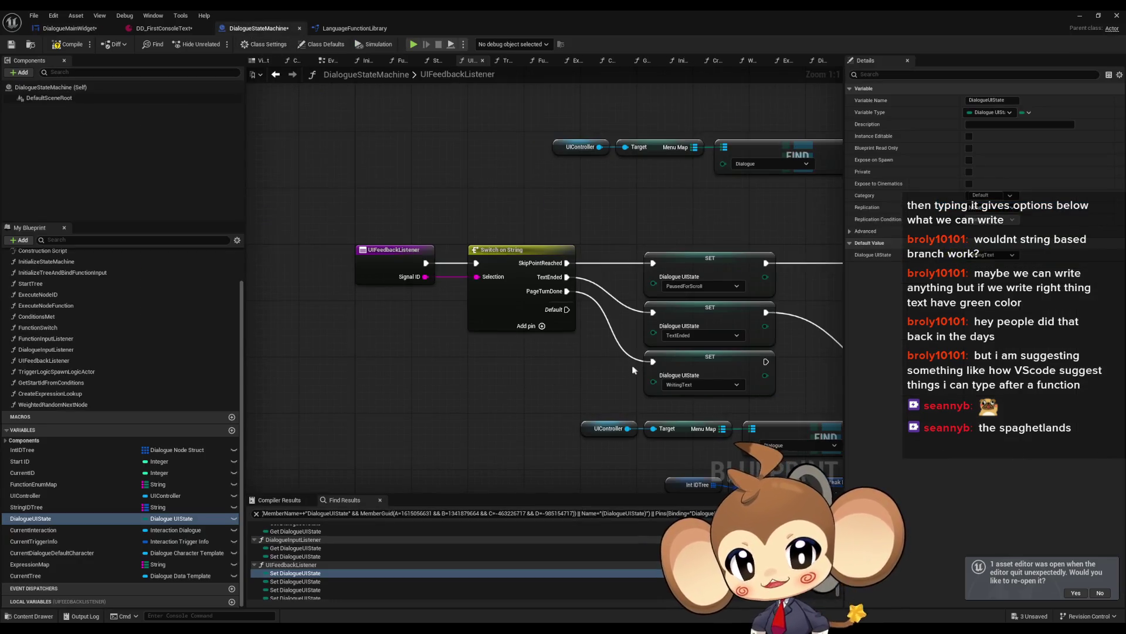
mouse_move(545, 374)
left_mouse_down()
mouse_move(382, 335)
mouse_move(522, 260)
mouse_move(507, 400)
left_mouse_up()
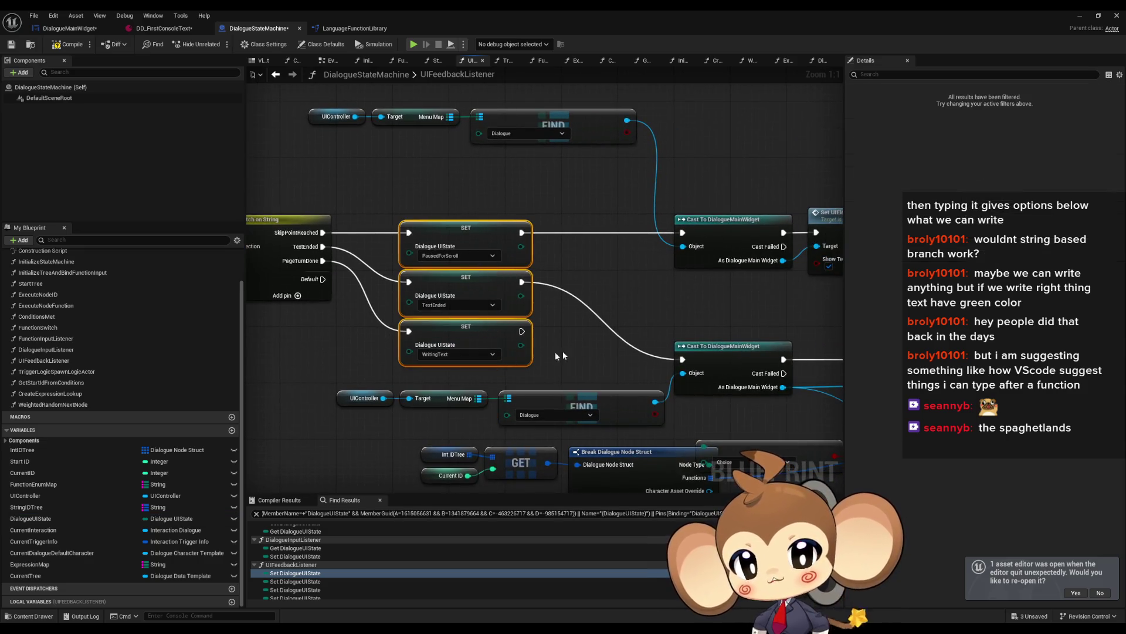
left_click_drag(544, 353, 514, 302)
left_click_drag(591, 285, 758, 321)
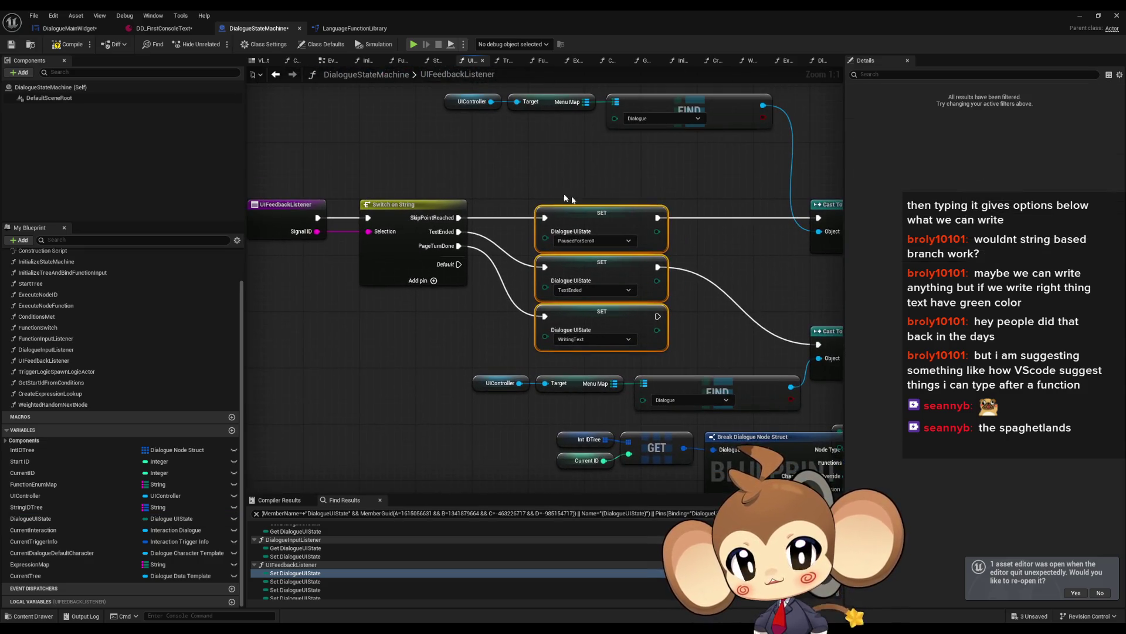
scroll(311, 557, "up", 2)
double_click(295, 537)
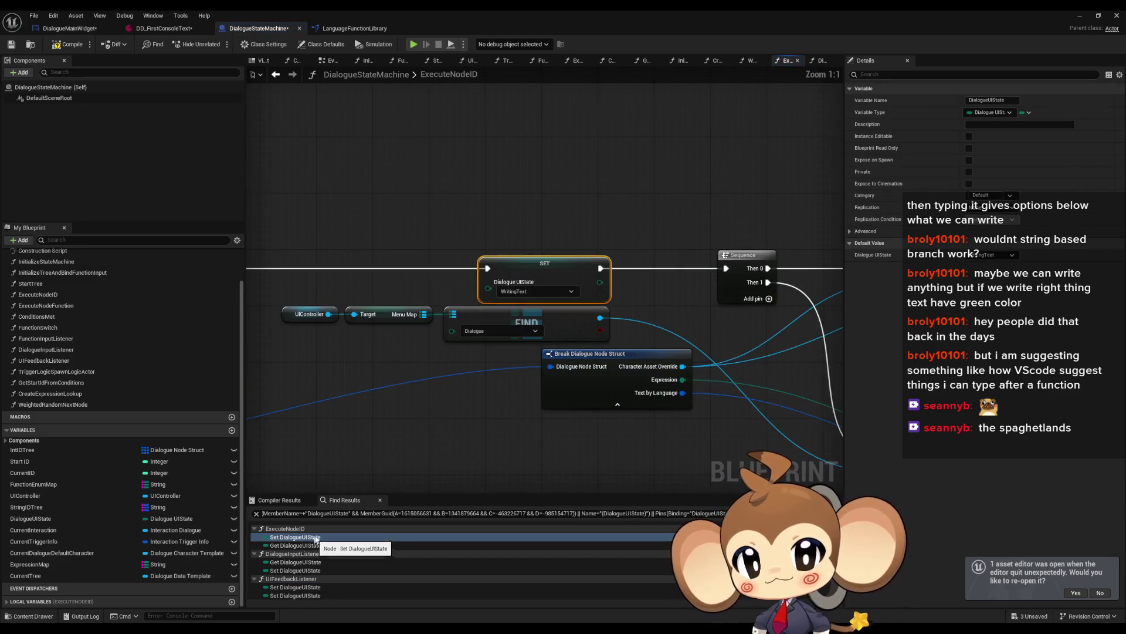
Look over the ExecuteNodeID network around the WritingText setter, then return to DialogueMainWidget.
scroll(481, 317, "down", 2)
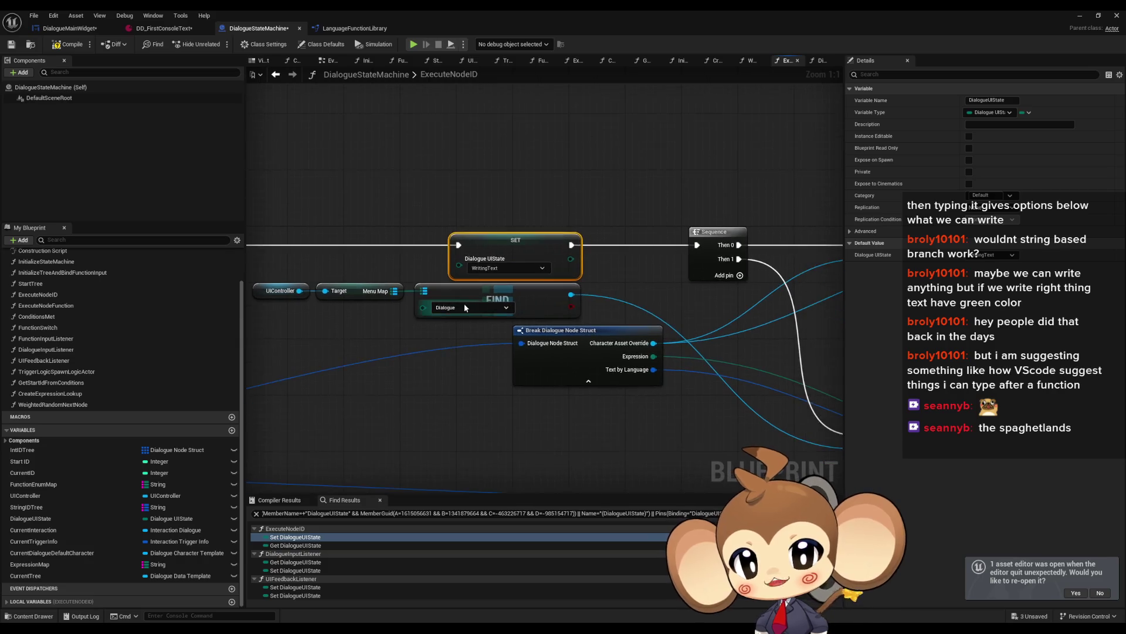
scroll(463, 381, "down", 3)
left_click_drag(469, 377, 514, 307)
left_click_drag(645, 284, 622, 262)
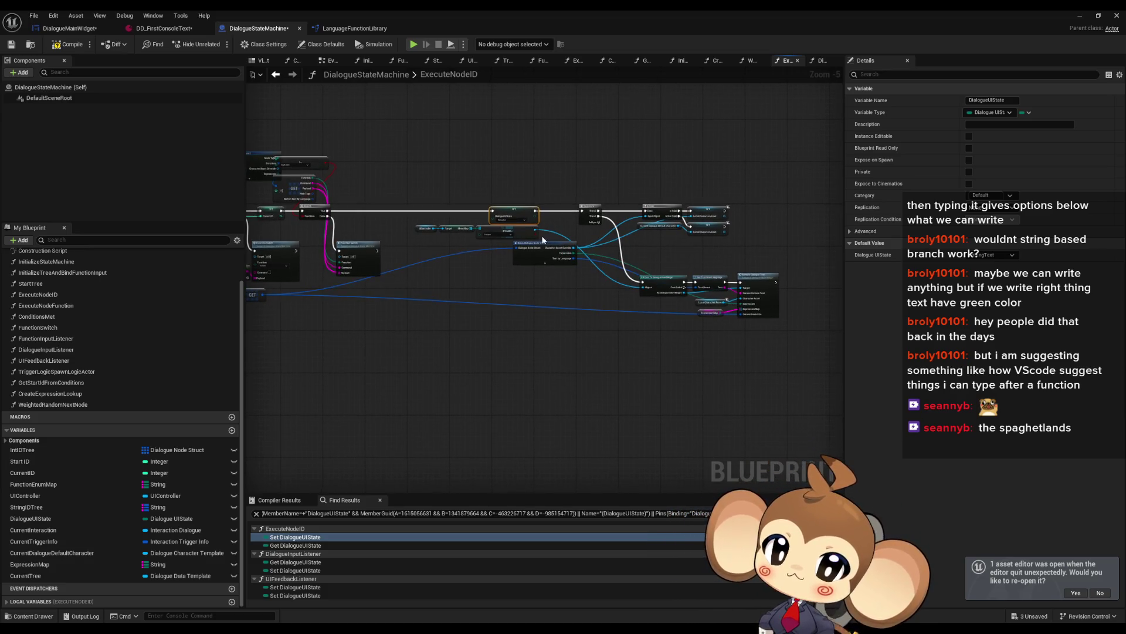
scroll(517, 229, "up", 3)
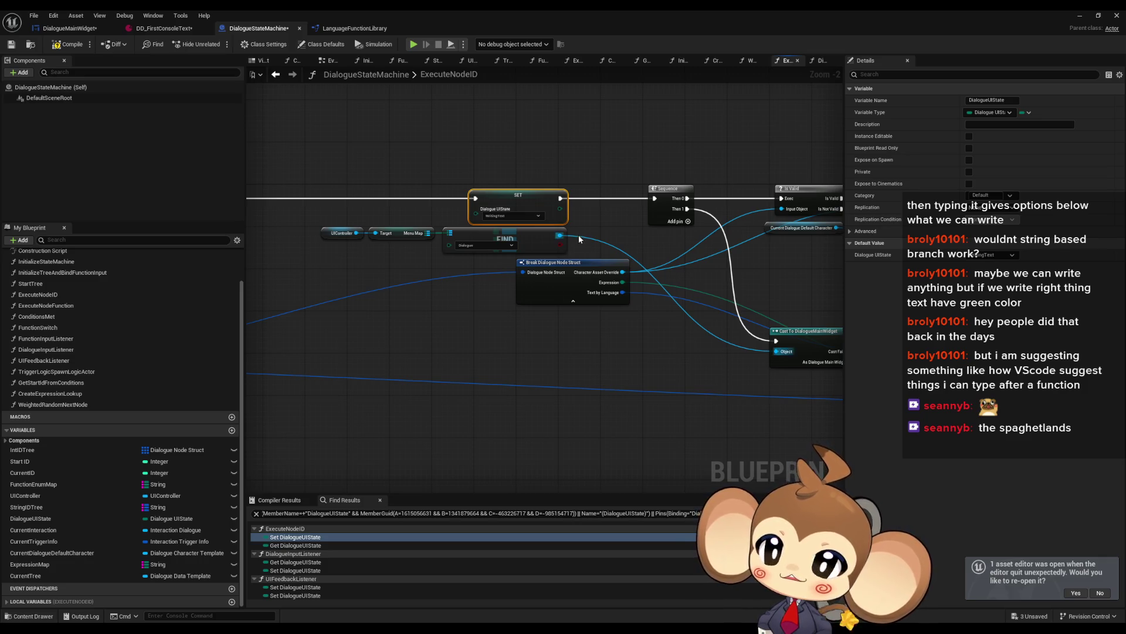
left_click(70, 28)
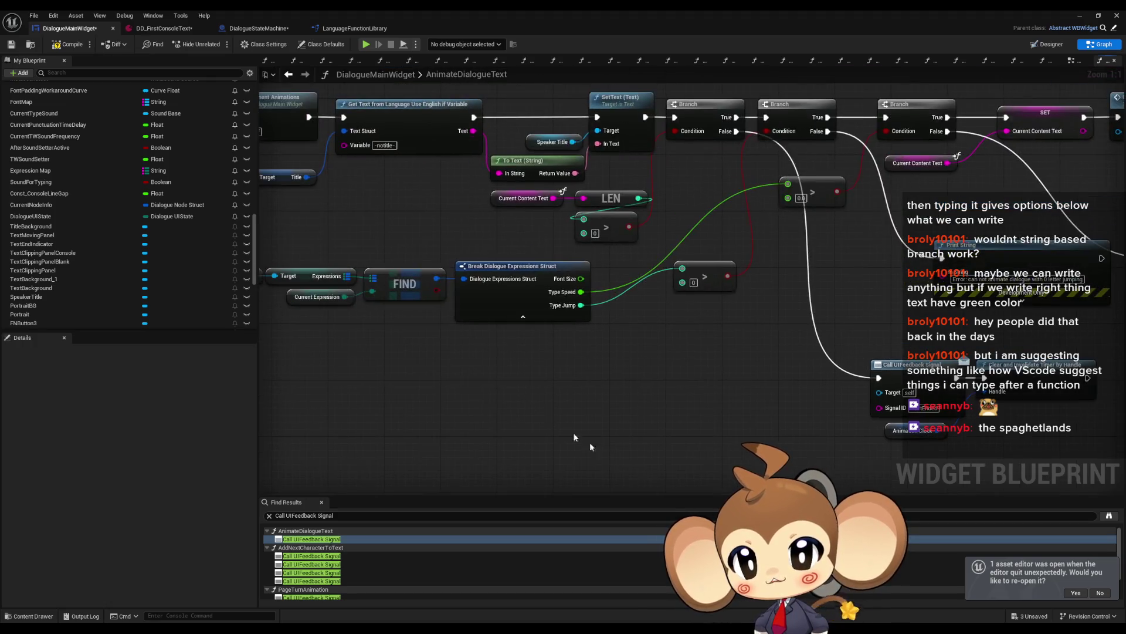
Create a function named SetWritingStatus in DialogueMainWidget's My Blueprint panel.
scroll(159, 253, "up", 5)
scroll(158, 253, "up", 10)
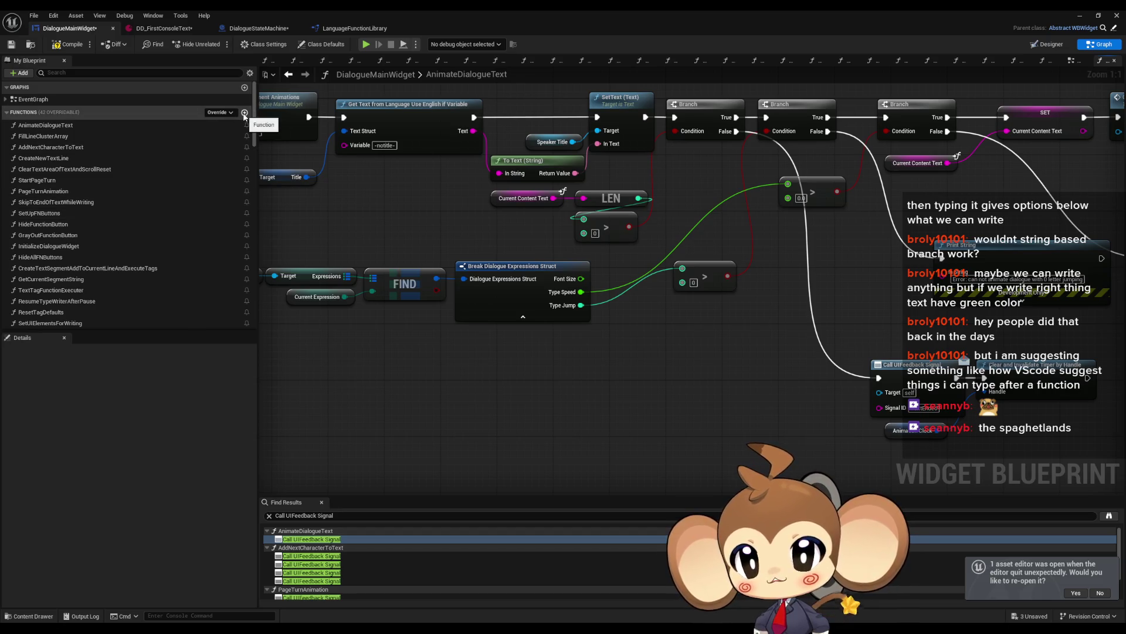
left_click(244, 113)
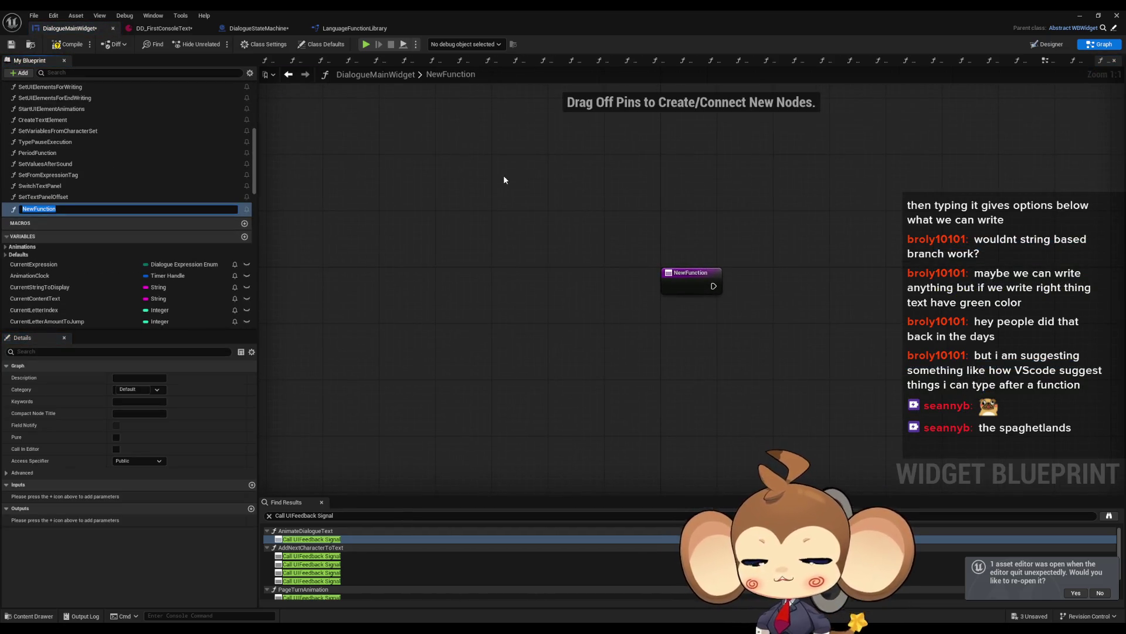
type("SetWritingSattus")
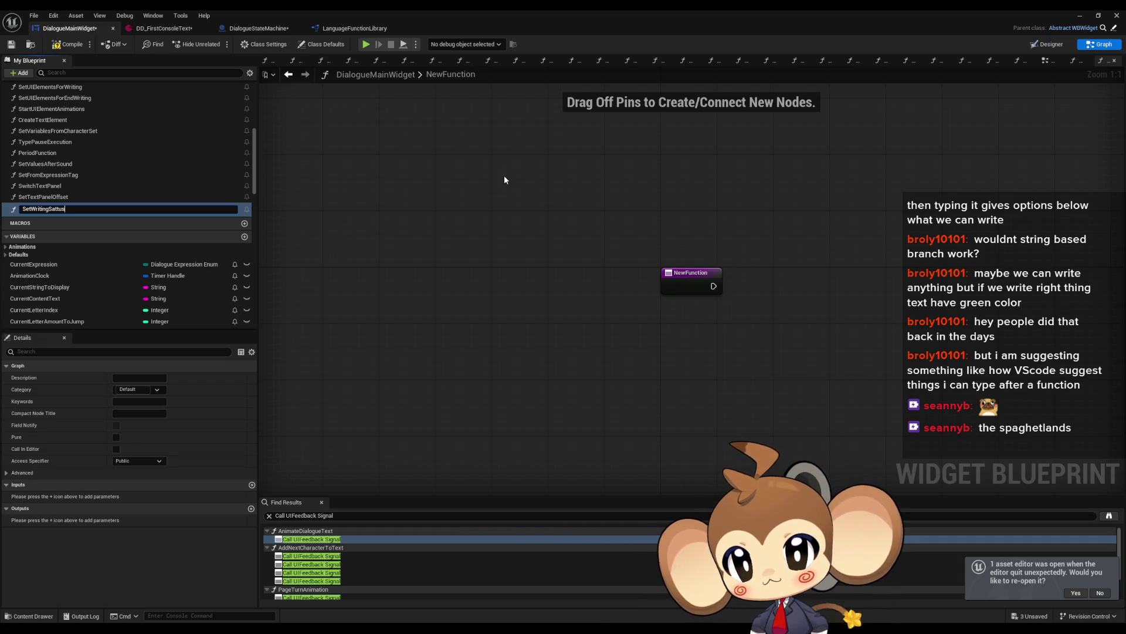
type("atus")
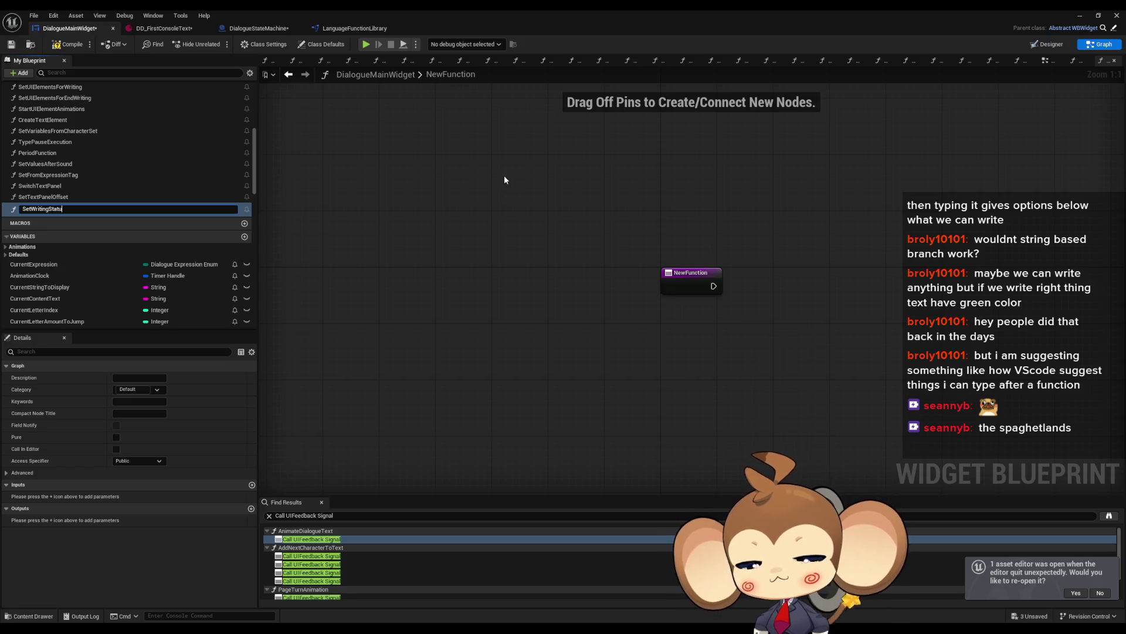
key("Return")
left_click(684, 271)
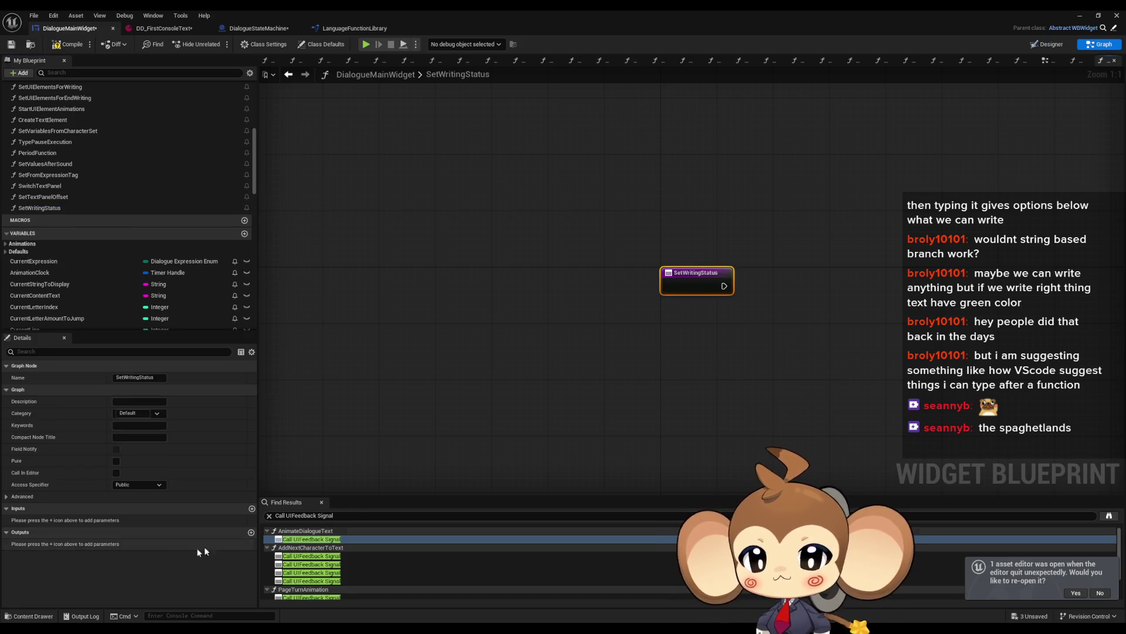
Give SetWritingStatus an enum input parameter for the Dialogue UIState.
left_click(252, 508)
left_click(129, 520)
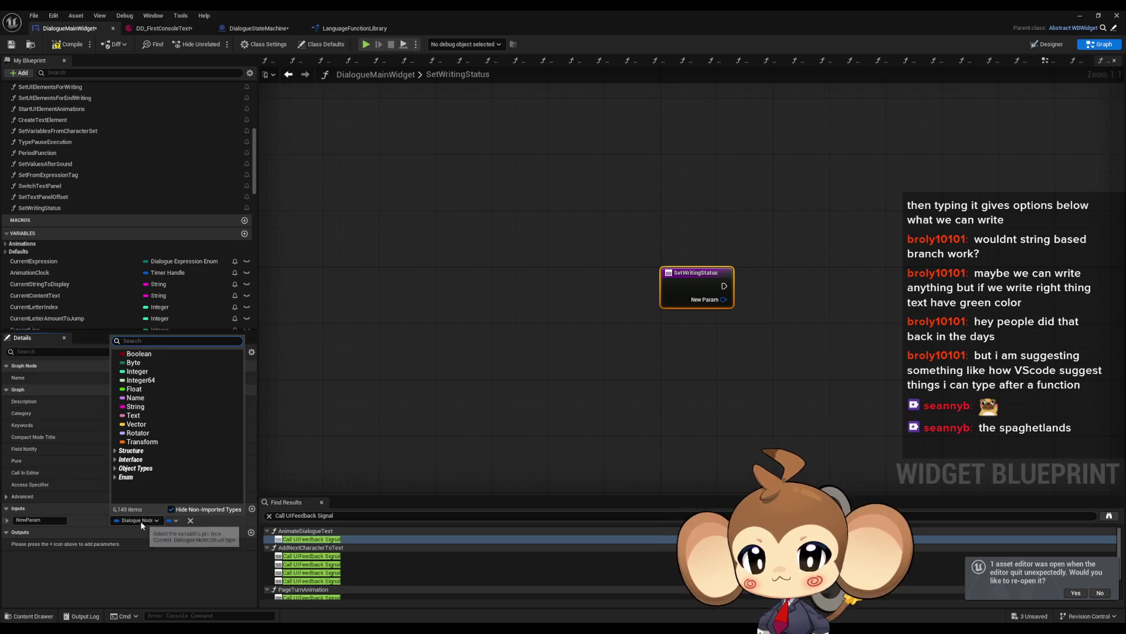
type("a enum")
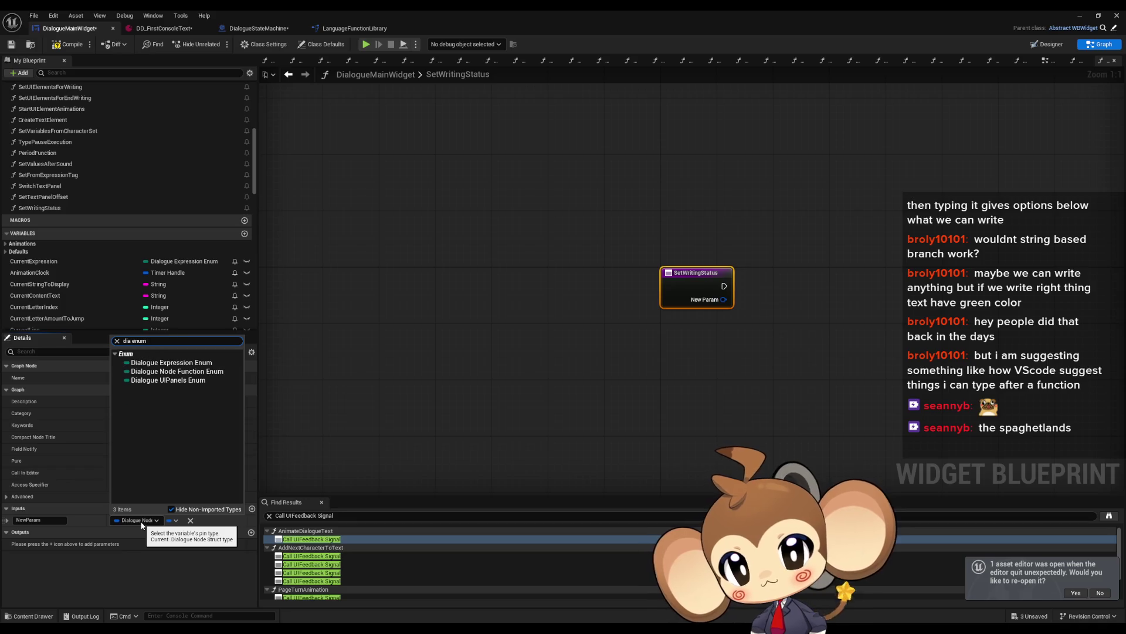
key("Up")
key("Up")
key("Up")
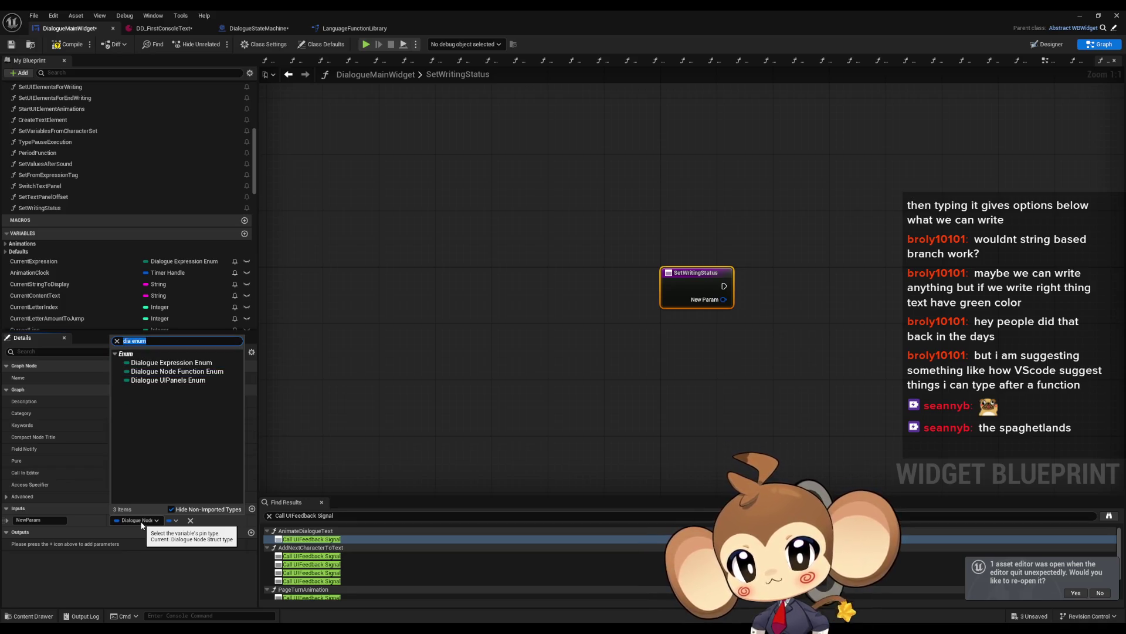
type("dua")
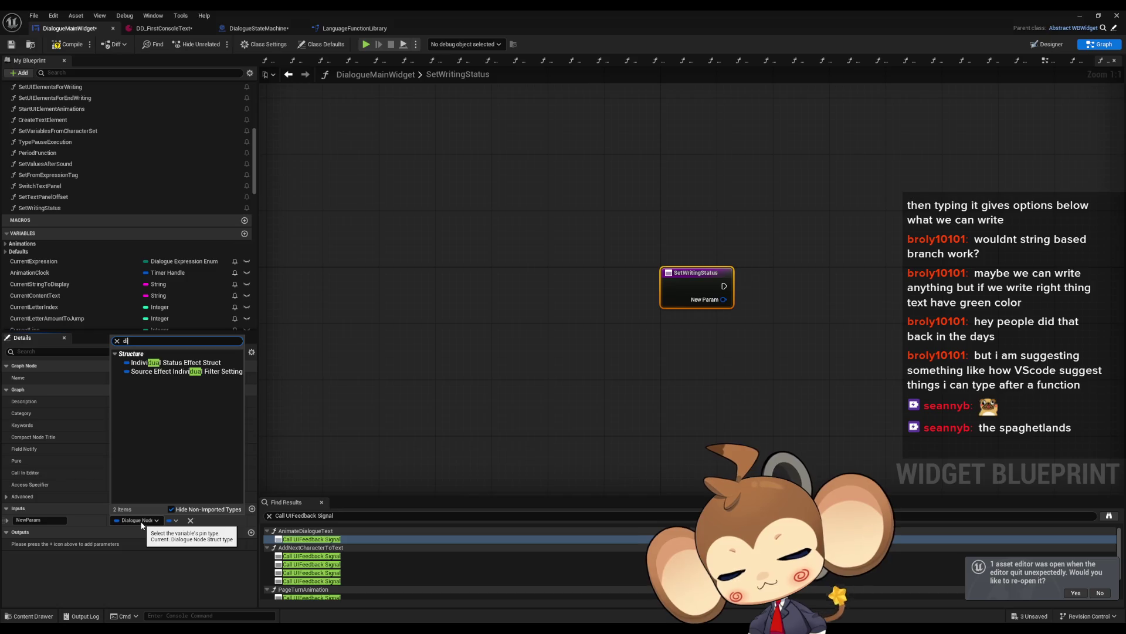
key("Up")
key("Return")
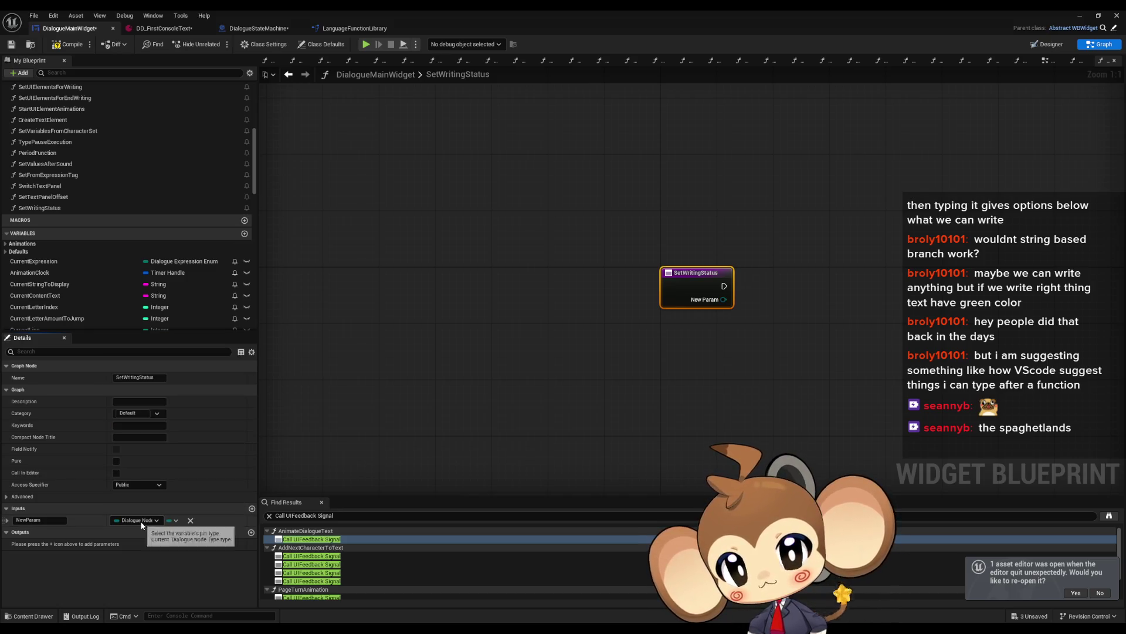
Set DialogueUIState from the function's input with a SET node and save DialogueMainWidget.
scroll(165, 298, "down", 10)
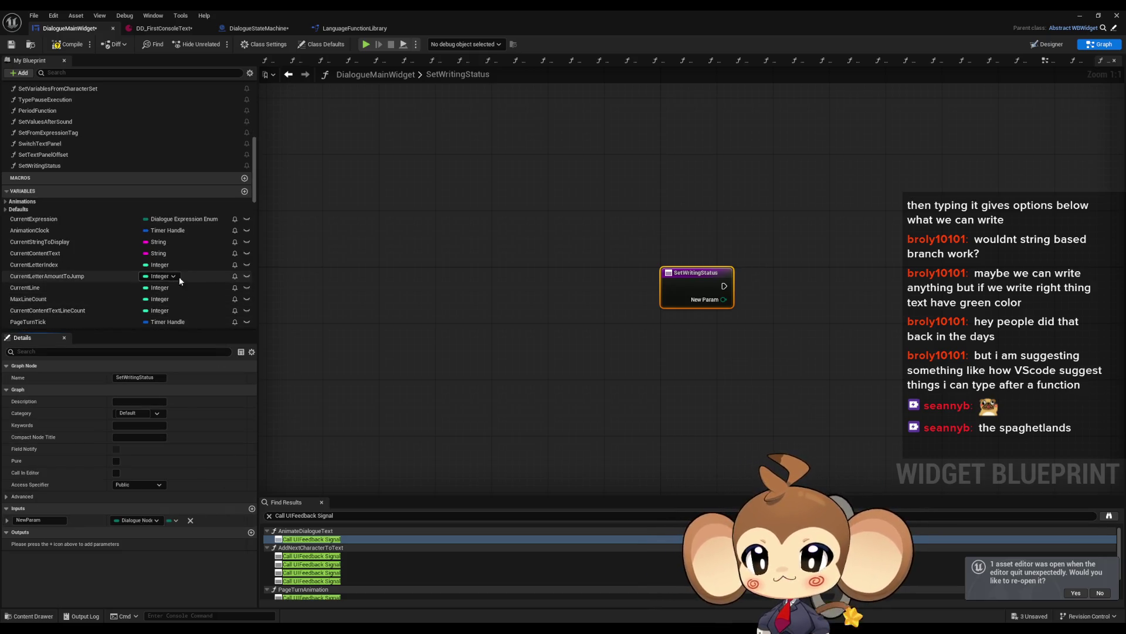
scroll(184, 294, "down", 5)
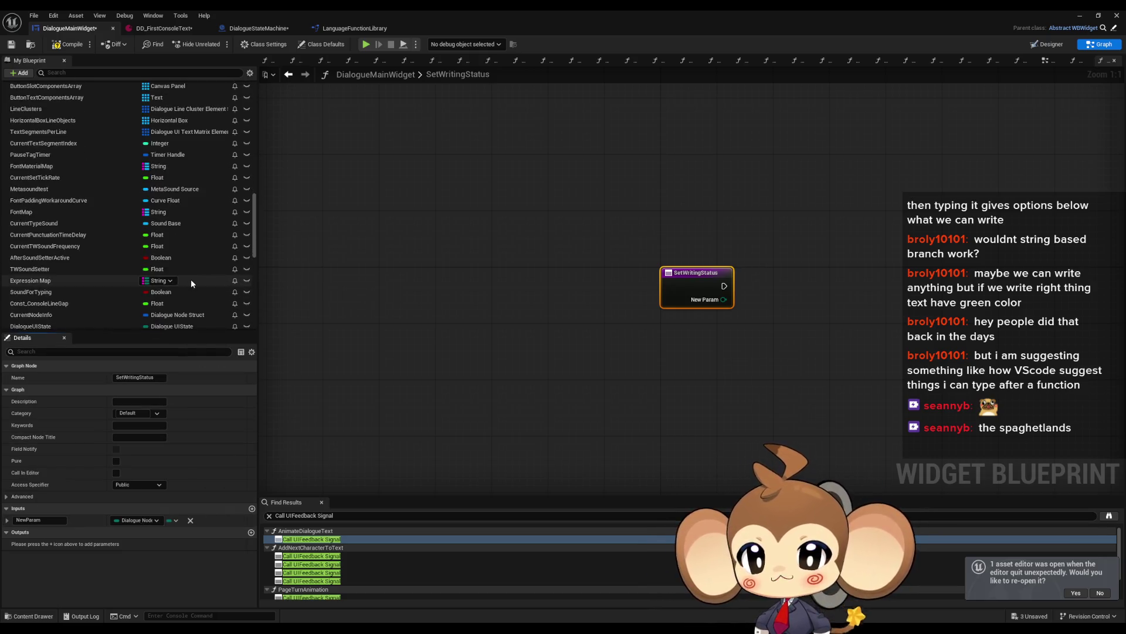
left_click(141, 271)
mouse_move(106, 276)
left_mouse_down()
mouse_move(768, 264)
mouse_move(757, 277)
left_mouse_up()
left_click(789, 311)
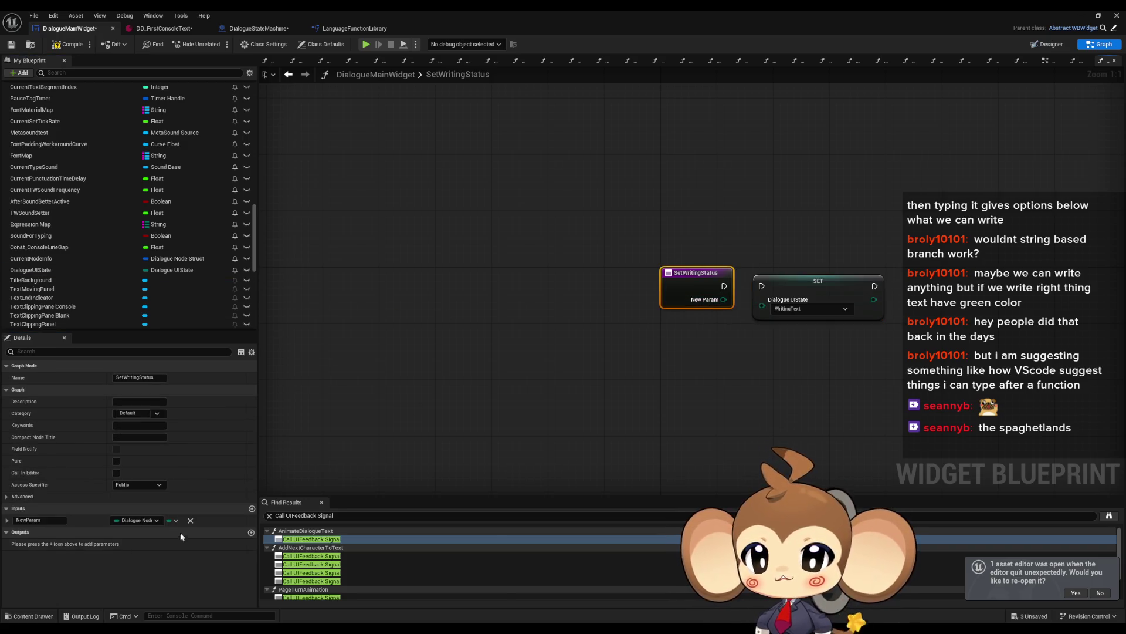
left_click(190, 520)
mouse_move(762, 305)
left_mouse_down()
mouse_move(692, 282)
mouse_move(725, 286)
left_mouse_up()
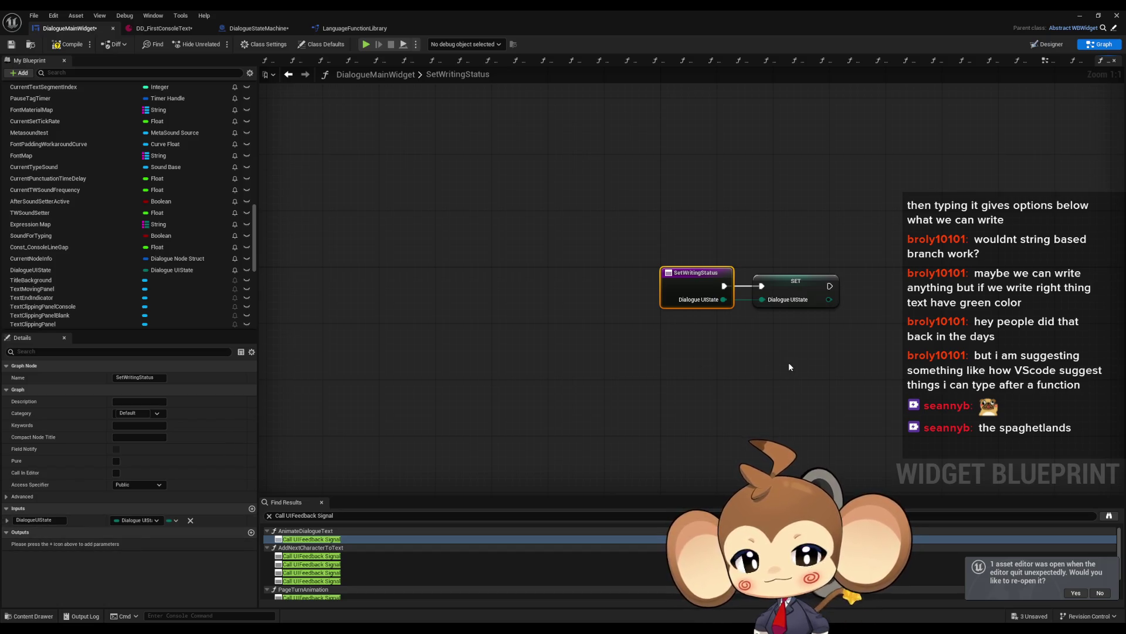
left_click(782, 319)
left_click(787, 292)
left_click_drag(740, 386, 634, 387)
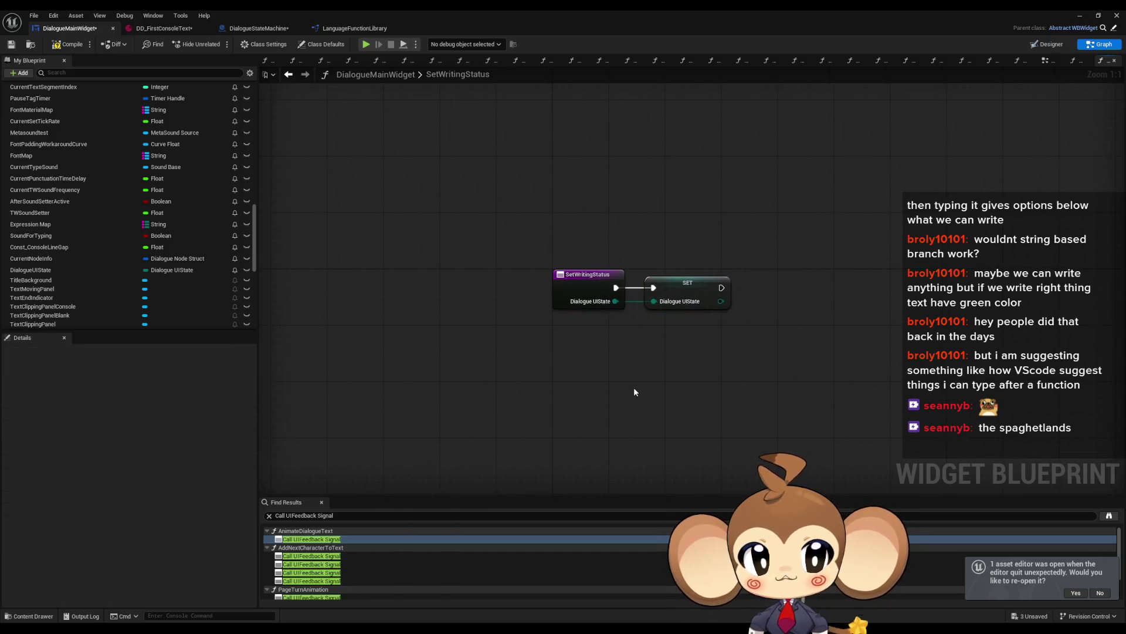
left_click(69, 47)
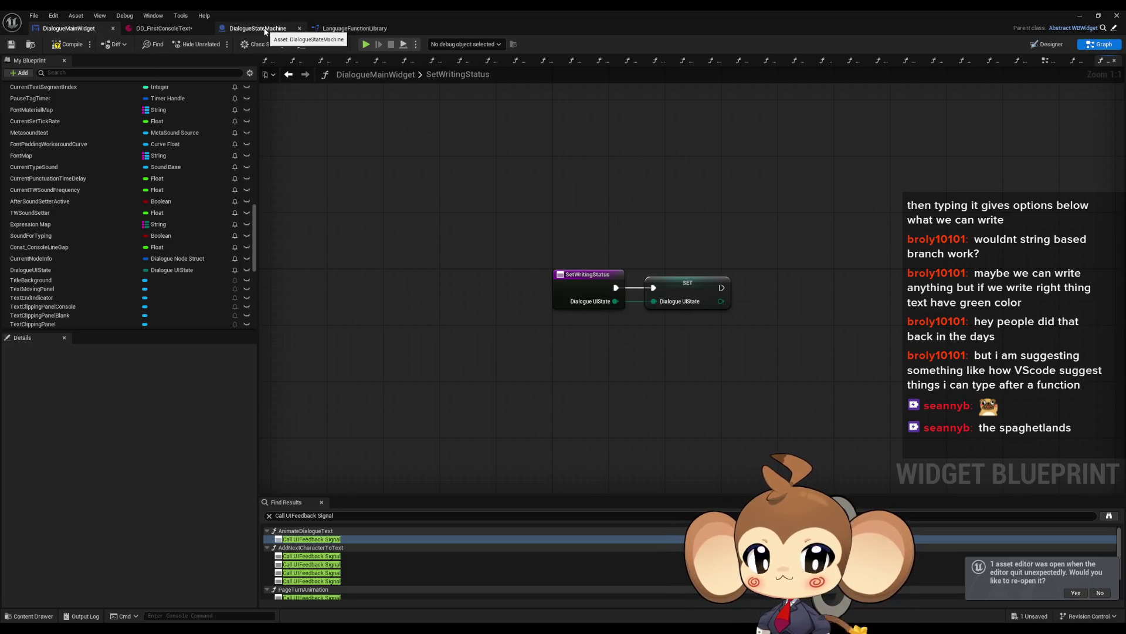
left_click(264, 29)
Rearrange ExecuteNodeID so the SET node runs into Cast To DialogueMainWidget, then the Sequence.
left_click_drag(494, 311, 527, 183)
type("set")
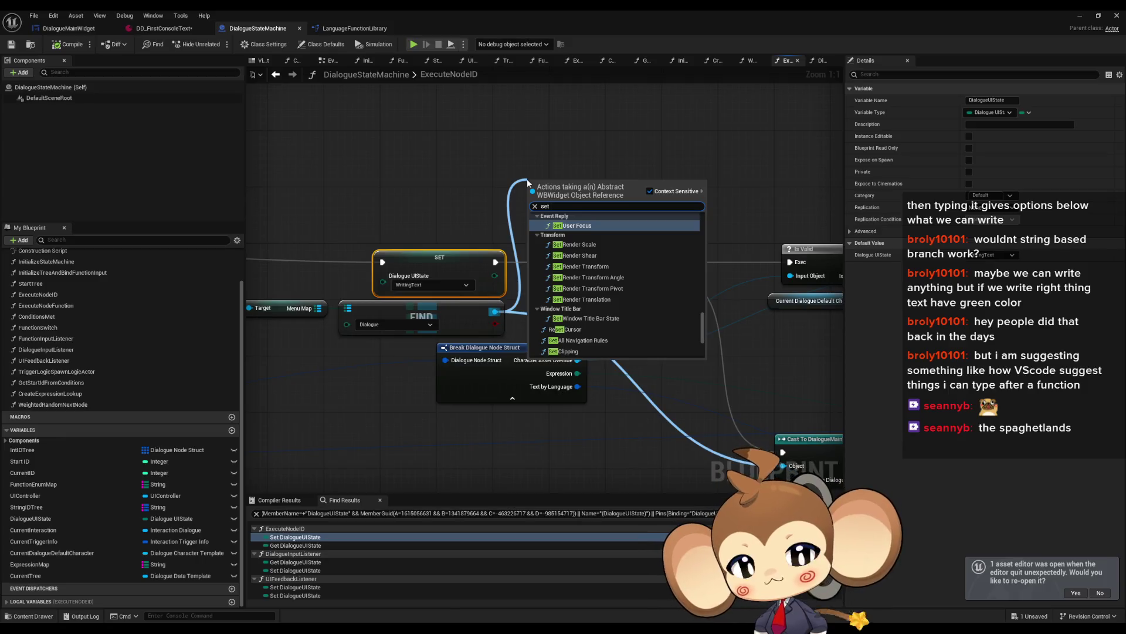
type(" writ")
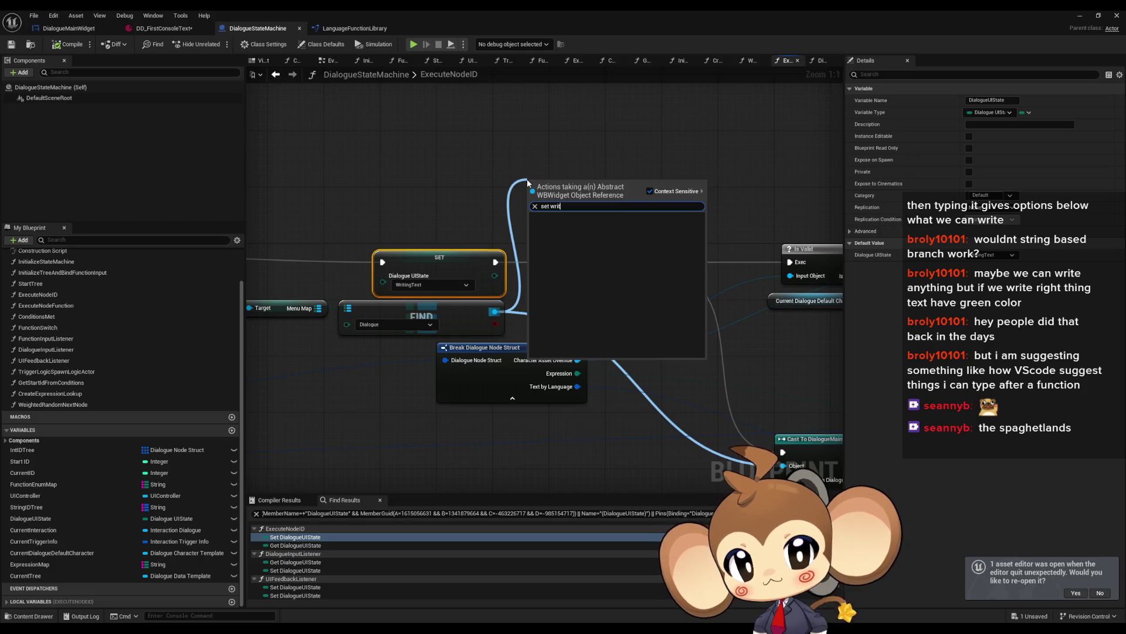
left_click(571, 203)
mouse_move(572, 204)
left_mouse_down()
mouse_move(612, 359)
mouse_move(581, 411)
mouse_move(534, 378)
mouse_move(428, 351)
mouse_move(630, 300)
left_mouse_up()
left_click(610, 384)
scroll(446, 346, "down", 3)
mouse_move(561, 247)
left_mouse_down()
mouse_move(519, 294)
mouse_move(454, 299)
left_mouse_up()
left_click_drag(564, 308, 569, 312)
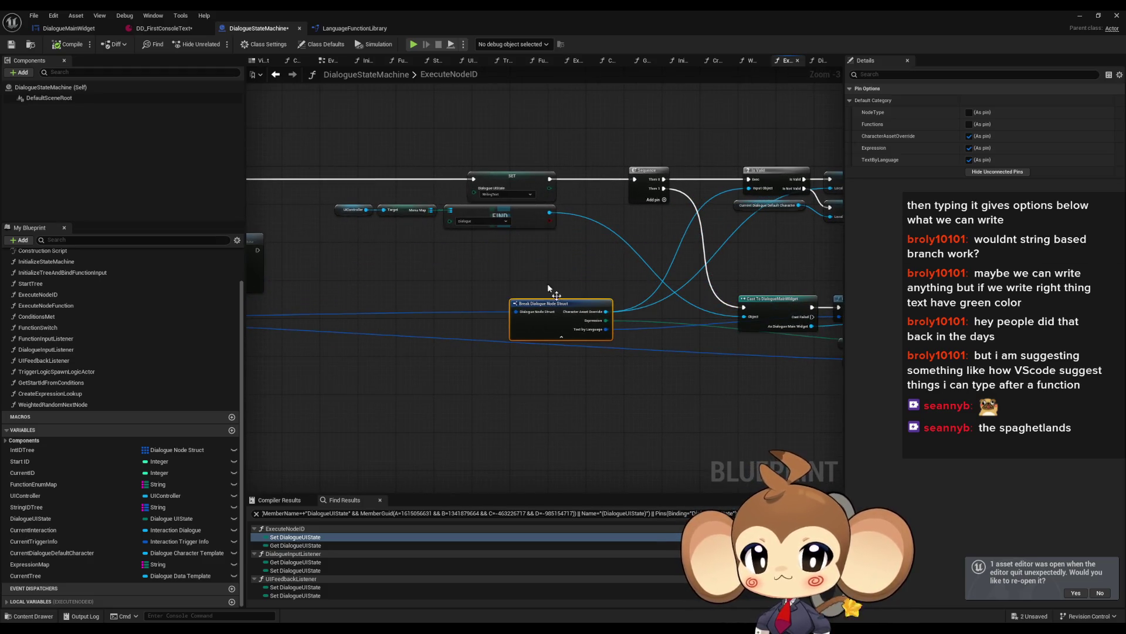
left_click_drag(756, 299, 595, 250)
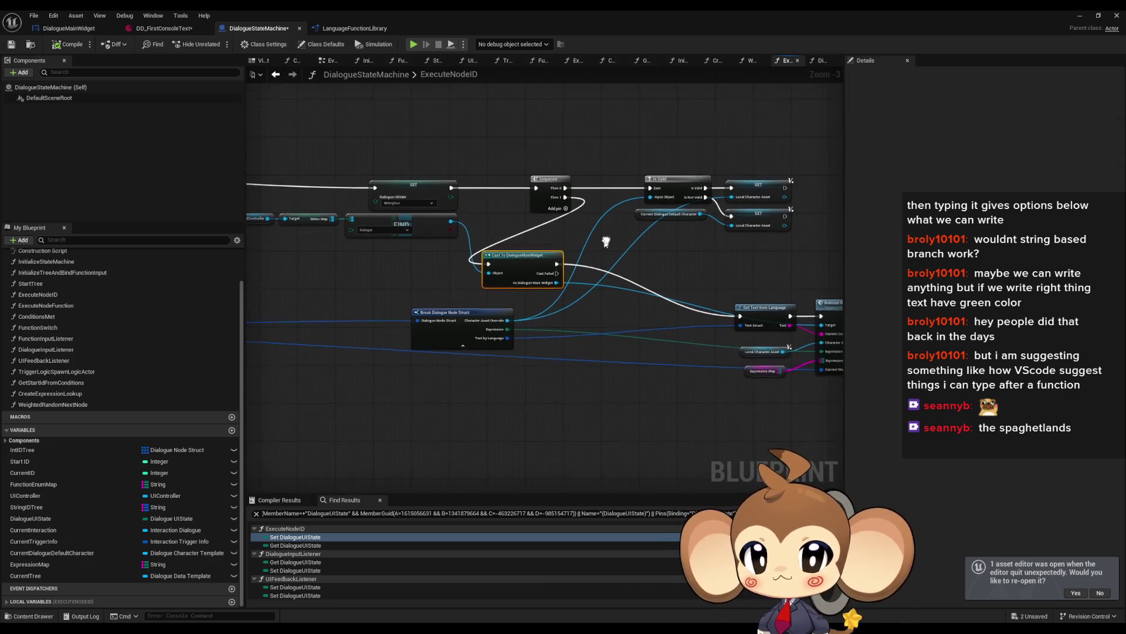
left_click_drag(563, 198, 736, 317)
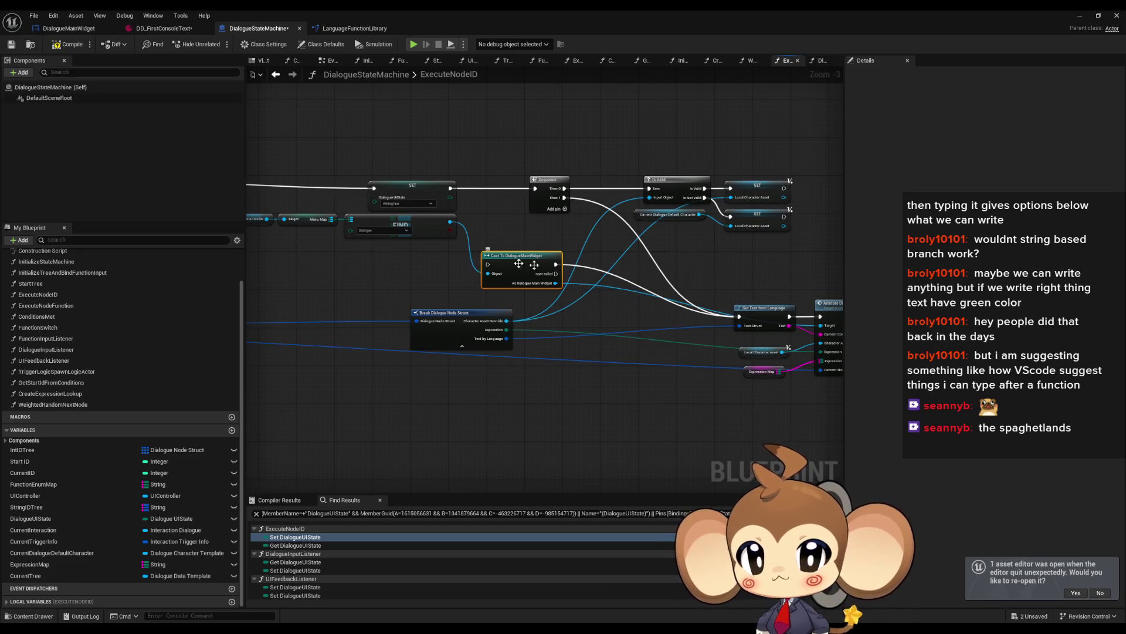
left_click_drag(488, 264, 457, 194)
left_click_drag(558, 265, 535, 189)
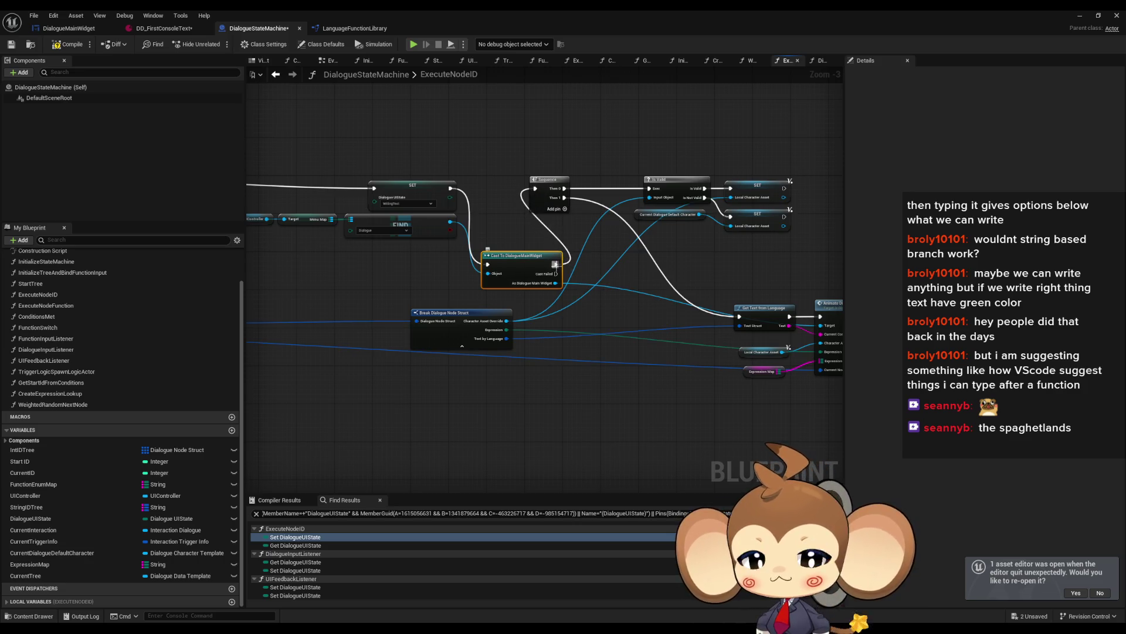
Add Set Writing Status on the cast DialogueMainWidget, wired between the Cast and the Sequence.
left_click_drag(556, 283, 611, 272)
type("set wr")
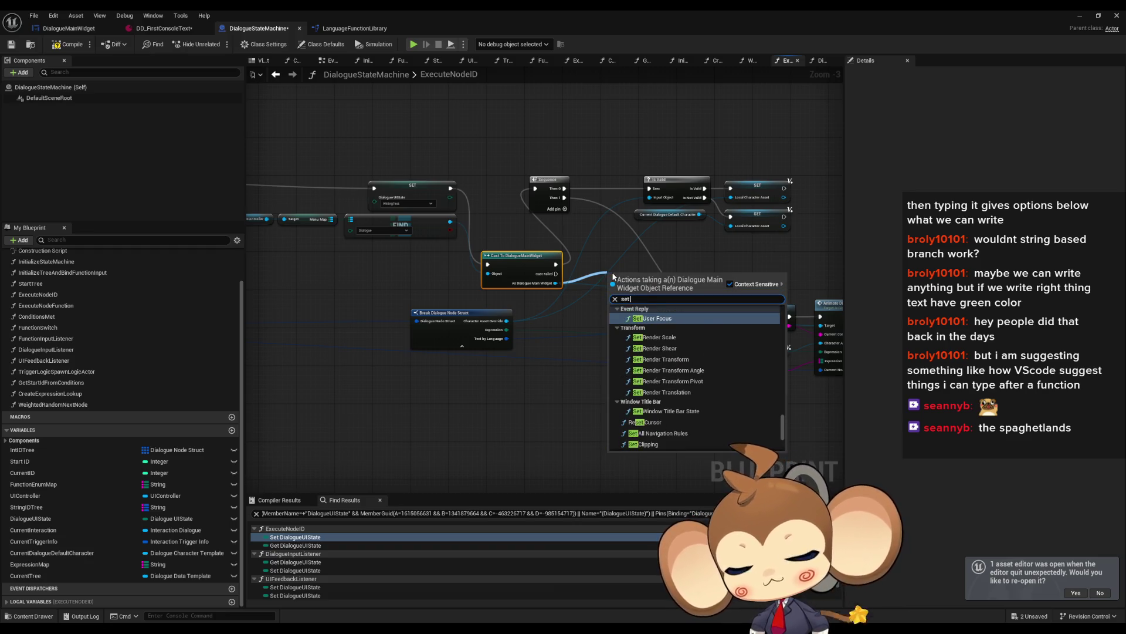
key("Return")
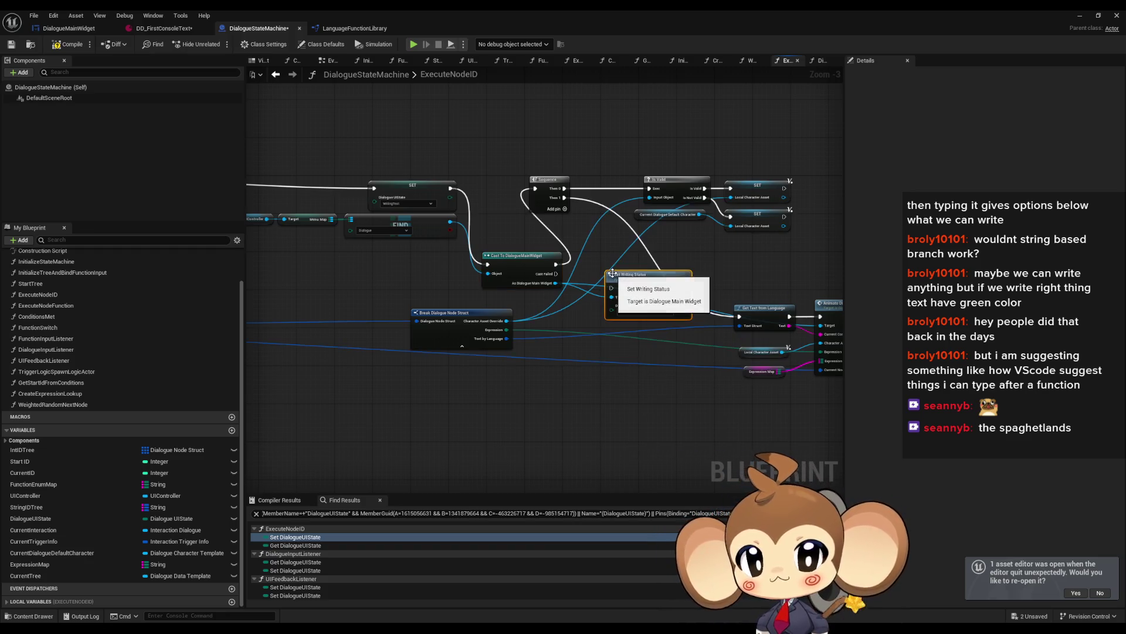
scroll(617, 296, "up", 3)
left_click_drag(601, 297, 518, 262)
left_click_drag(709, 296, 488, 149)
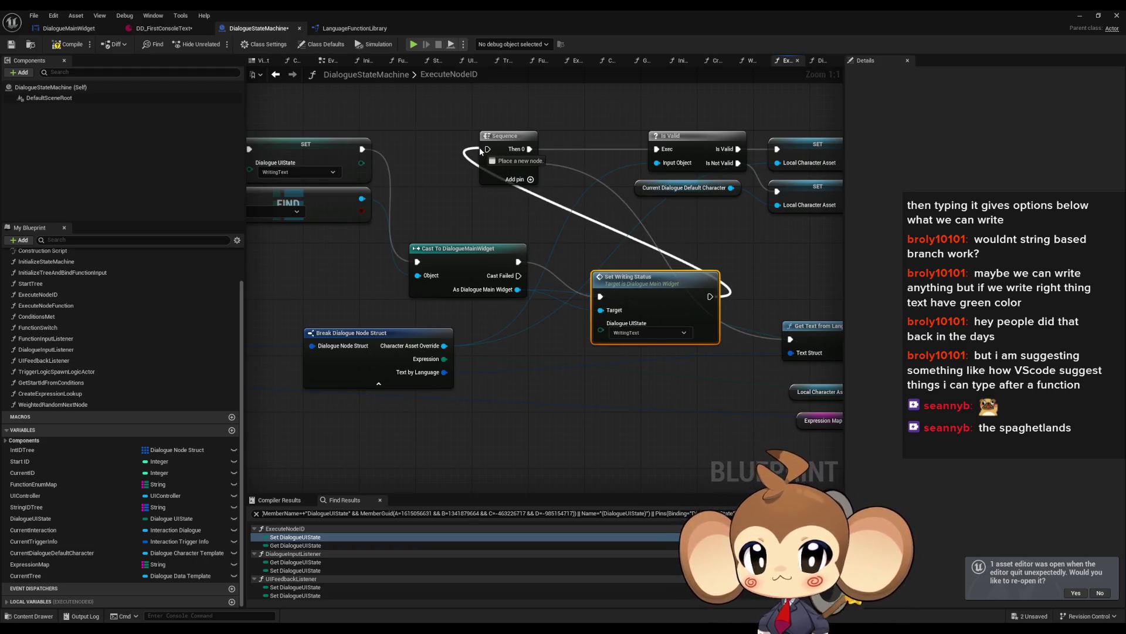
left_click_drag(648, 292, 592, 252)
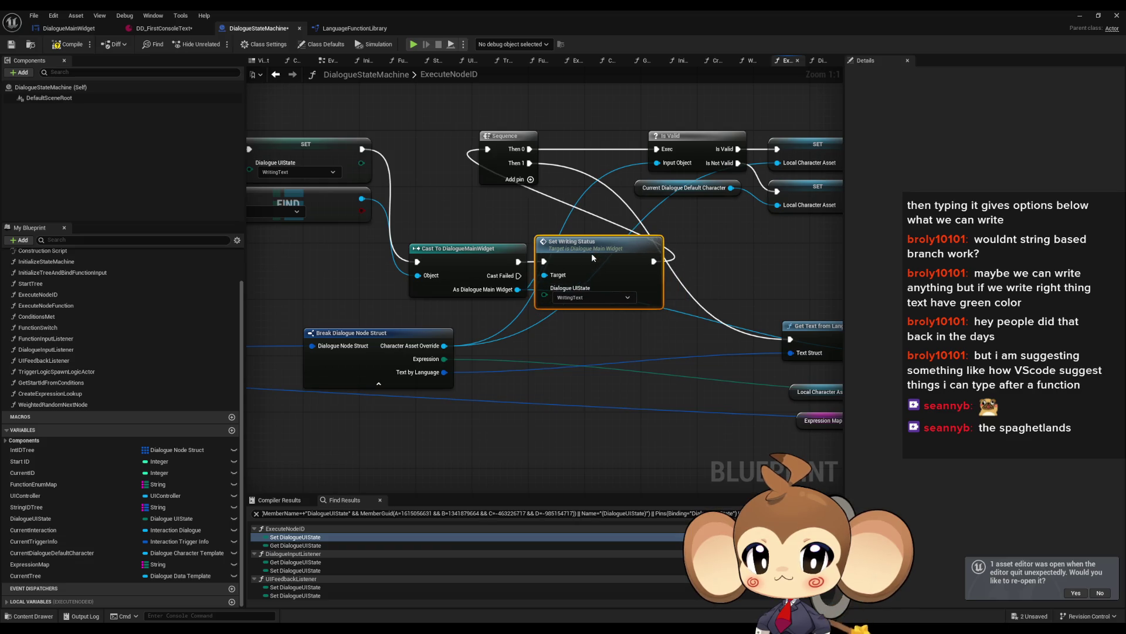
left_click_drag(534, 356, 644, 381)
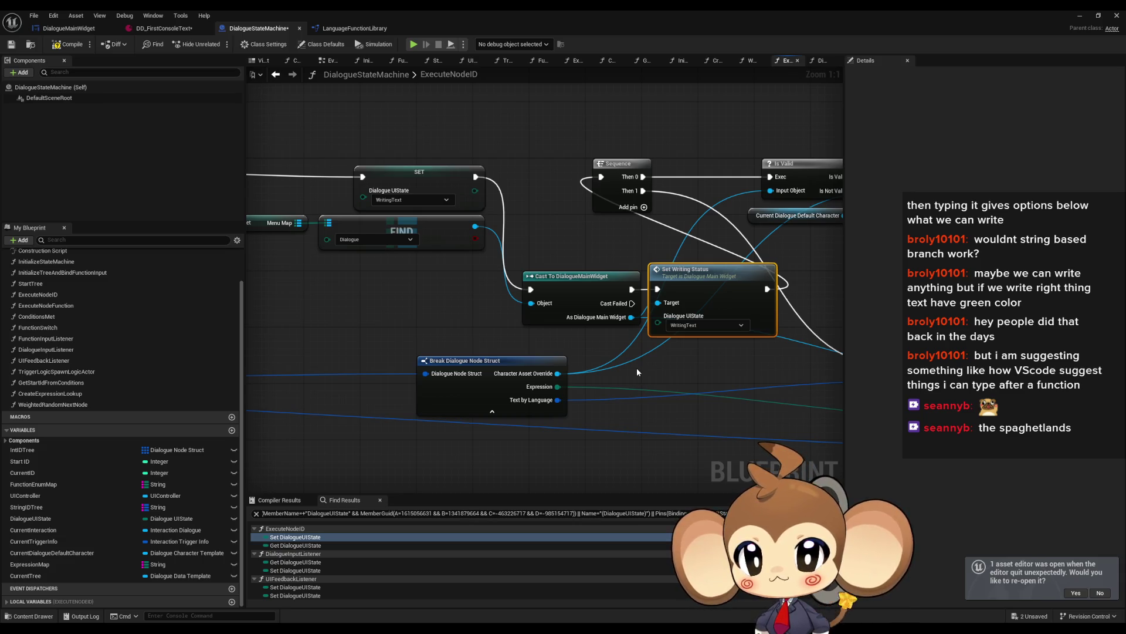
left_click_drag(432, 287, 463, 327)
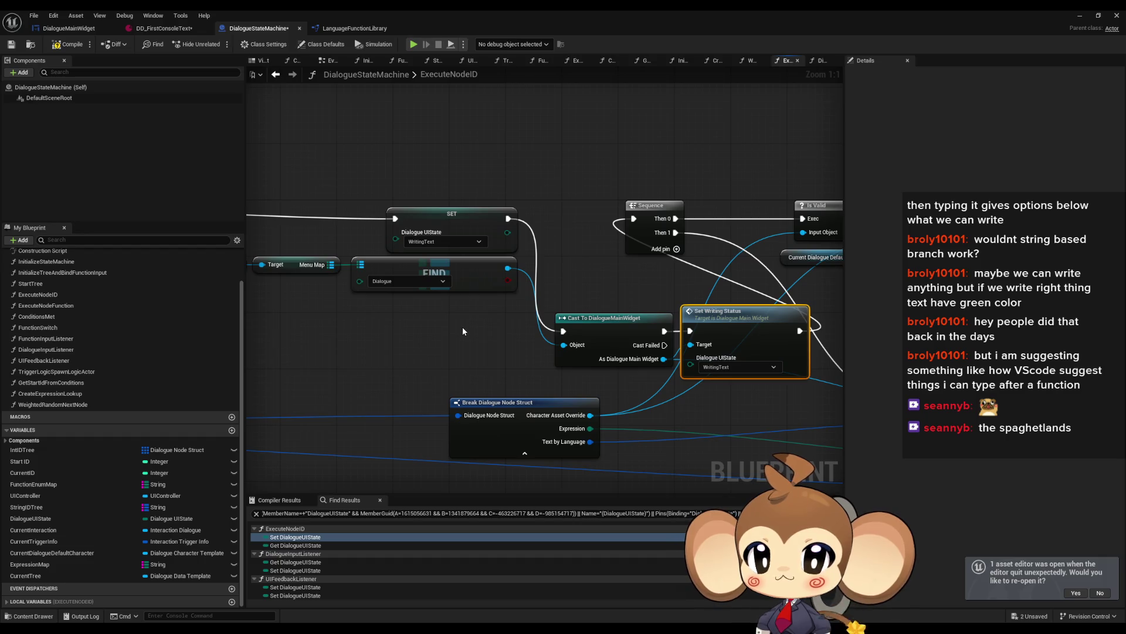
left_click_drag(633, 287, 538, 250)
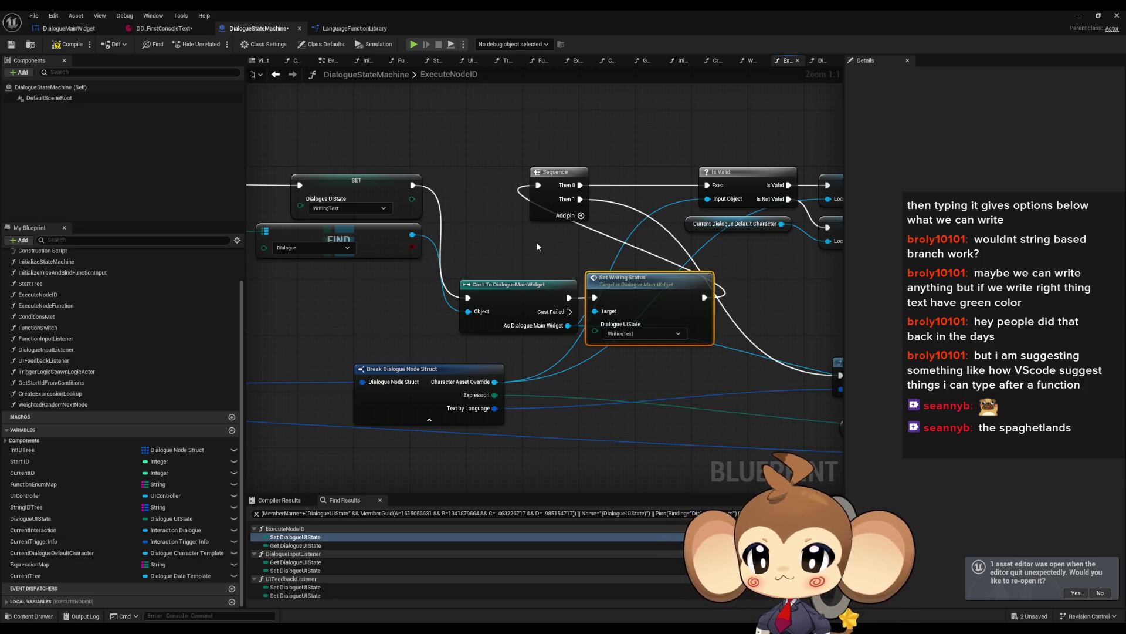
scroll(181, 311, "up", 3)
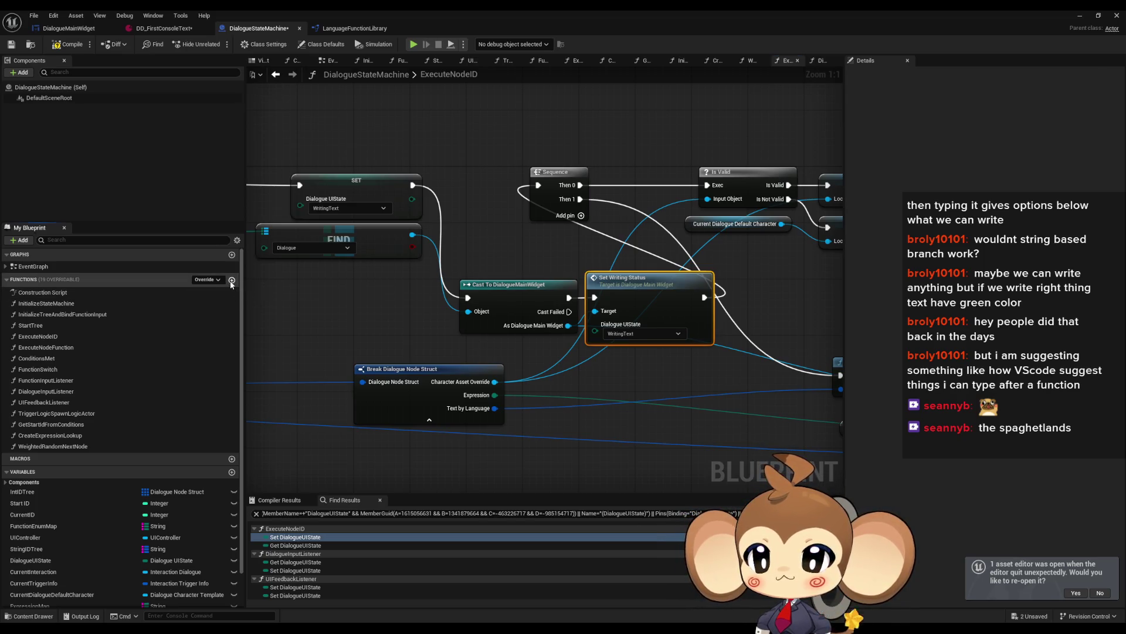
Create a SyncWritingStatus function and paste the UIController, Menu Map and FIND nodes into it.
left_click(232, 280)
type("St")
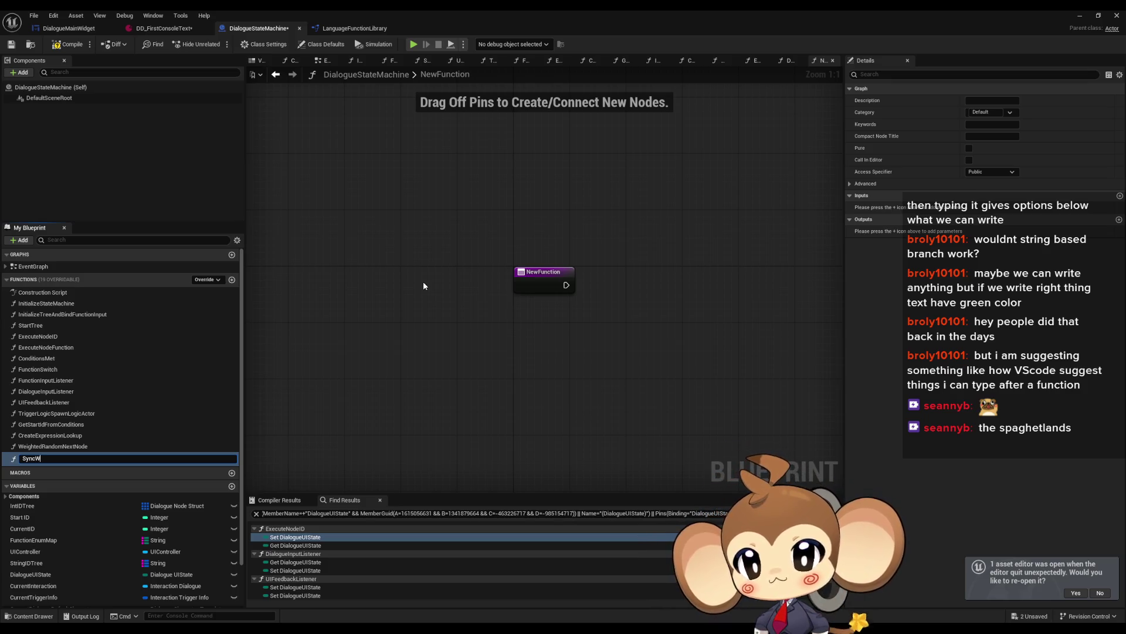
type("atus")
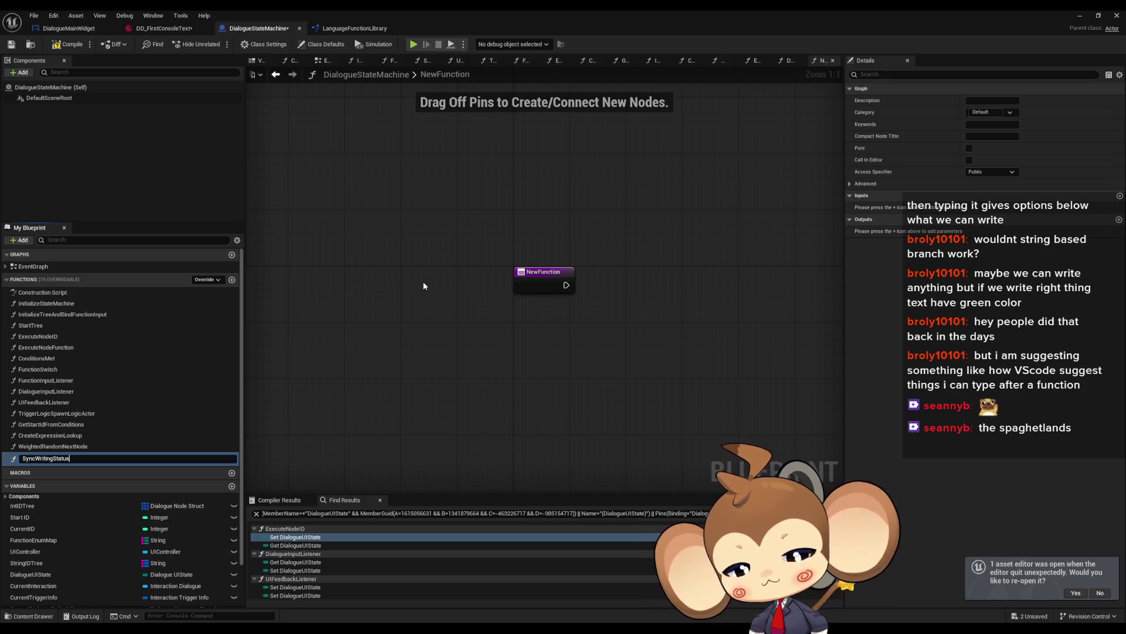
key("Return")
left_click(279, 81)
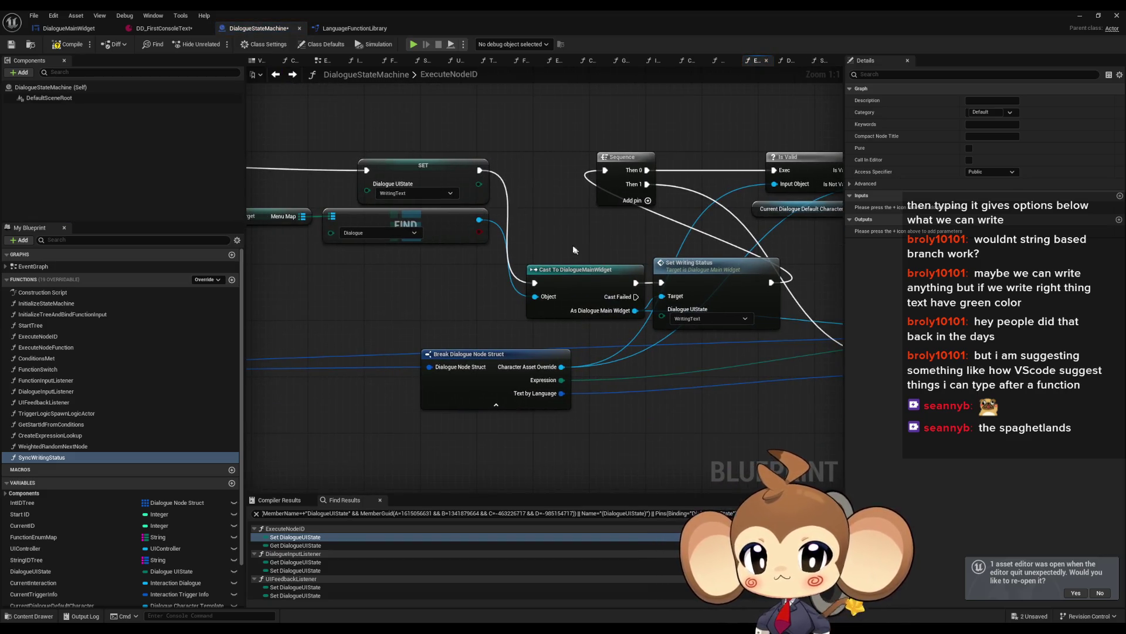
left_click_drag(549, 247, 649, 255)
mouse_move(389, 245)
left_mouse_down()
mouse_move(467, 265)
mouse_move(340, 277)
mouse_move(651, 331)
left_mouse_up()
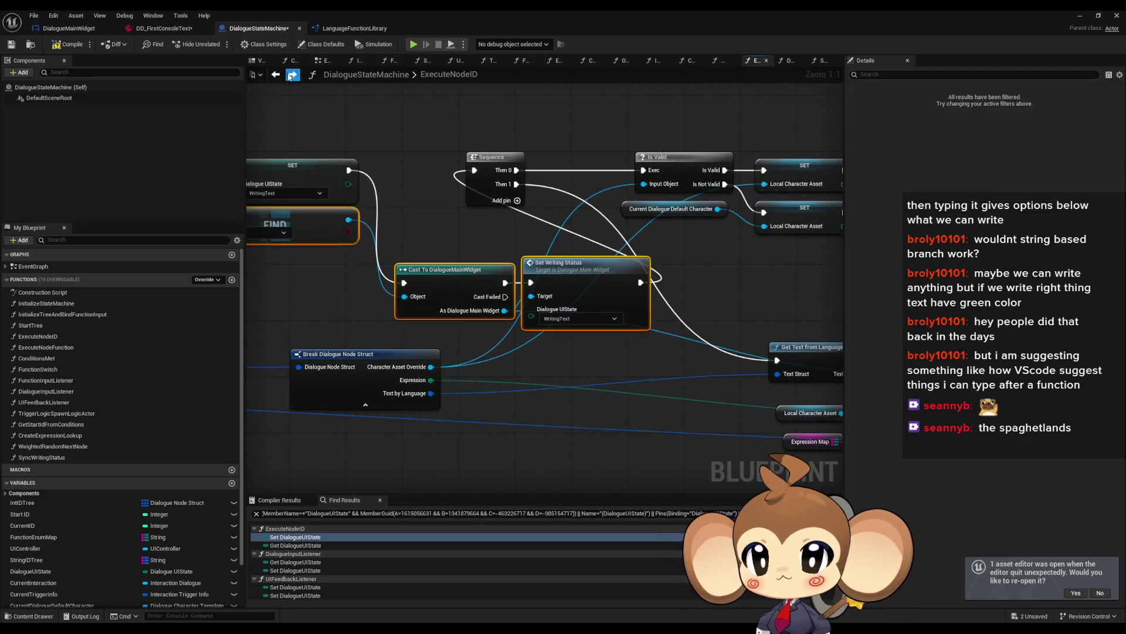
left_click(290, 75)
key("ctrl+v")
mouse_move(697, 288)
left_mouse_down()
mouse_move(562, 351)
mouse_move(593, 311)
mouse_move(467, 338)
mouse_move(466, 210)
left_mouse_up()
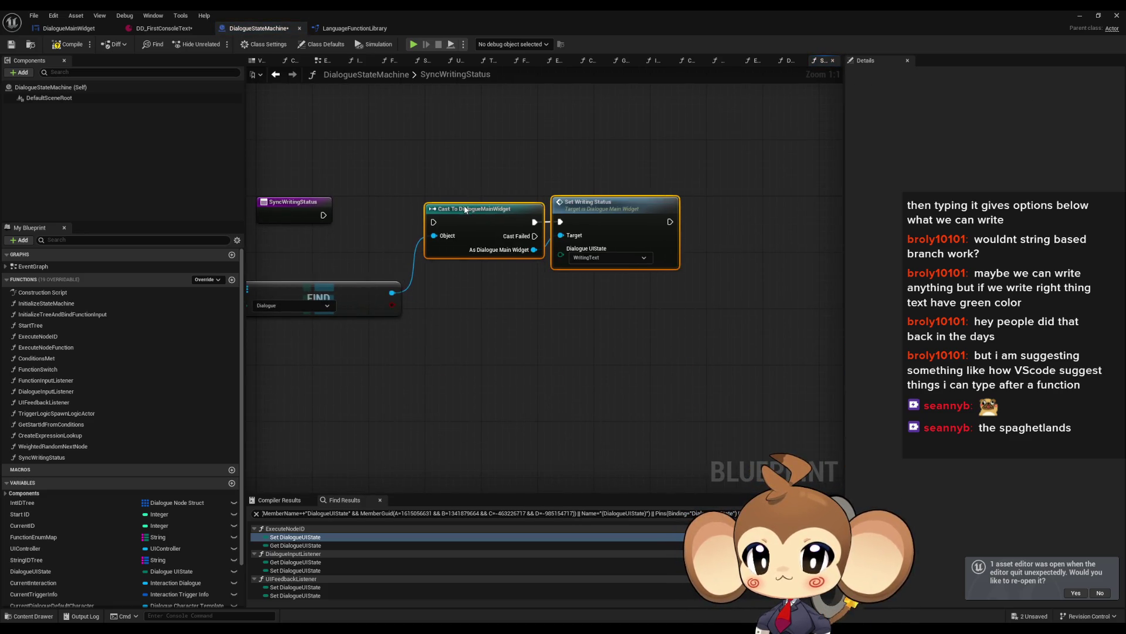
left_click_drag(448, 269, 623, 313)
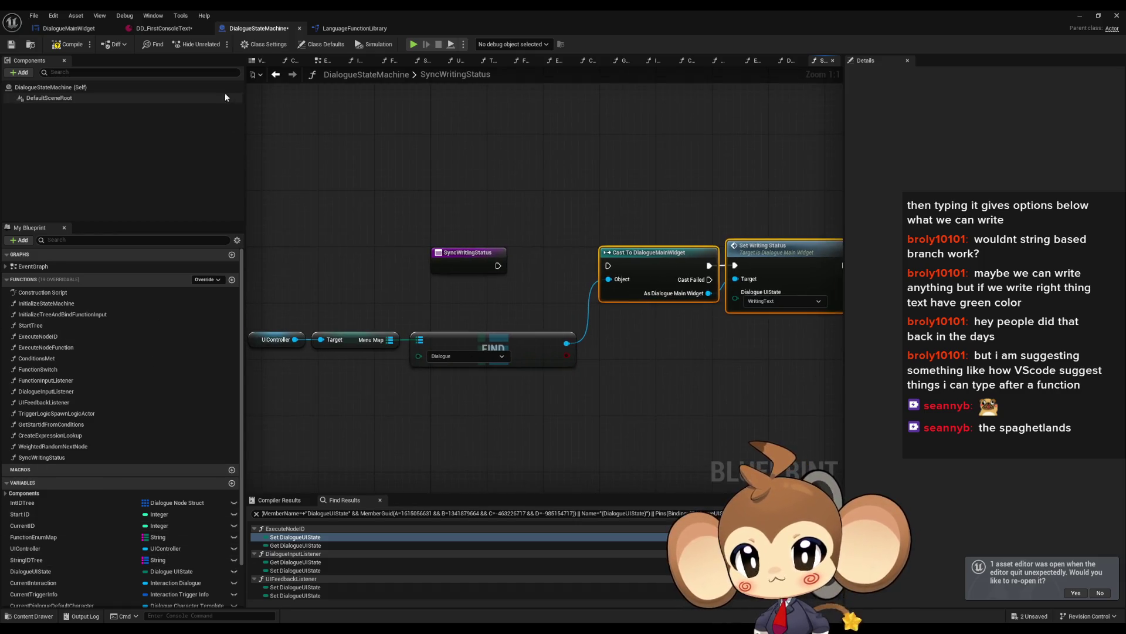
Feed a Dialogue UIState getter into Set Writing Status and connect the function entry to the Cast.
left_click(276, 74)
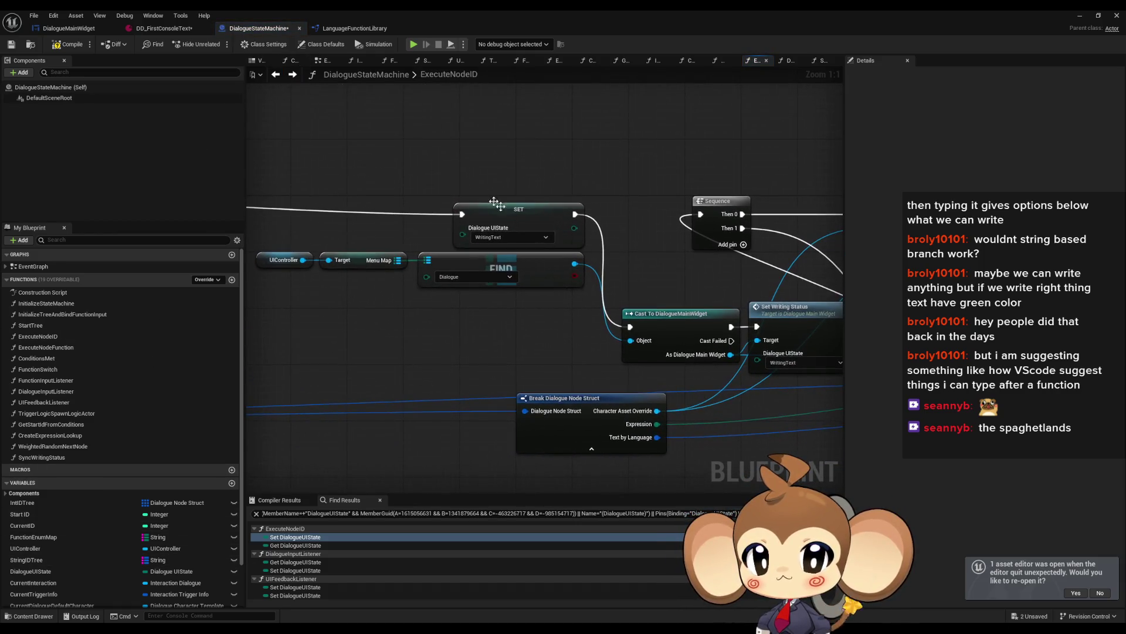
left_click(510, 212)
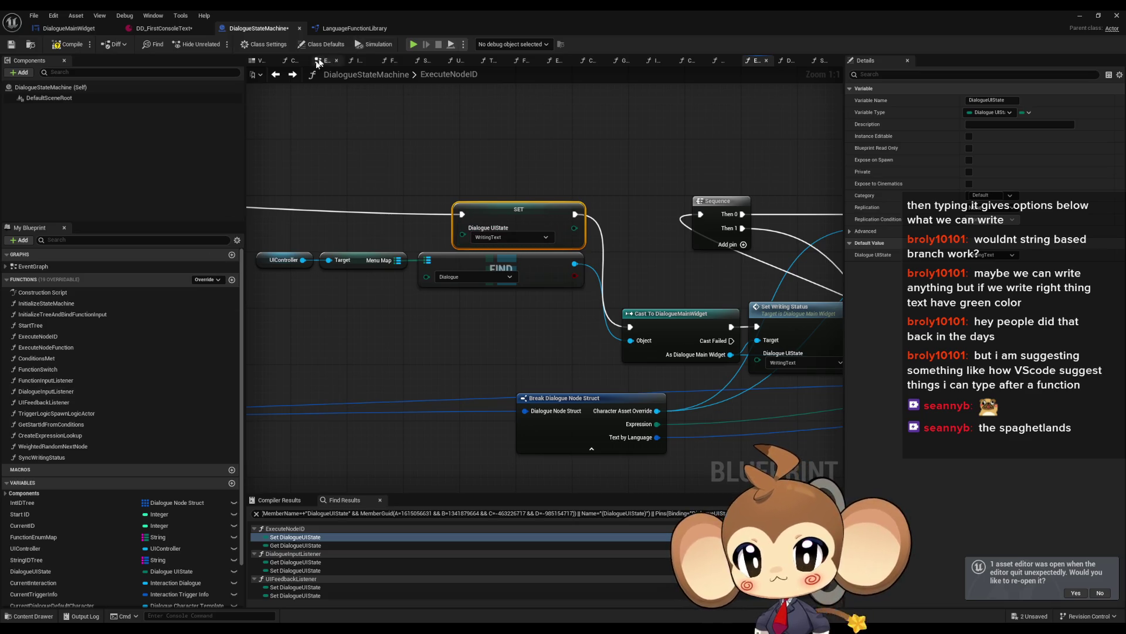
left_click(293, 75)
right_click(503, 207)
type("dia ui stat")
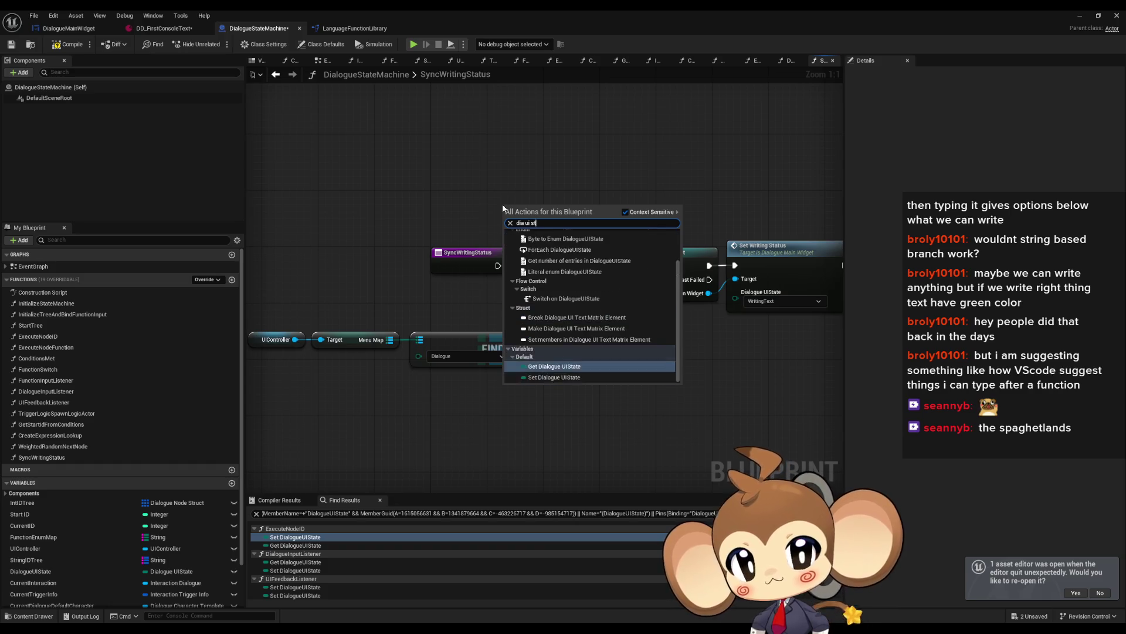
key("Return")
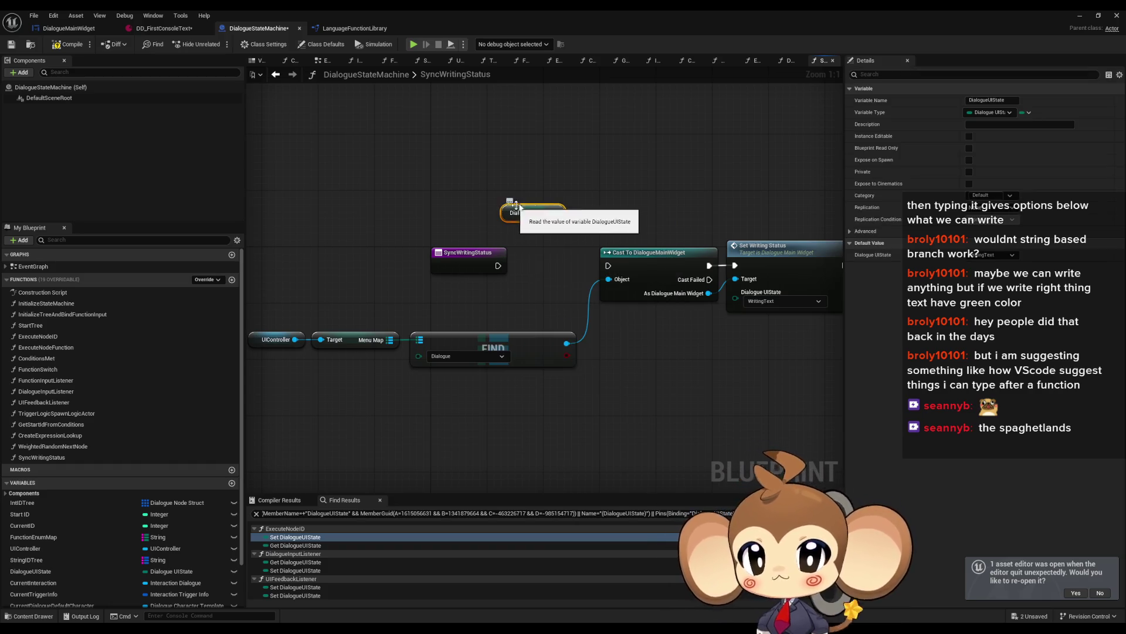
mouse_move(554, 213)
left_mouse_down()
mouse_move(755, 271)
mouse_move(763, 304)
mouse_move(748, 292)
mouse_move(676, 324)
left_mouse_up()
left_click_drag(600, 270, 498, 265)
left_click_drag(573, 244, 821, 376)
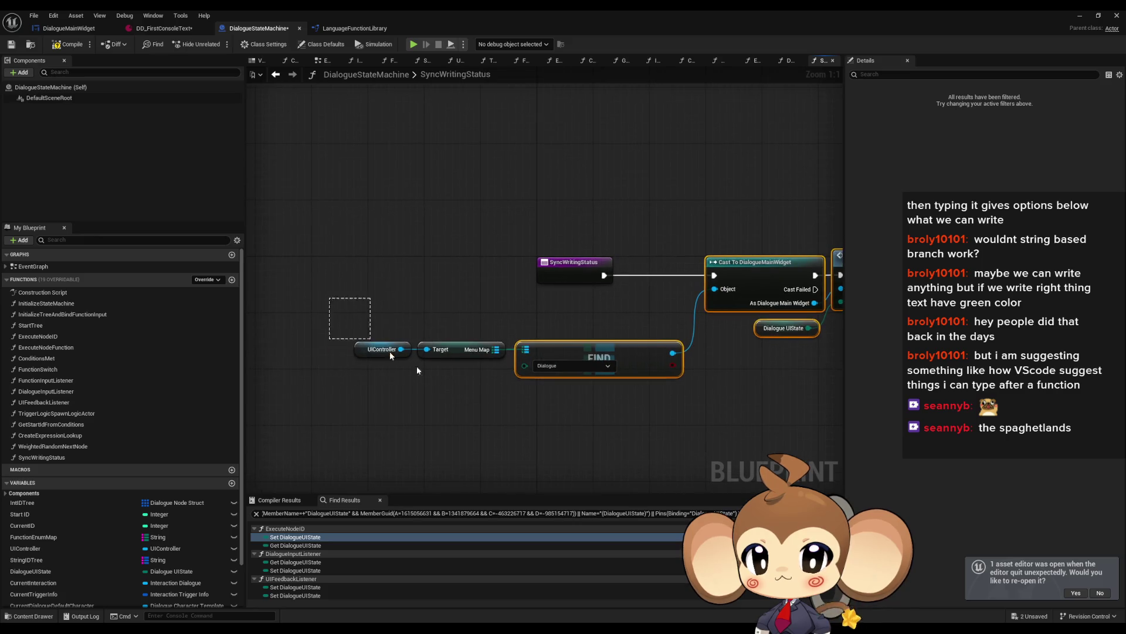
left_click_drag(615, 242, 528, 242)
left_click(274, 95)
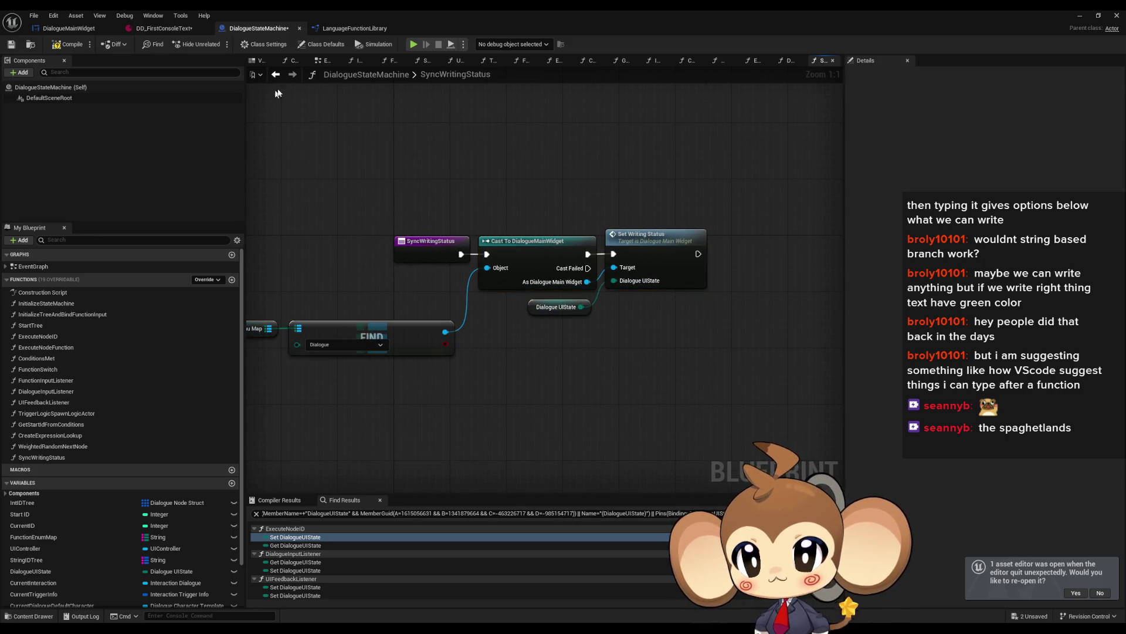
left_click(284, 78)
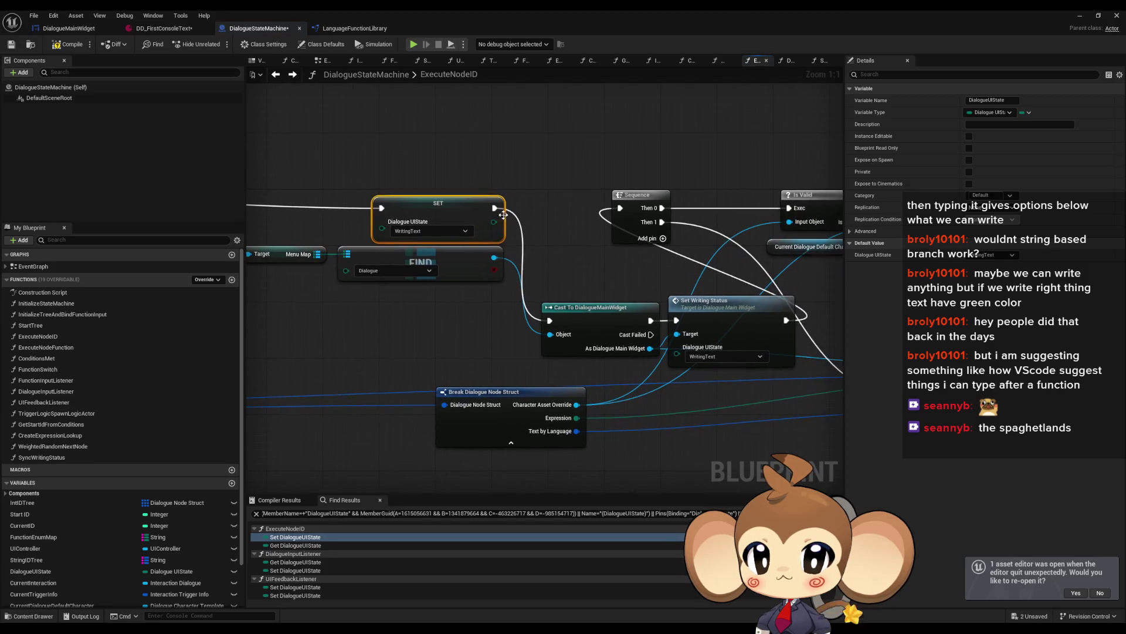
Delete the Set Writing Status node from ExecuteNodeID, wiring SET straight to the Sequence.
mouse_move(497, 213)
left_mouse_down()
mouse_move(622, 211)
mouse_move(645, 255)
mouse_move(474, 310)
left_mouse_up()
left_click_drag(715, 350, 496, 339)
mouse_move(381, 297)
left_mouse_down()
mouse_move(638, 382)
mouse_move(629, 375)
left_mouse_up()
left_click(446, 300)
key("Delete")
left_click_drag(397, 291, 629, 369)
left_click_drag(543, 289, 729, 278)
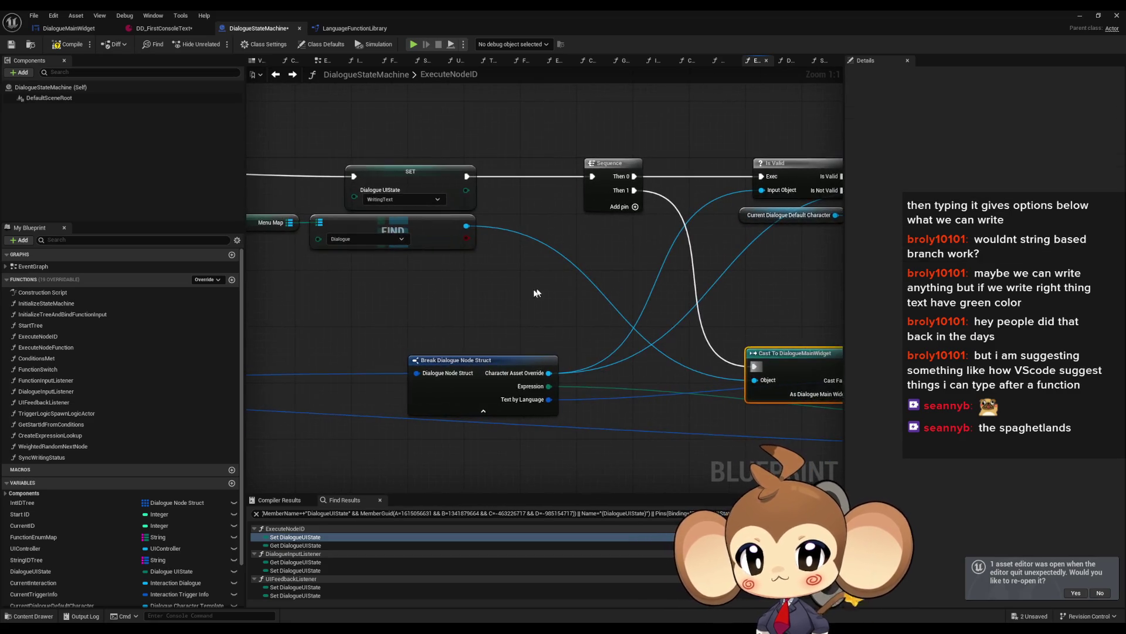
left_click_drag(537, 299, 585, 353)
scroll(423, 337, "down", 1)
scroll(423, 337, "up", 1)
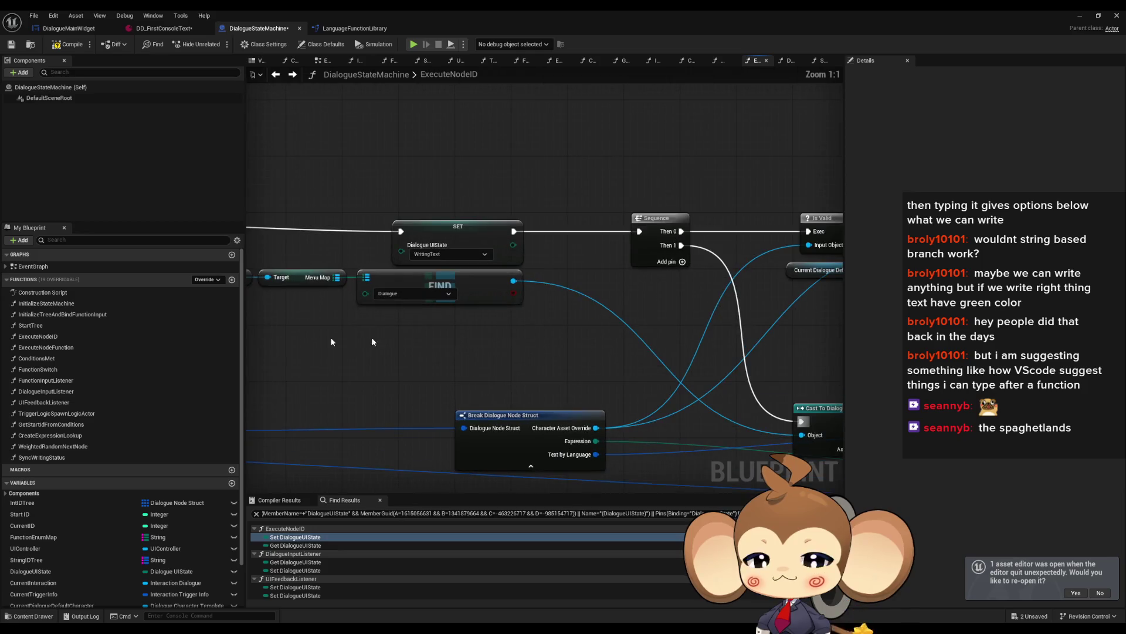
Place a Sync Writing Status call after the WritingText SET node in ExecuteNodeID.
left_click_drag(42, 457, 483, 151)
mouse_move(451, 232)
left_mouse_down()
mouse_move(538, 258)
mouse_move(458, 258)
left_mouse_up()
left_click_drag(610, 181, 595, 236)
left_click_drag(523, 257, 565, 258)
left_click_drag(653, 257, 726, 258)
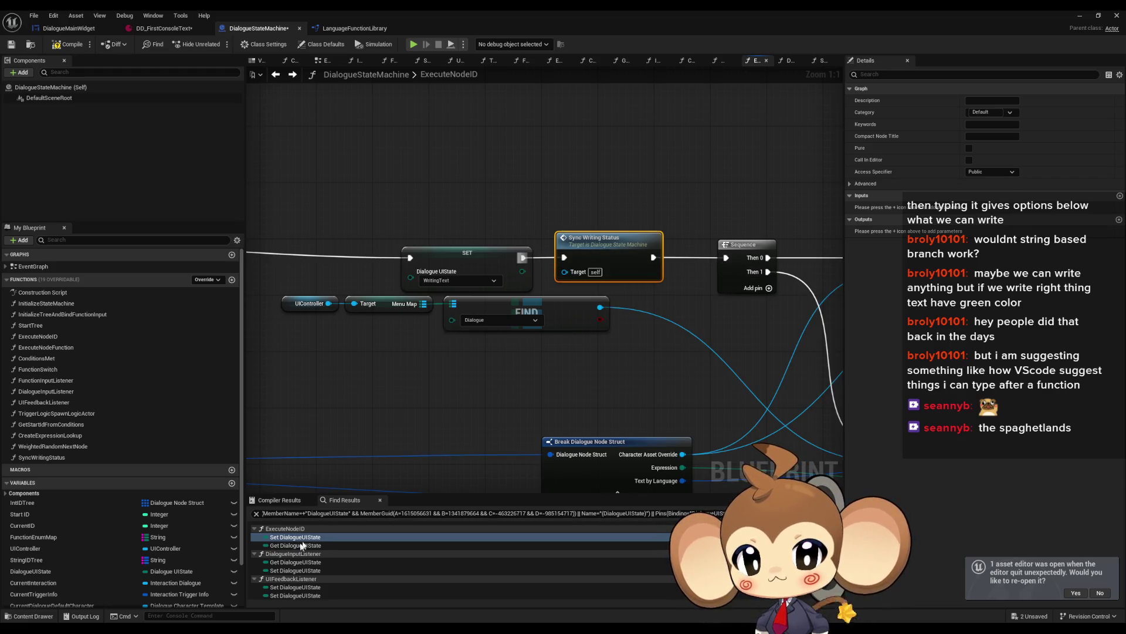
Paste a copy of Sync Writing Status into DialogueInputListener near the PageTurning SET.
double_click(287, 571)
mouse_move(686, 427)
left_mouse_down()
mouse_move(596, 389)
mouse_move(567, 262)
mouse_move(531, 329)
mouse_move(518, 396)
left_mouse_up()
key("ctrl+v")
left_click_drag(630, 227, 756, 276)
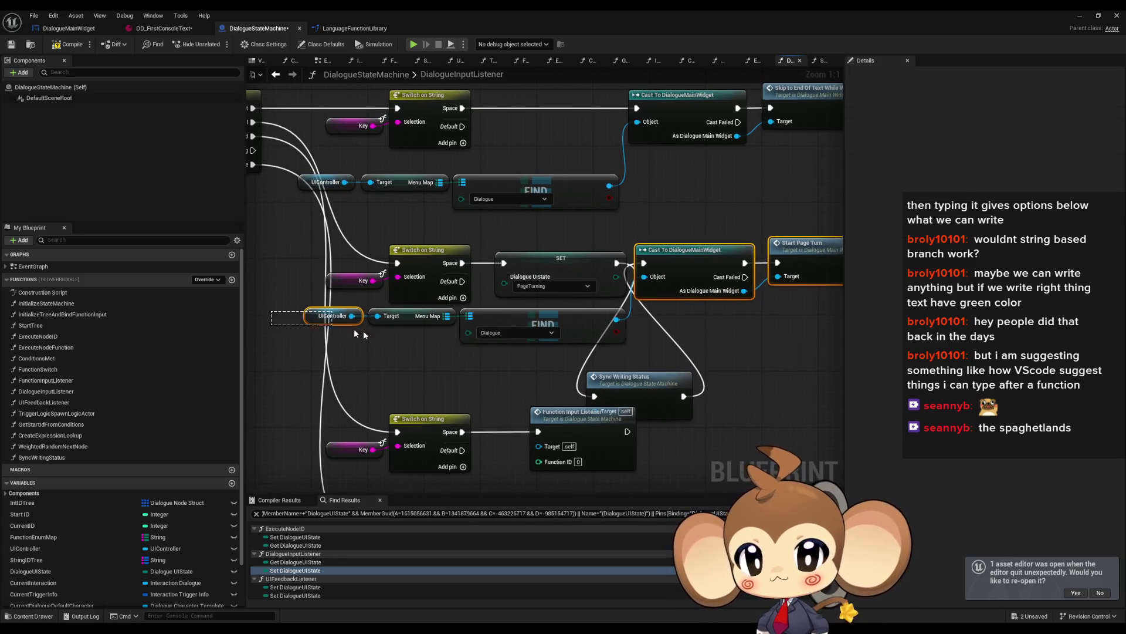
Move the lookup, cast and Sync Writing Status nodes beside the PageTurning SET and tidy the FIND nodes.
left_click_drag(339, 330, 346, 330)
left_click_drag(680, 254, 633, 396)
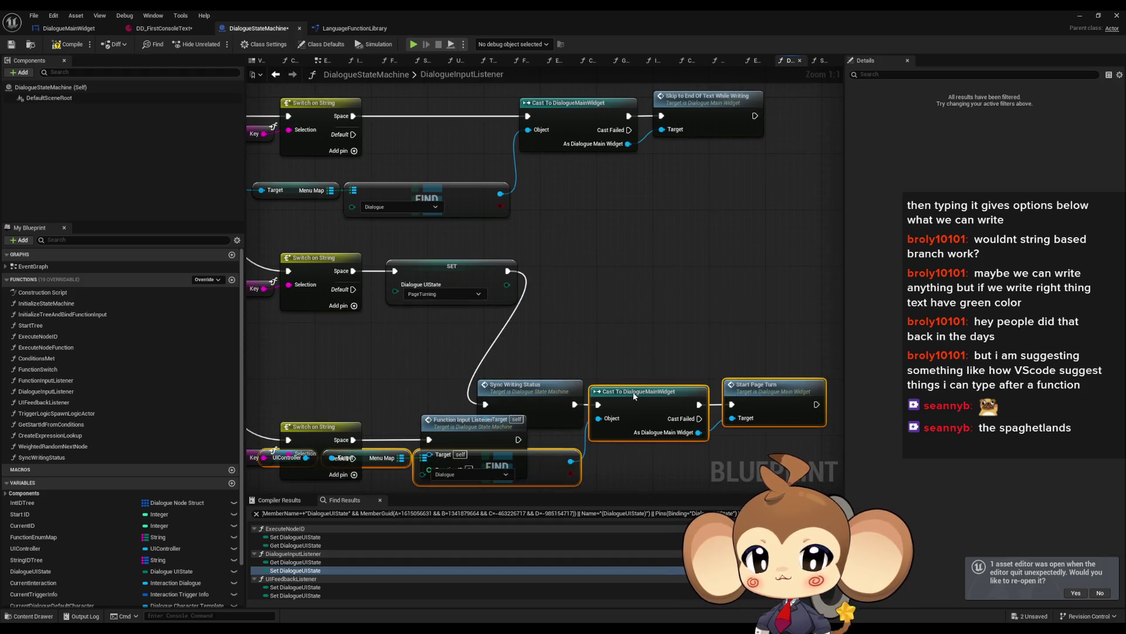
left_click(540, 393, "shift")
mouse_move(539, 393)
left_mouse_down()
mouse_move(596, 265)
mouse_move(588, 259)
left_mouse_up()
left_click(545, 225)
left_click_drag(290, 329, 630, 316)
left_click_drag(552, 326, 557, 333)
left_click(564, 309)
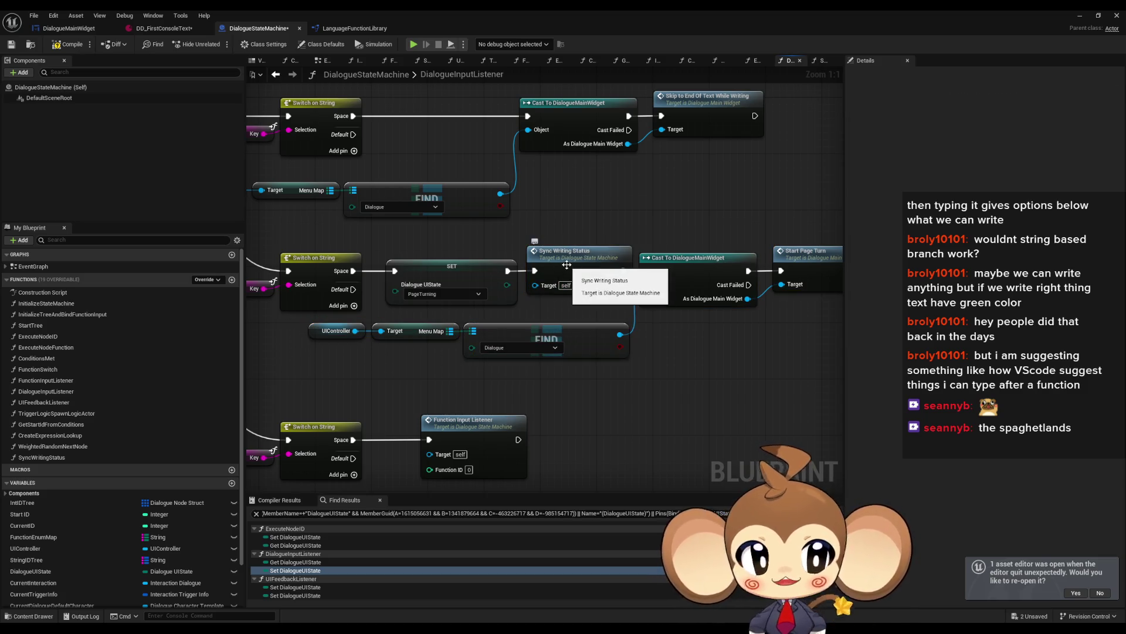
In UIFeedbackListener, paste a Sync Writing Status node after the PassedForScroll SET and wire it in.
double_click(299, 587)
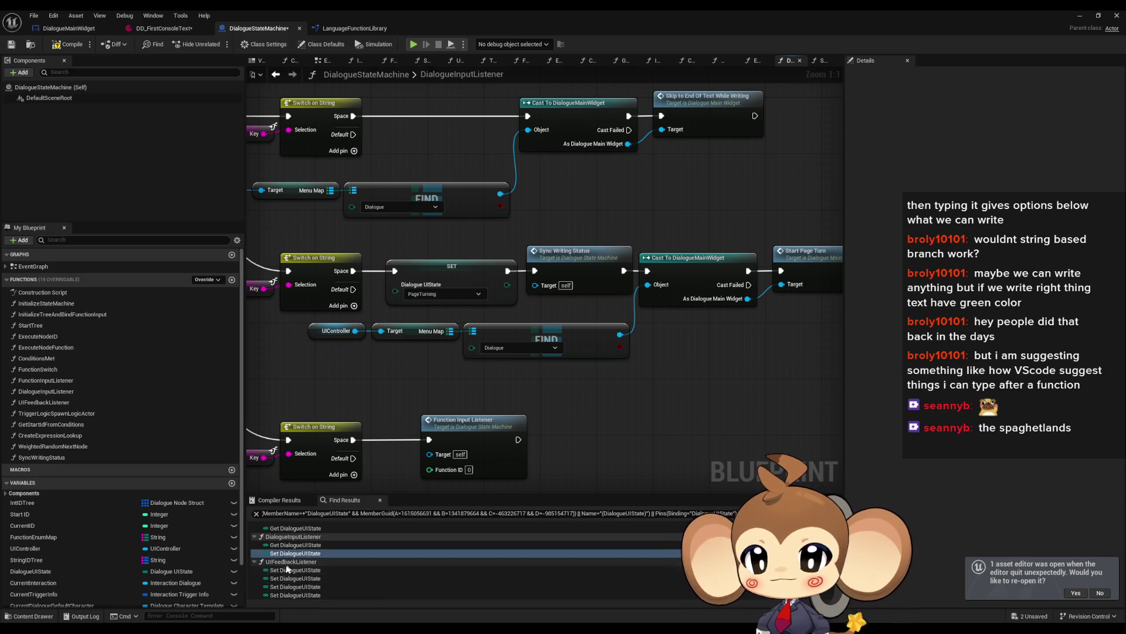
key("ctrl+v")
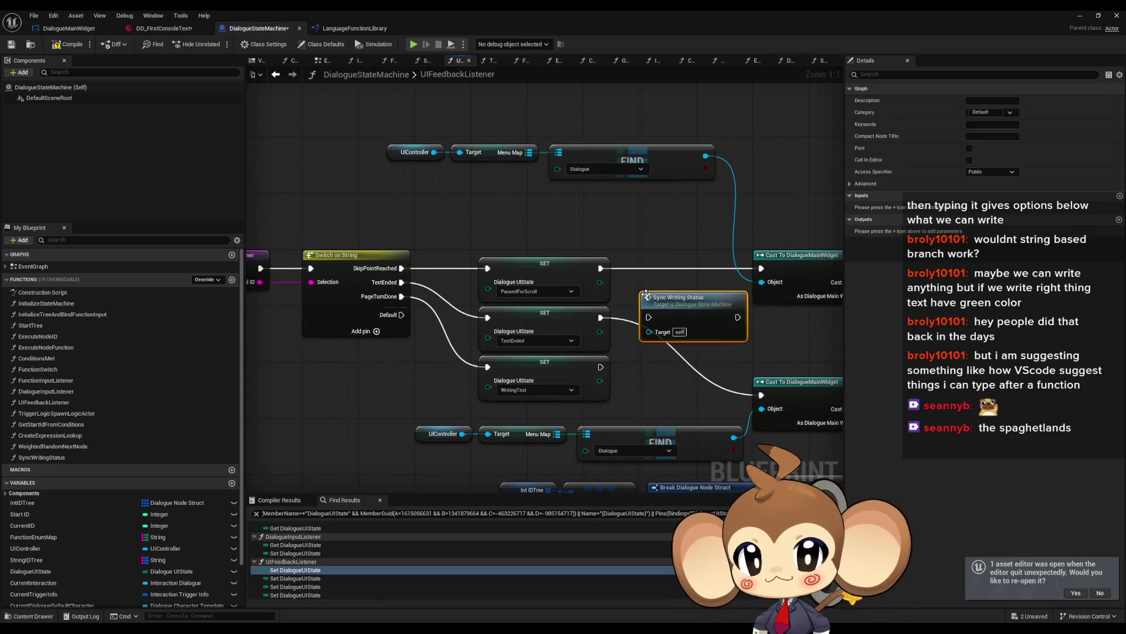
left_click_drag(621, 337, 647, 290)
left_click_drag(533, 338, 485, 288)
left_click_drag(569, 333, 555, 284)
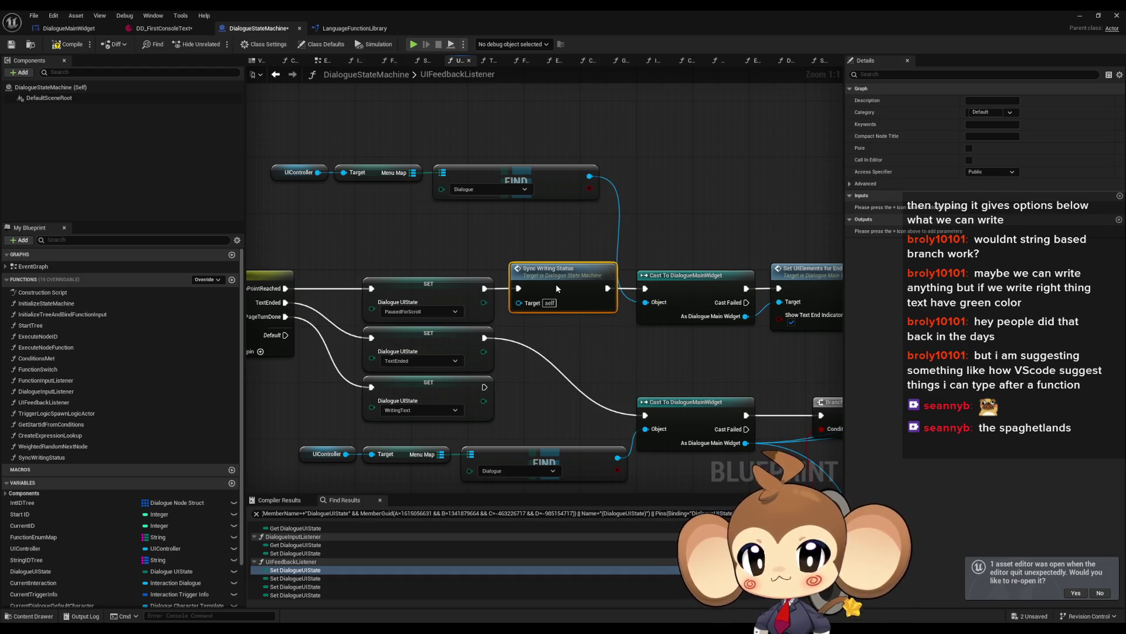
Add two more Sync Writing Status copies after the TextEnded and WritingText SET nodes.
key("ctrl+v")
left_click_drag(485, 337, 532, 364)
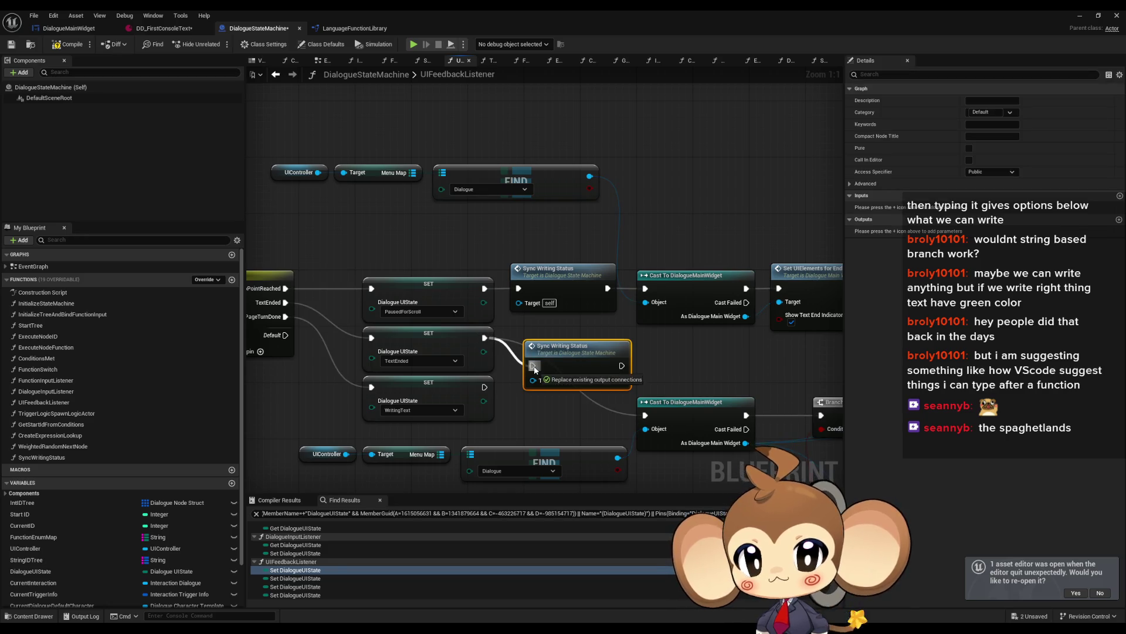
left_click_drag(621, 365, 645, 415)
mouse_move(571, 369)
left_mouse_down()
mouse_move(550, 341)
mouse_move(558, 346)
left_mouse_up()
mouse_move(461, 346)
left_mouse_down()
mouse_move(367, 369)
mouse_move(403, 393)
left_mouse_up()
left_click(535, 415)
key("ctrl+v")
mouse_move(557, 405)
left_mouse_down()
mouse_move(557, 393)
mouse_move(506, 396)
mouse_move(518, 394)
left_mouse_up()
left_click(700, 359)
Check the TextEnded and FNButtonChoice setters, then return to the DialogueMainWidget blueprint.
left_click(297, 587)
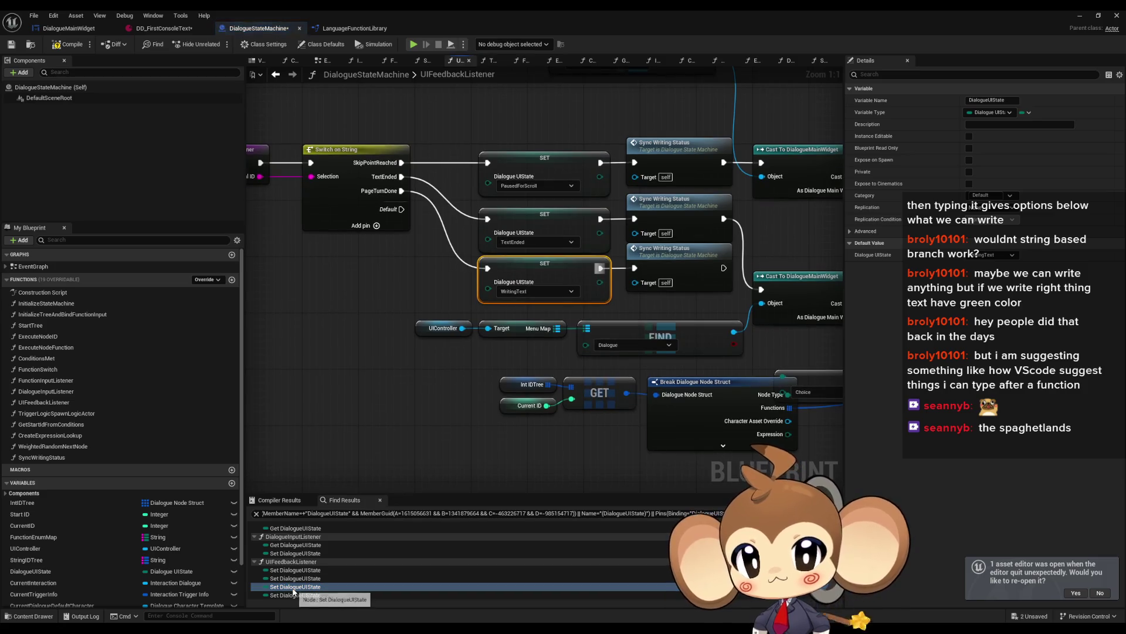
left_click(290, 595)
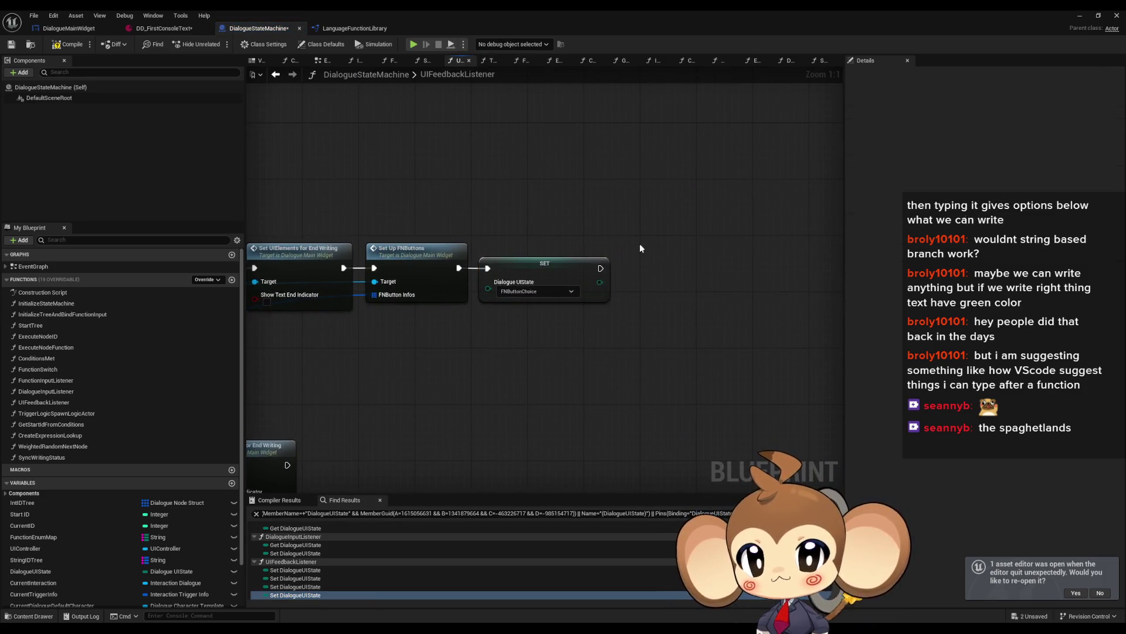
left_click(664, 261)
left_click(643, 351)
left_click_drag(615, 348, 770, 327)
scroll(769, 327, "down", 3)
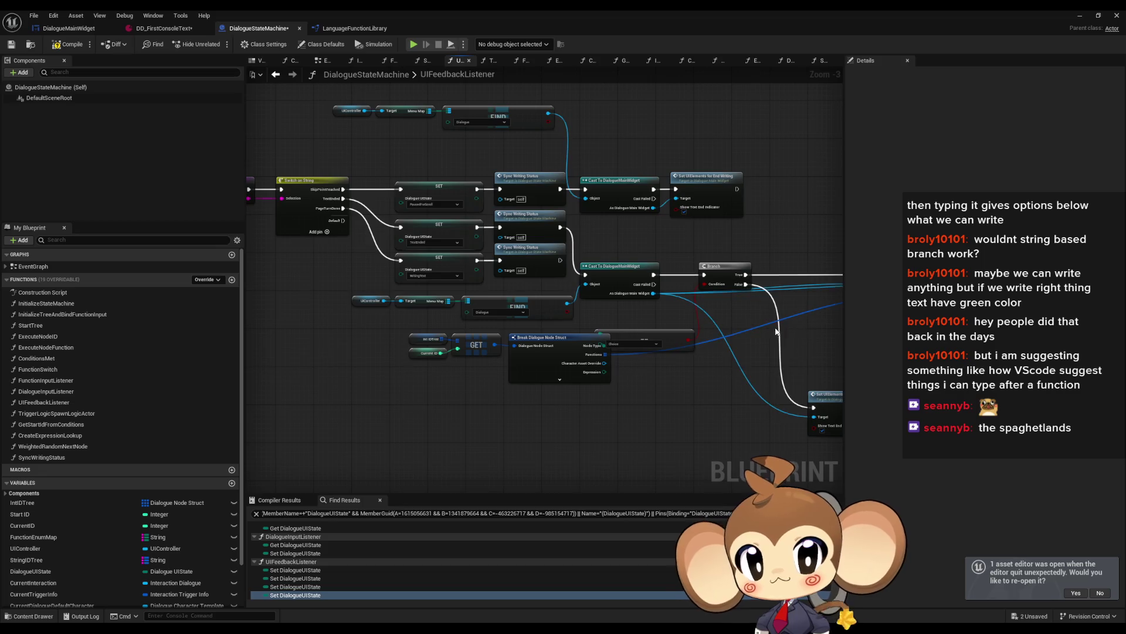
left_click_drag(800, 355, 631, 316)
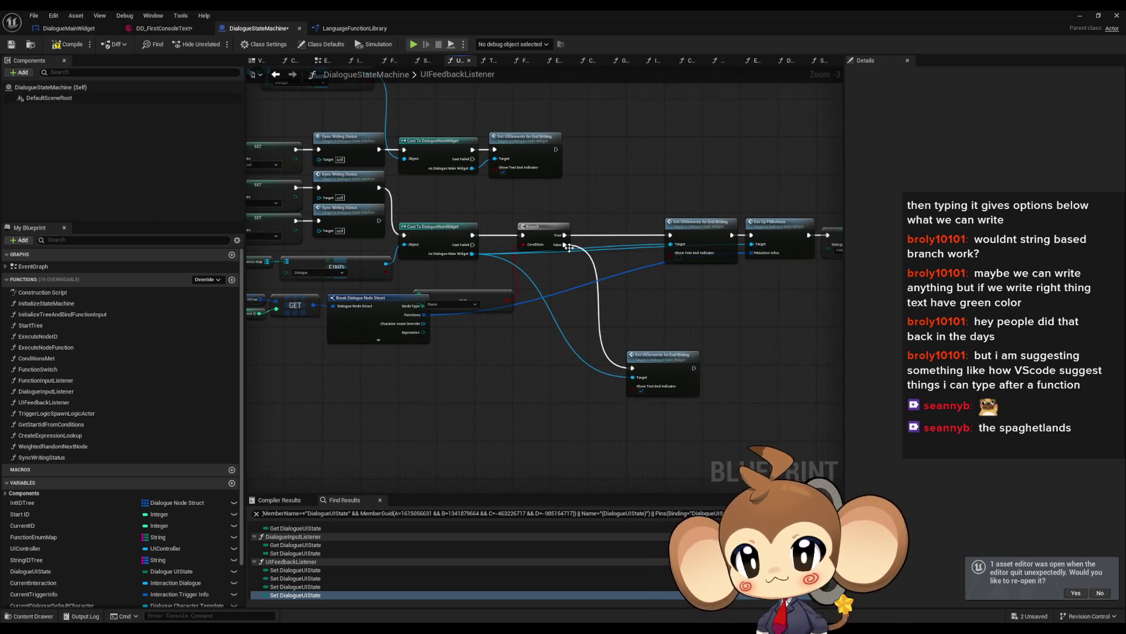
left_click(80, 29)
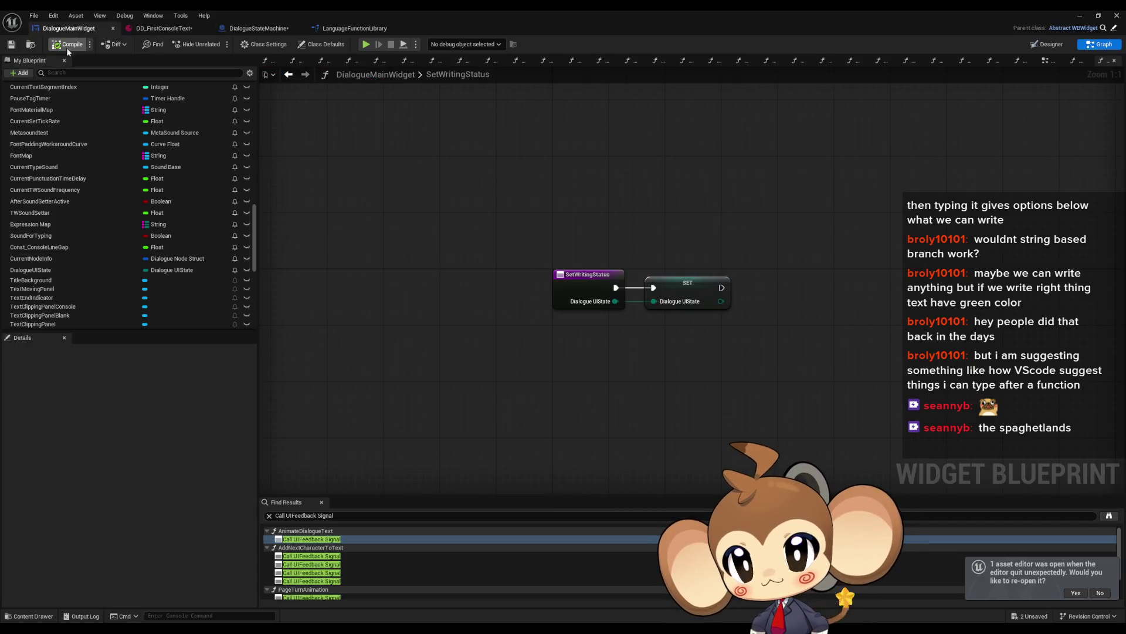
Open the AddNextCharacterToText function graph to review it.
scroll(196, 244, "up", 10)
scroll(211, 237, "up", 10)
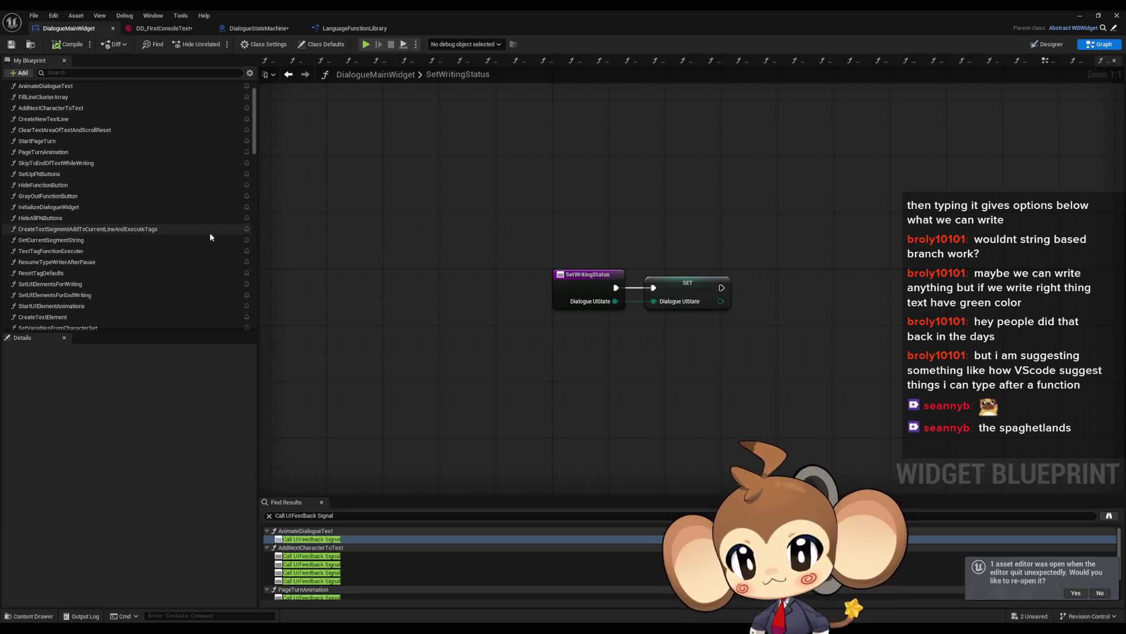
scroll(206, 230, "up", 3)
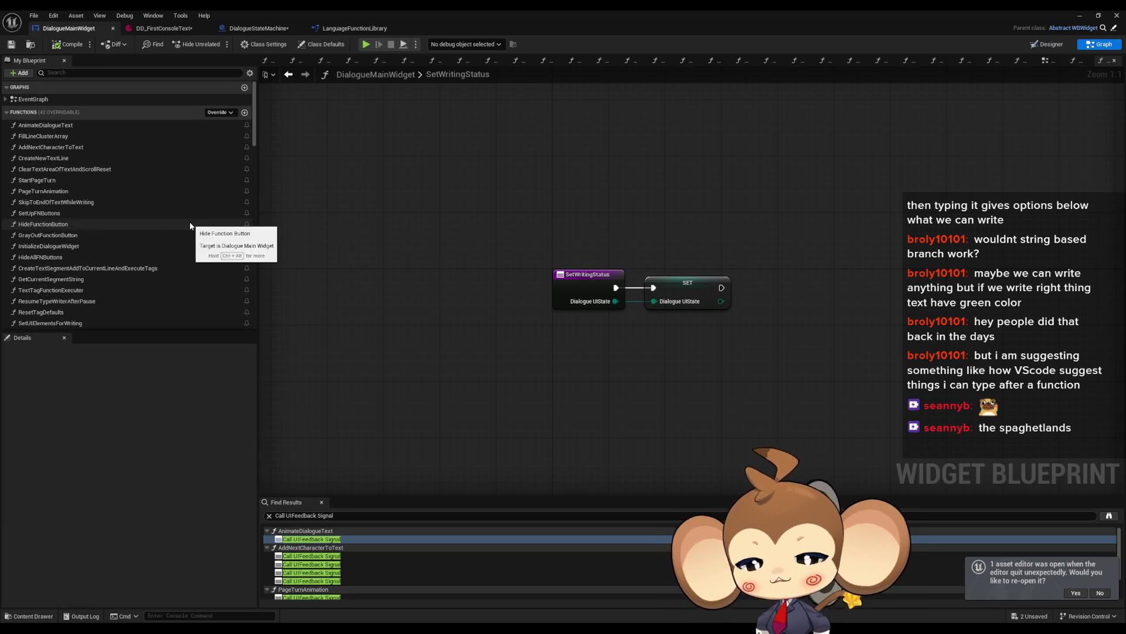
double_click(66, 147)
left_click_drag(447, 212, 589, 215)
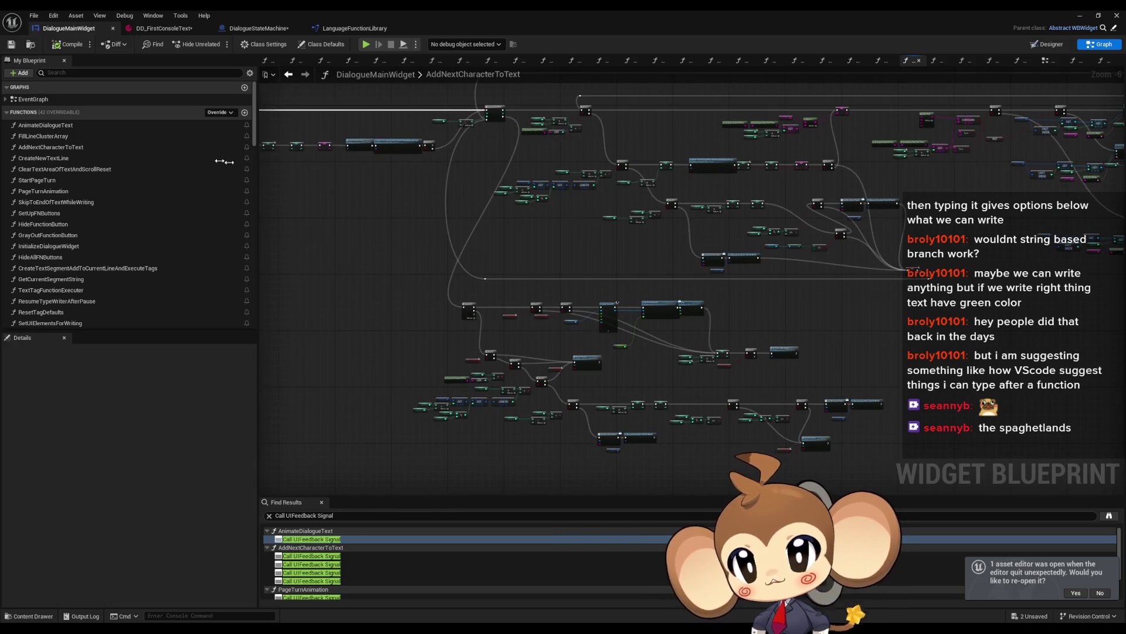
In the widget's EventGraph, drag in DialogueUIState as a Get node.
left_click(44, 98)
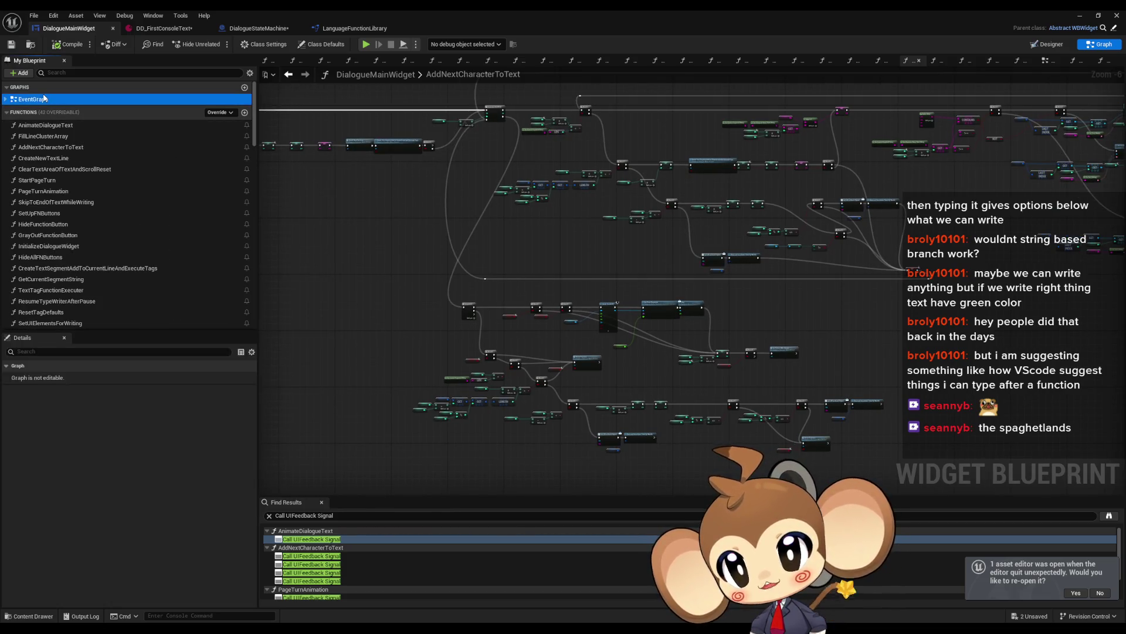
double_click(44, 99)
scroll(613, 271, "up", 3)
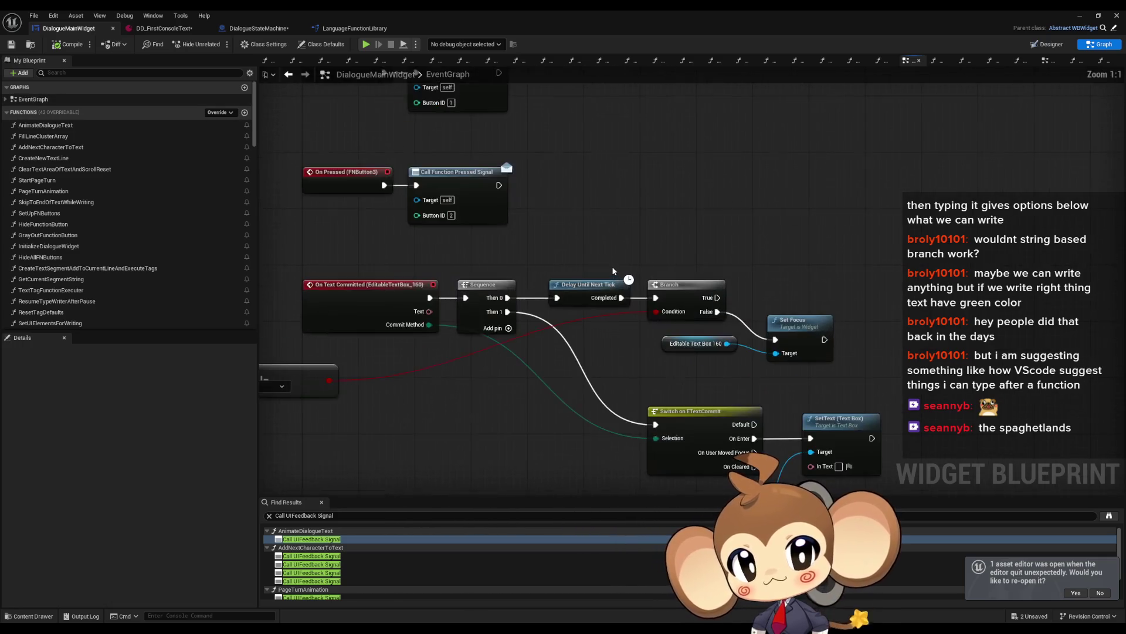
left_click_drag(579, 267, 723, 192)
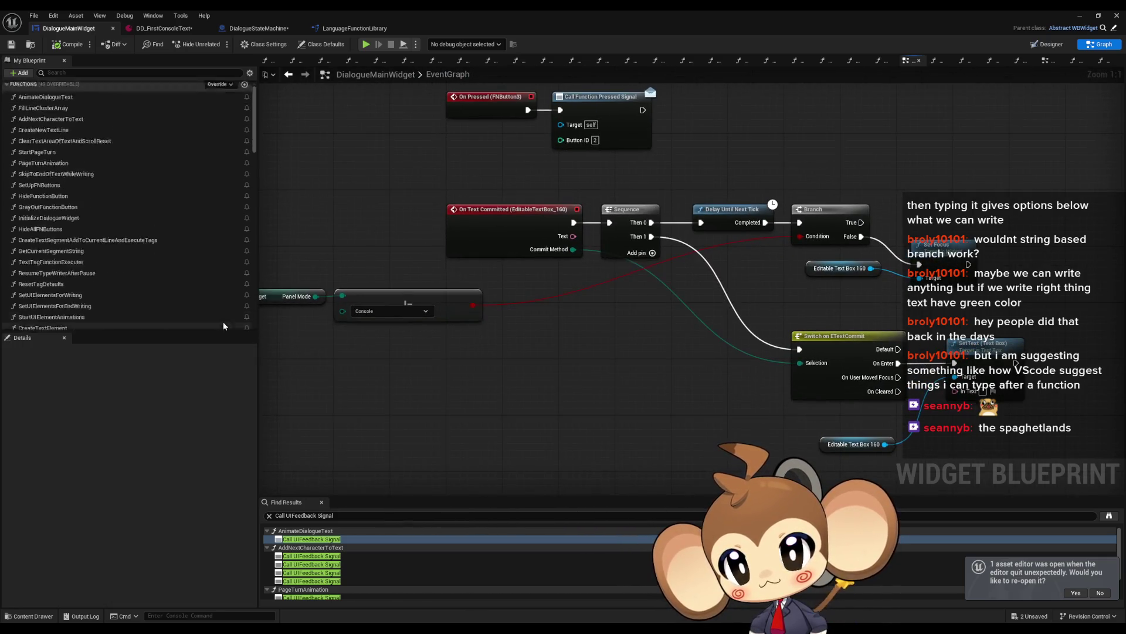
scroll(256, 161, "down", 5)
left_click_drag(256, 161, 237, 305)
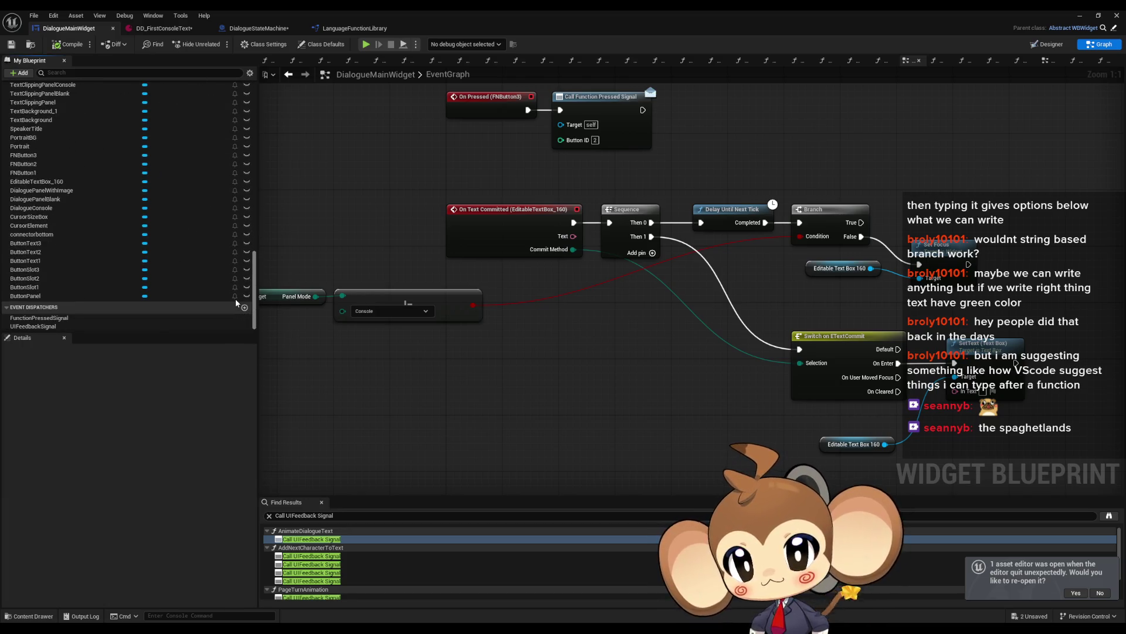
scroll(237, 293, "up", 10)
mouse_move(35, 215)
left_mouse_down()
mouse_move(390, 397)
mouse_move(495, 403)
left_mouse_up()
left_click(415, 400)
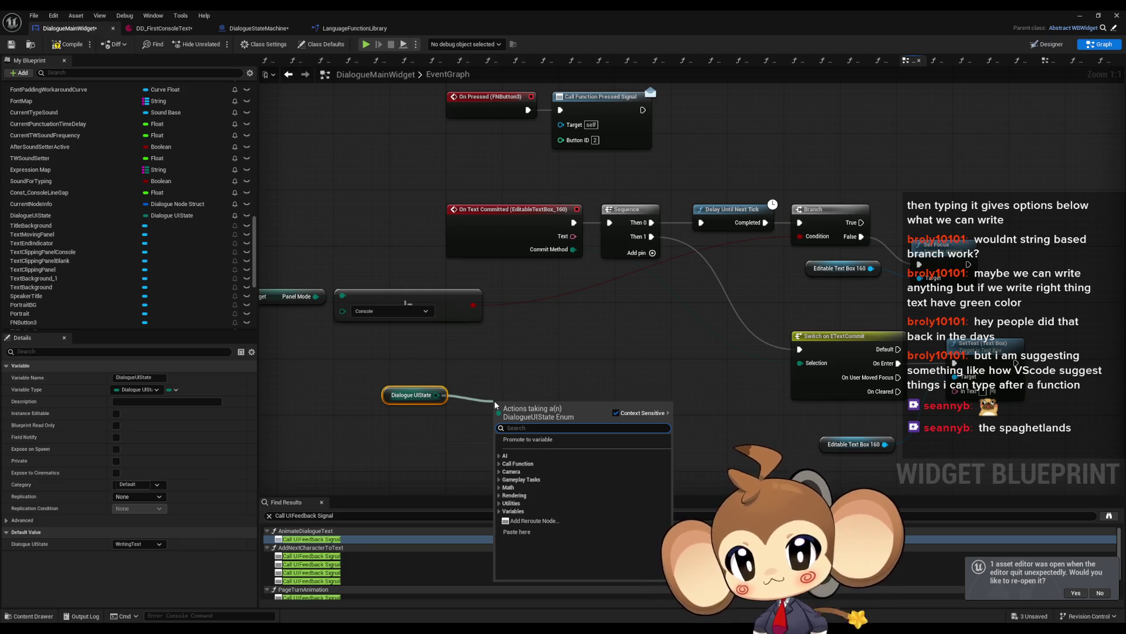
Add an Equal (Enum) node comparing DialogueUIState to TextEnded.
type("s")
key("BackSpace")
type("==")
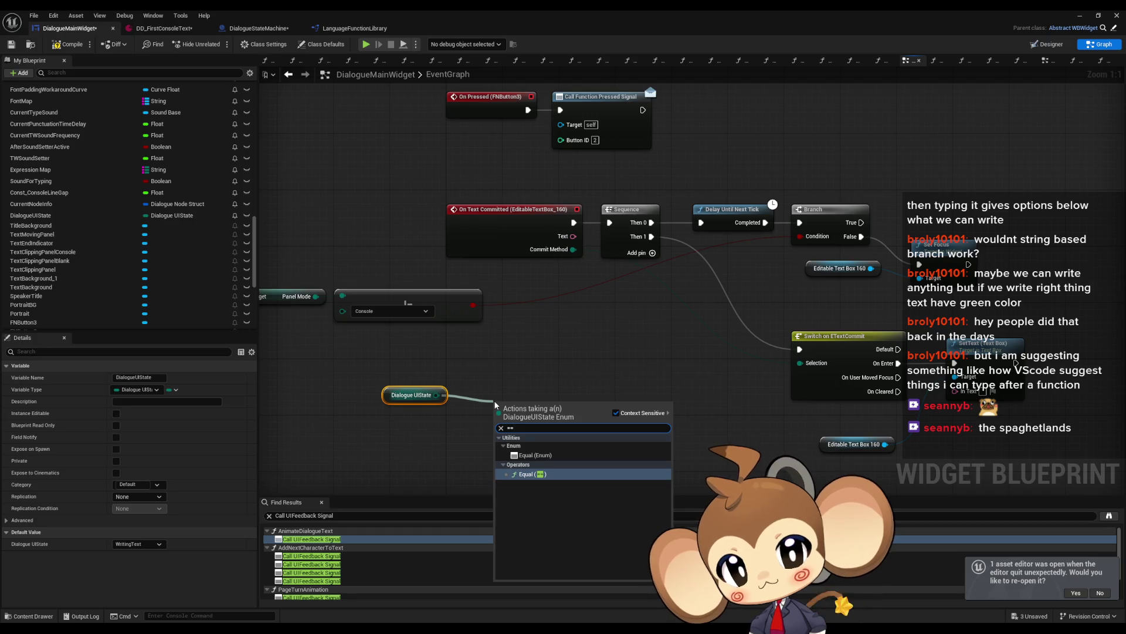
key("Return")
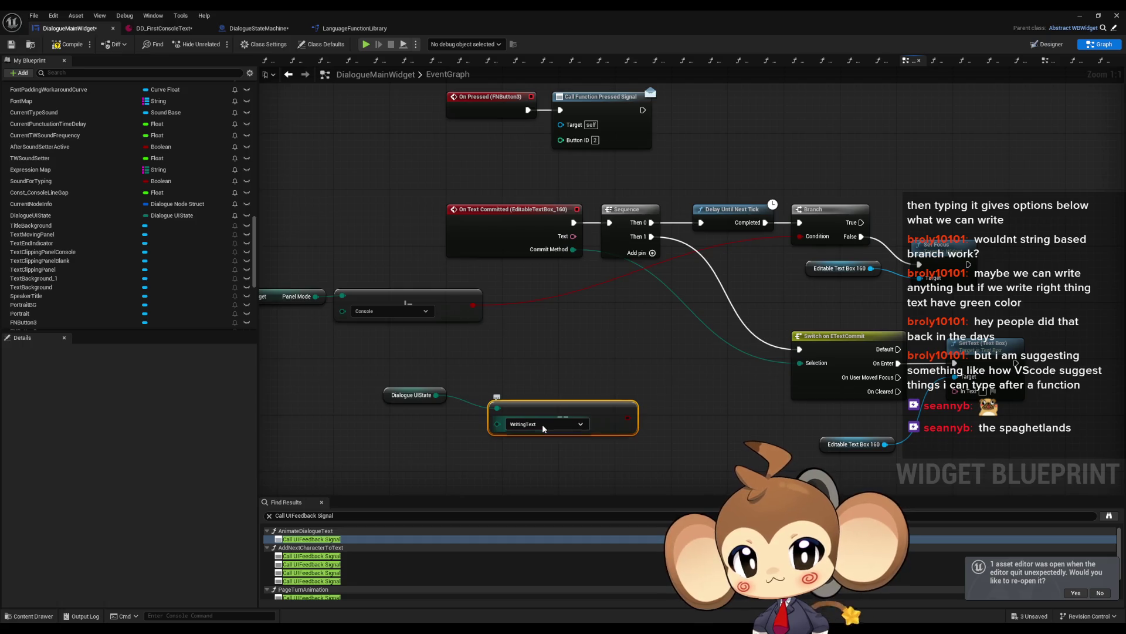
left_click(543, 429)
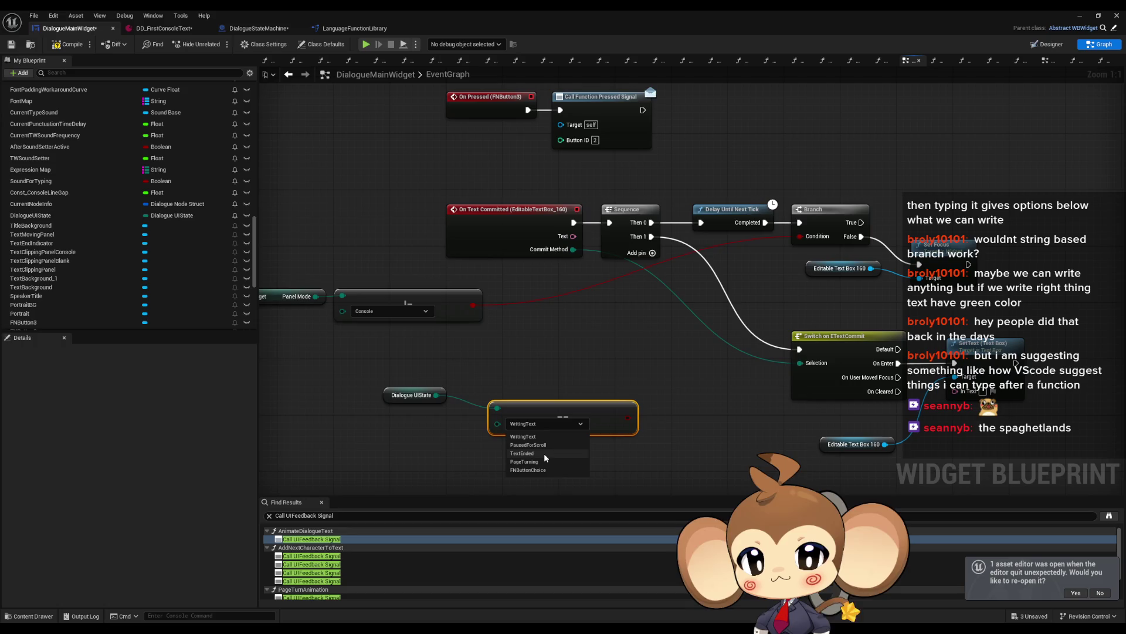
left_click(543, 453)
Add a Branch driven by the comparison and align the state getter.
left_click_drag(627, 417, 654, 414)
type("branch")
key("Return")
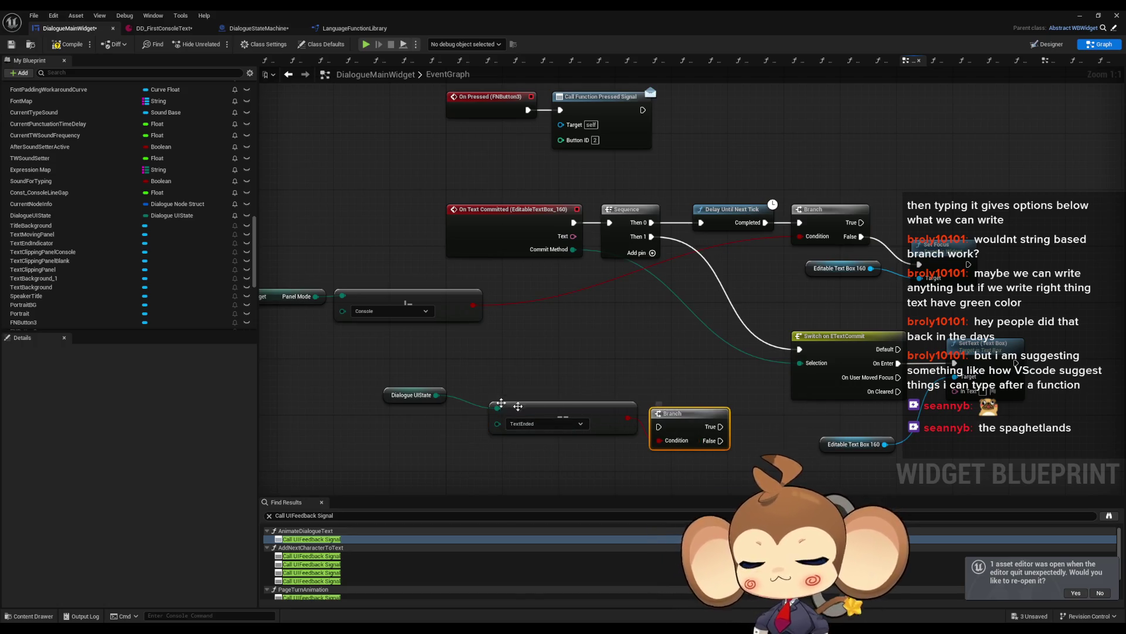
left_click(411, 401)
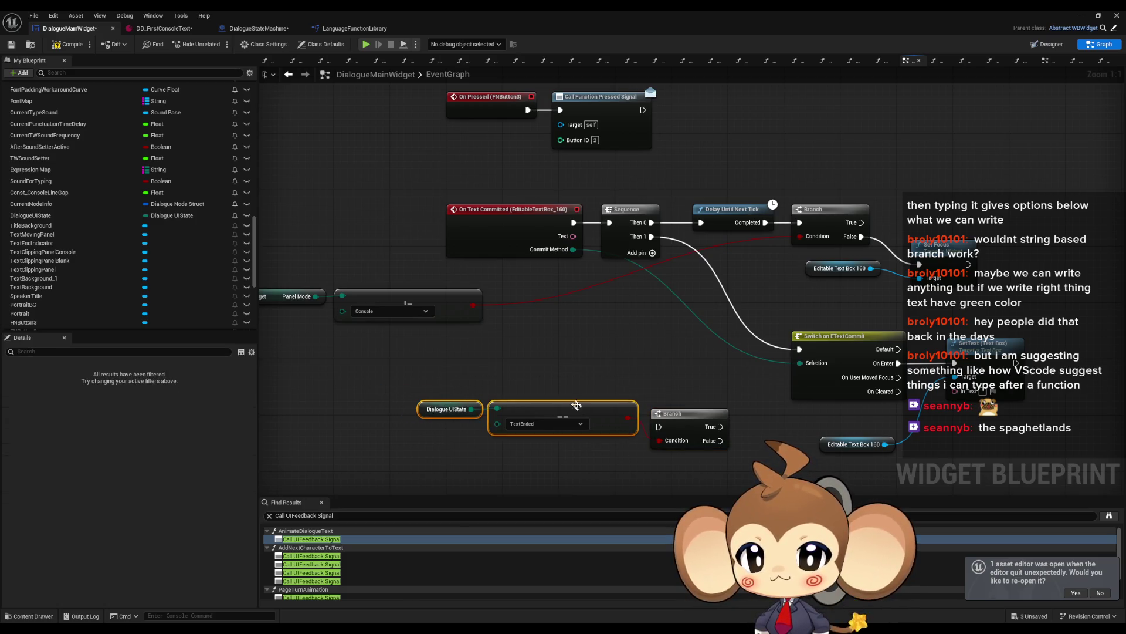
key("f")
Rearrange the Editable Text Box, SetText and Branch nodes to make room.
left_click_drag(668, 405, 540, 370)
left_click_drag(675, 405, 761, 405)
left_click(803, 311, "shift")
left_click_drag(804, 311, 1009, 311)
left_click_drag(964, 409, 918, 354)
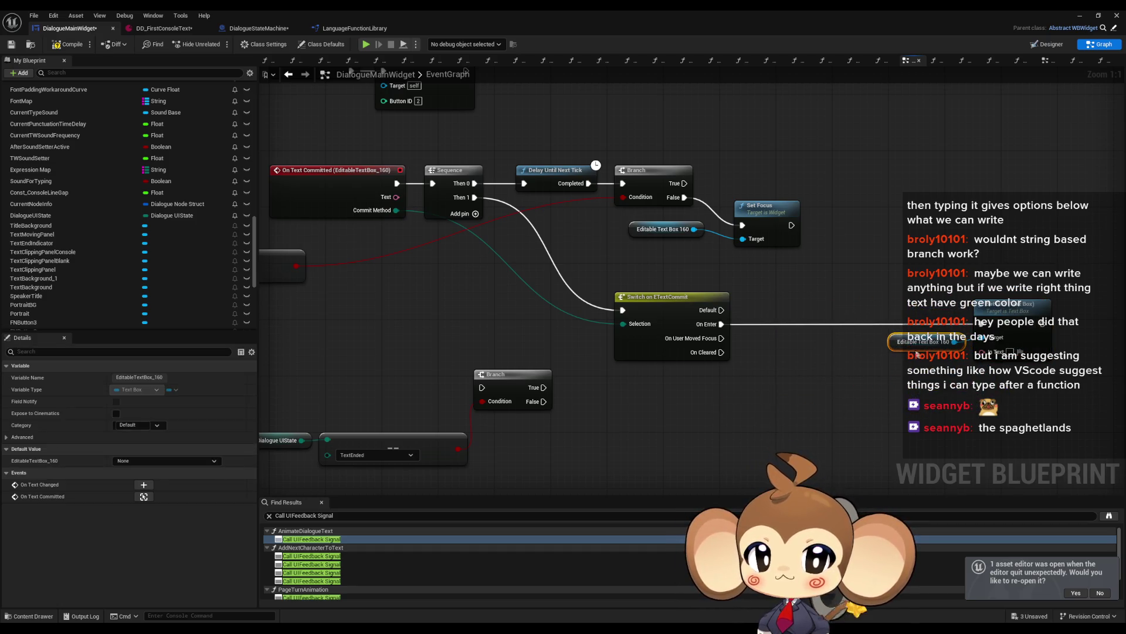
left_click_drag(510, 378, 804, 398)
mouse_move(703, 345)
left_mouse_down()
mouse_move(778, 351)
mouse_move(745, 358)
mouse_move(815, 351)
left_mouse_up()
left_click_drag(969, 310, 823, 320)
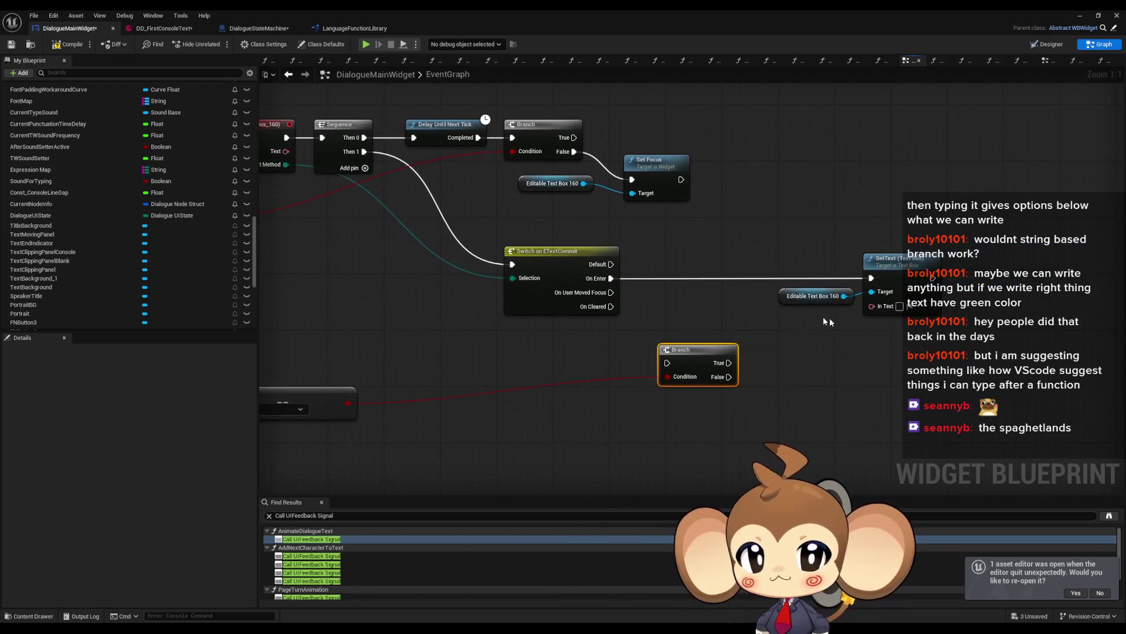
Wire the Branch False output to SetText and On Enter into the Branch.
mouse_move(720, 376)
left_mouse_down()
mouse_move(833, 288)
mouse_move(872, 278)
left_mouse_up()
left_click_drag(667, 363, 611, 278)
left_click_drag(774, 249, 939, 328)
left_click_drag(898, 266, 879, 429)
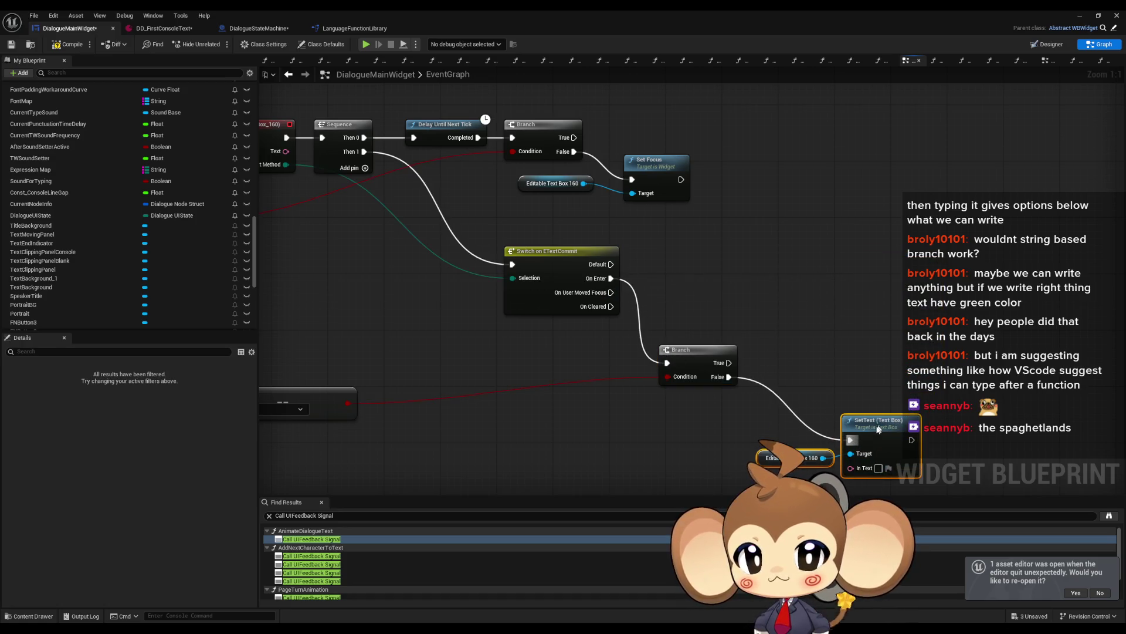
left_click_drag(696, 346, 691, 263)
Move the comparison nodes beside Switch on ETextCommit and reframe the graph.
left_click_drag(408, 381, 637, 372)
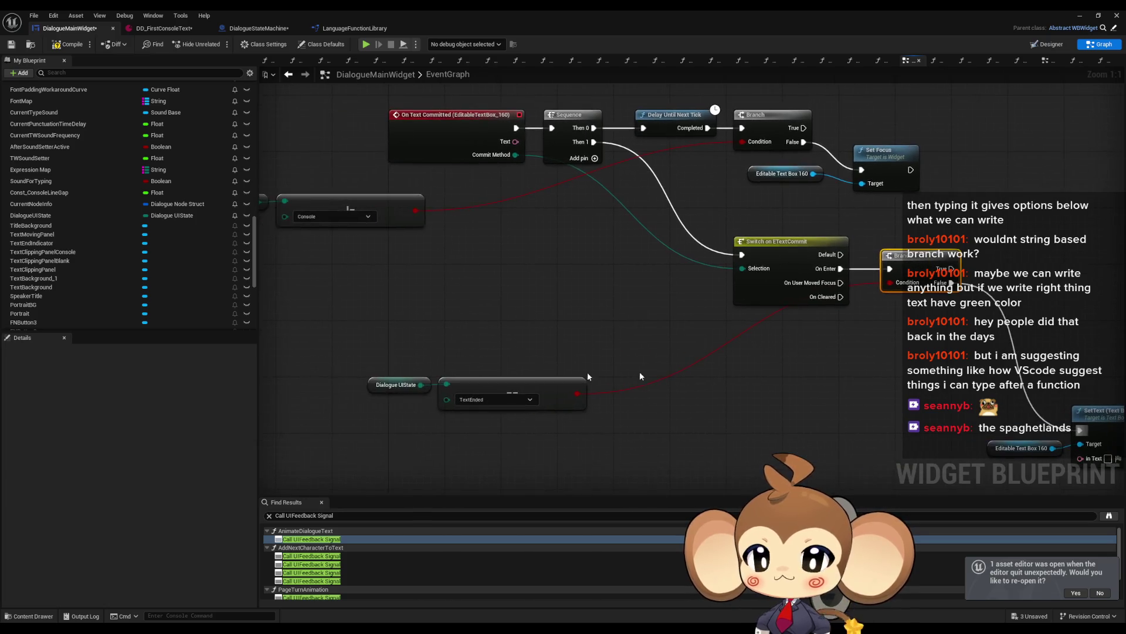
left_click(564, 393, "ctrl")
left_click_drag(564, 394, 793, 325)
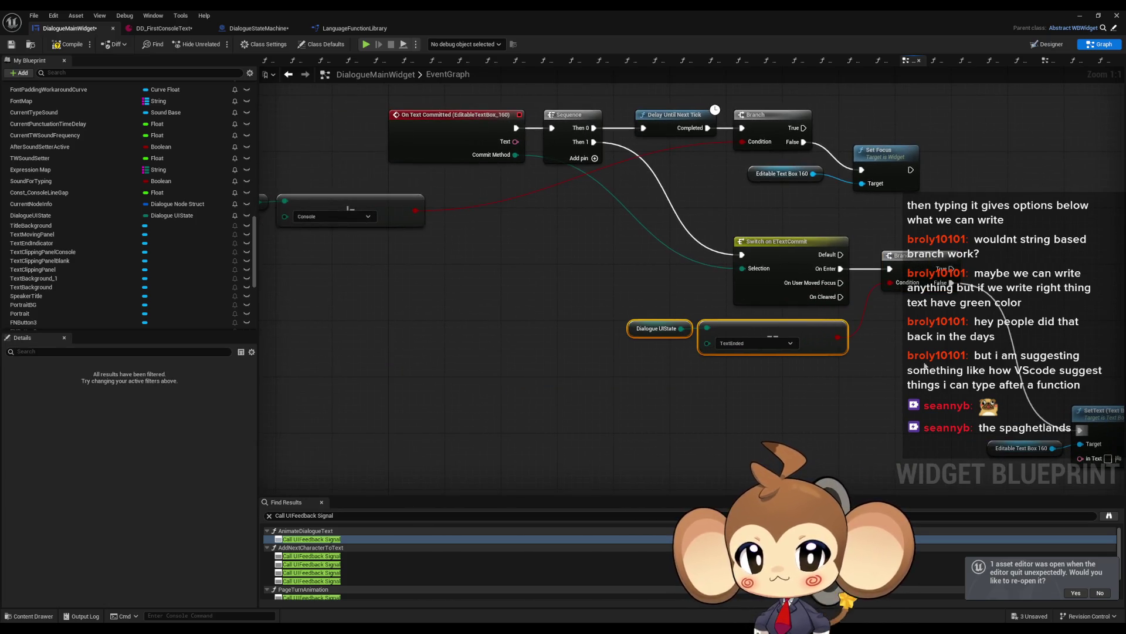
left_click_drag(924, 365, 765, 322)
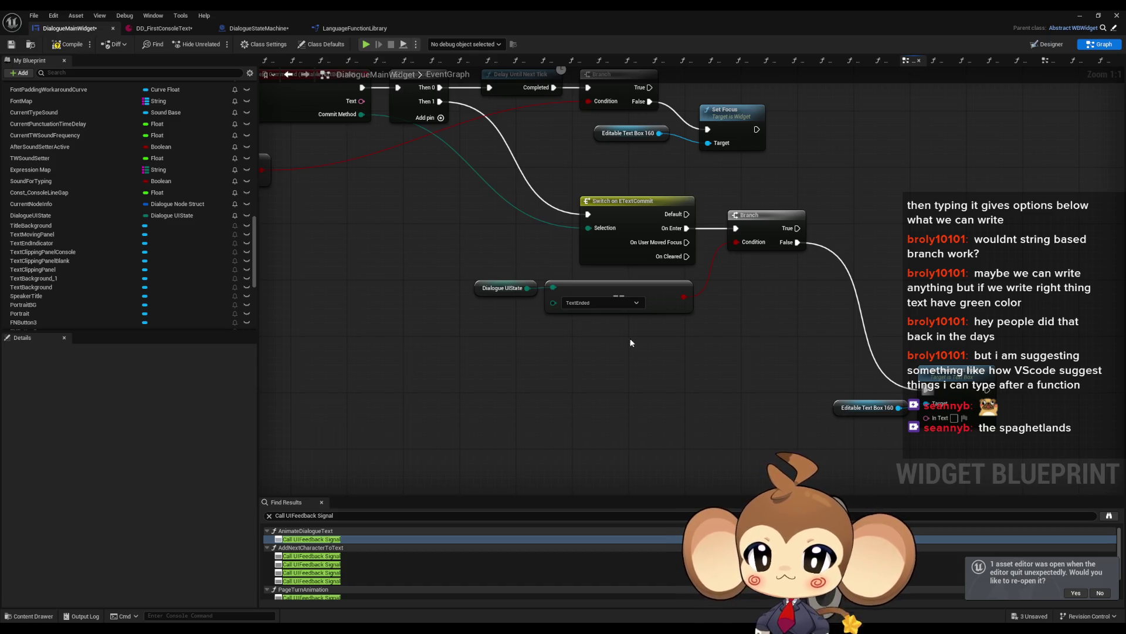
left_click_drag(632, 341, 637, 346)
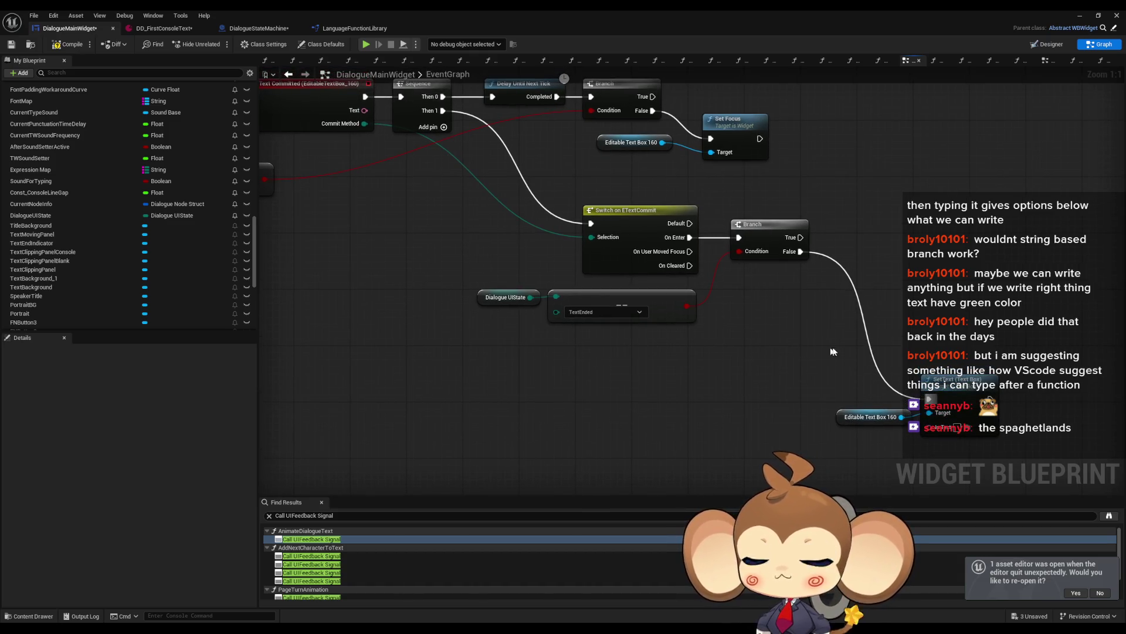
left_click_drag(811, 335, 748, 389)
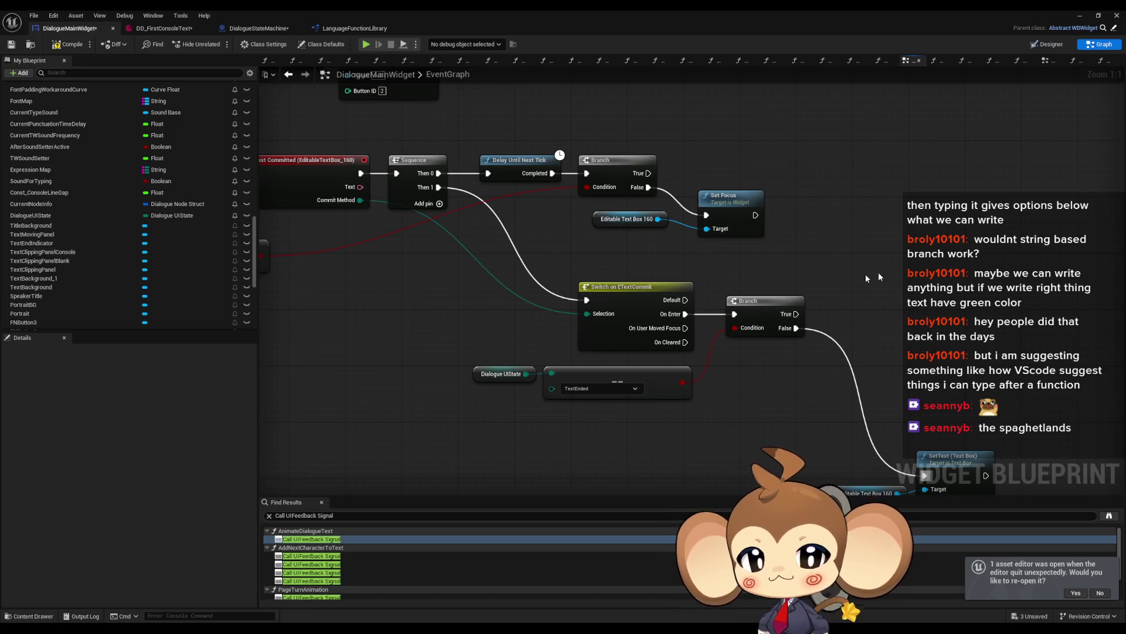
Add a Current Node Info getter to the graph.
right_click(908, 274)
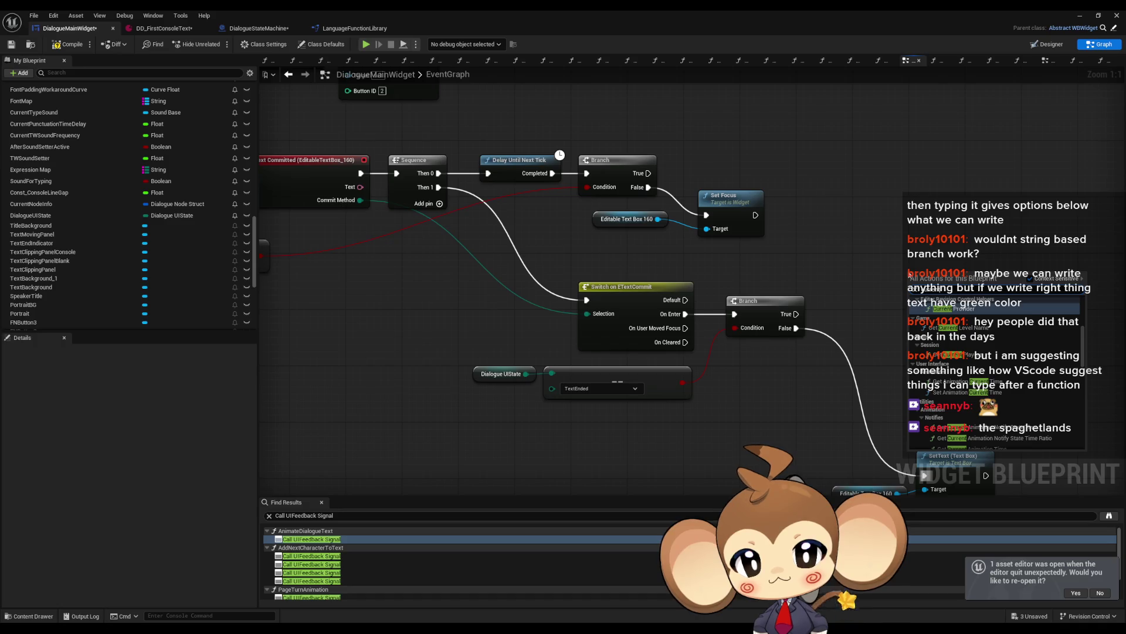
scroll(1017, 368, "down", 10)
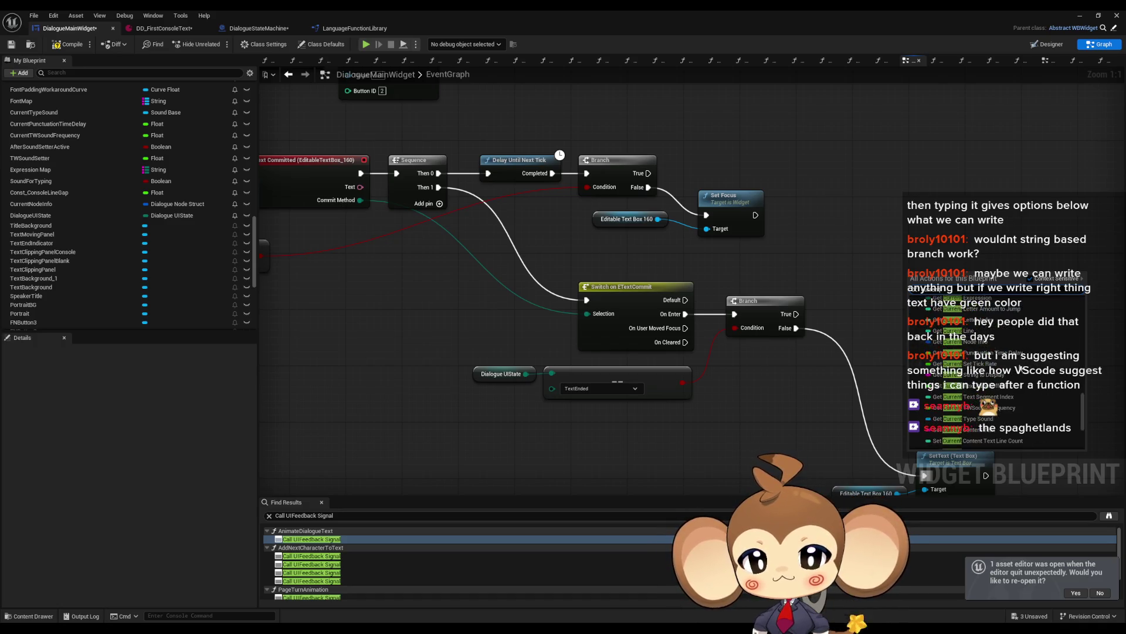
scroll(1018, 368, "up", 3)
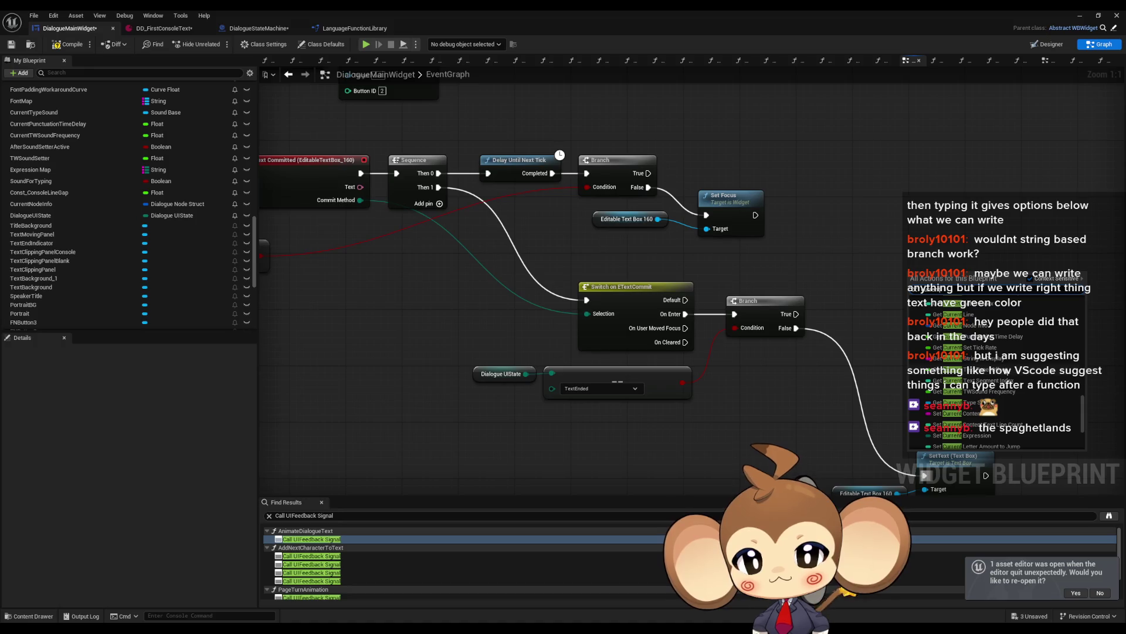
scroll(1010, 364, "up", 5)
scroll(1011, 365, "up", 2)
left_click(941, 337)
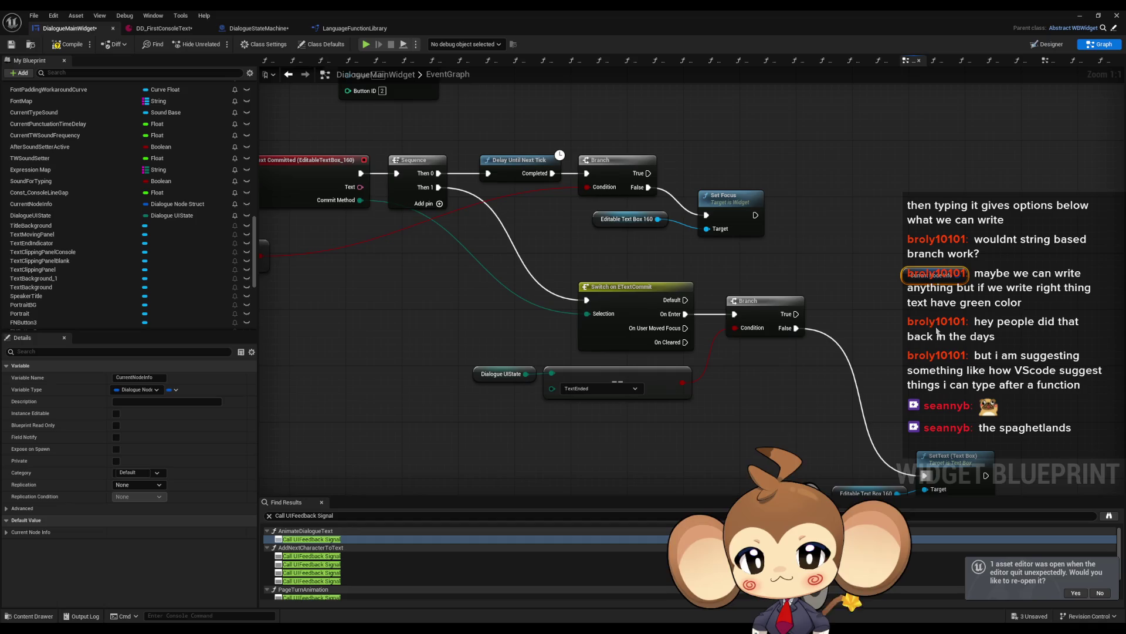
Break Current Node Info and add an array Get on its Functions, hiding unused fields.
mouse_move(962, 274)
left_mouse_down()
mouse_move(710, 266)
mouse_move(780, 266)
mouse_move(764, 255)
mouse_move(776, 263)
left_mouse_up()
type("break")
left_click(813, 305)
left_click_drag(836, 283, 890, 288)
type("get")
left_click(939, 360)
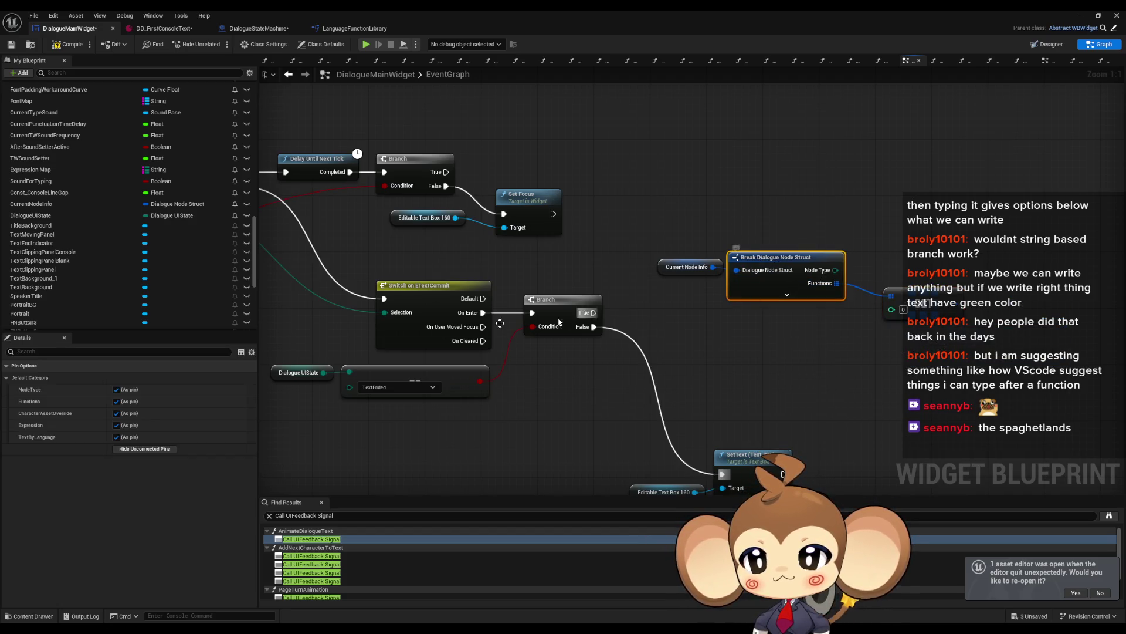
left_click(147, 450)
left_click_drag(915, 299, 881, 270)
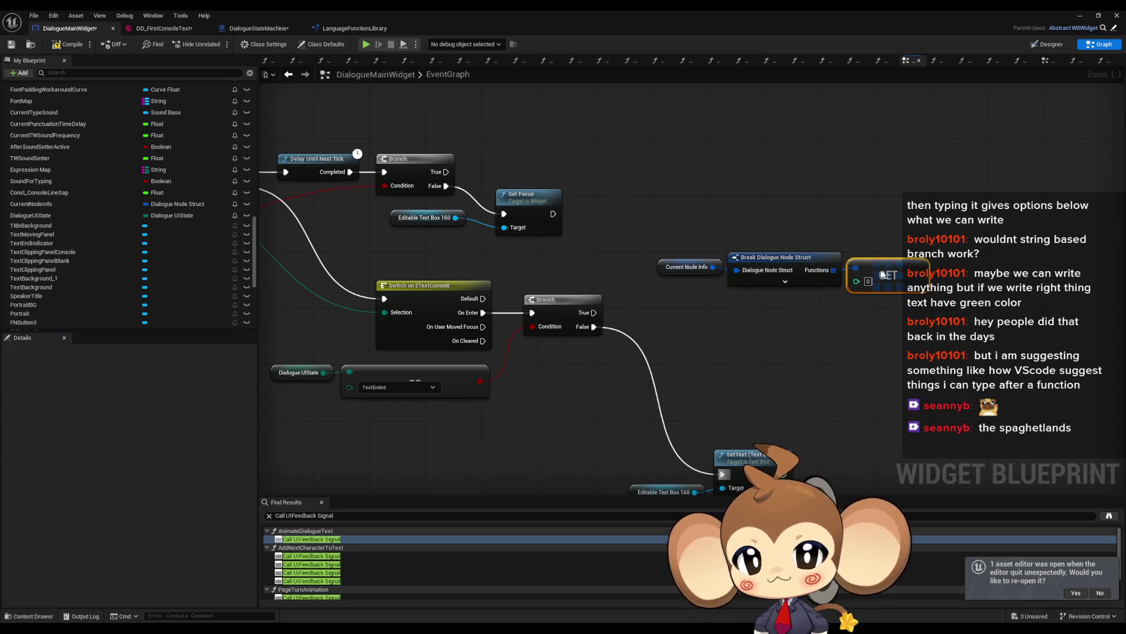
Split the Get element's output into fields, then recombine it into one pin.
right_click(924, 280)
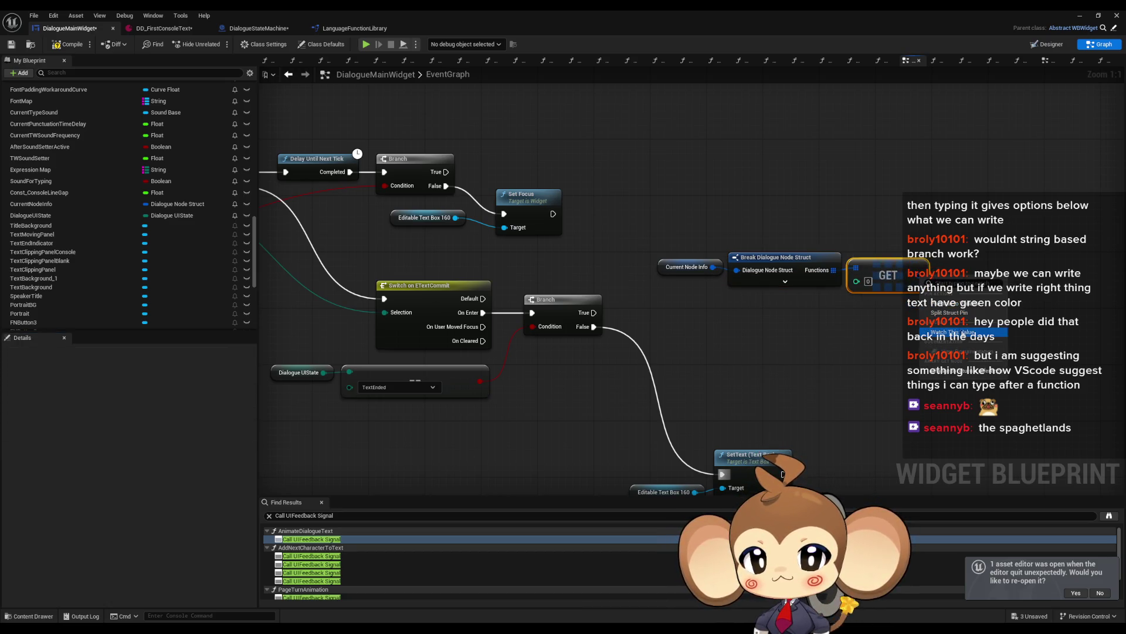
left_click(945, 312)
left_click_drag(888, 312, 760, 312)
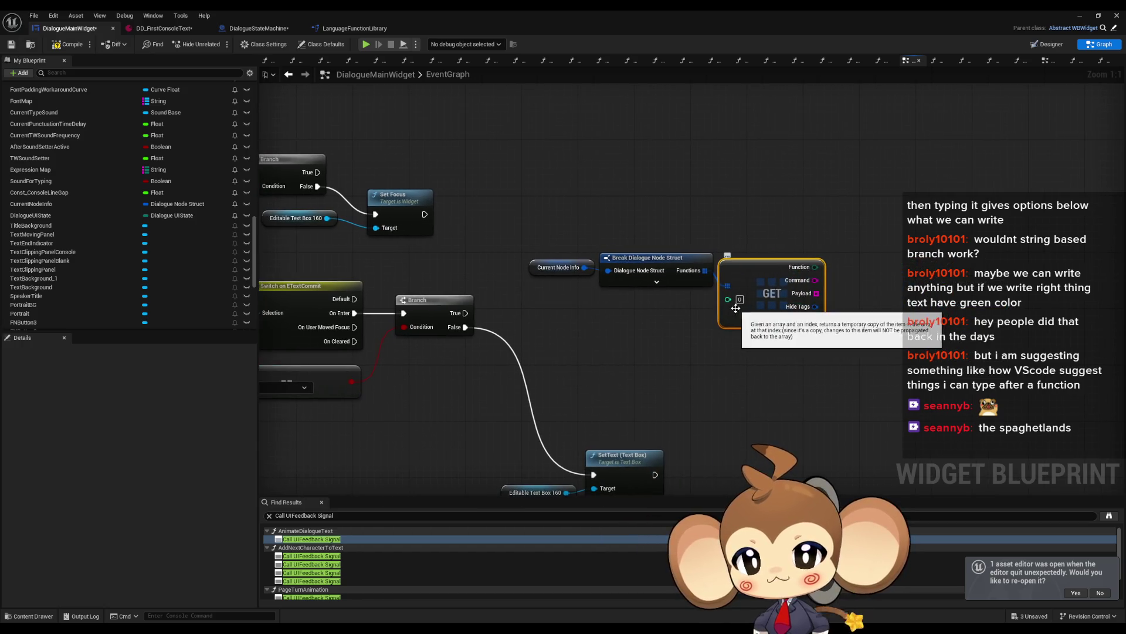
right_click(728, 286)
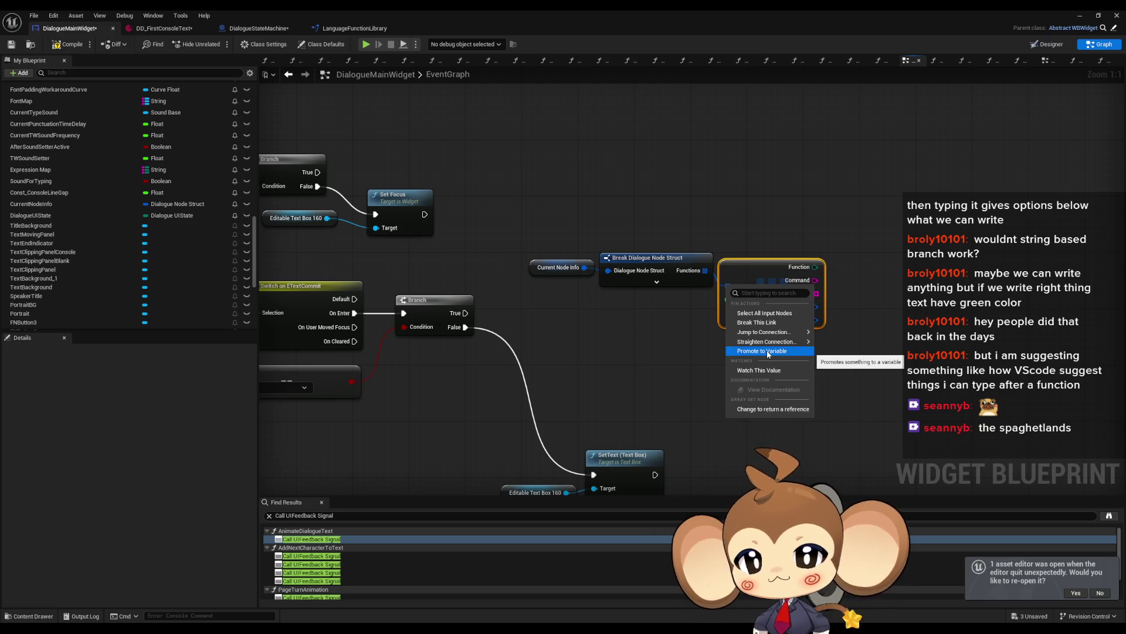
right_click(815, 281)
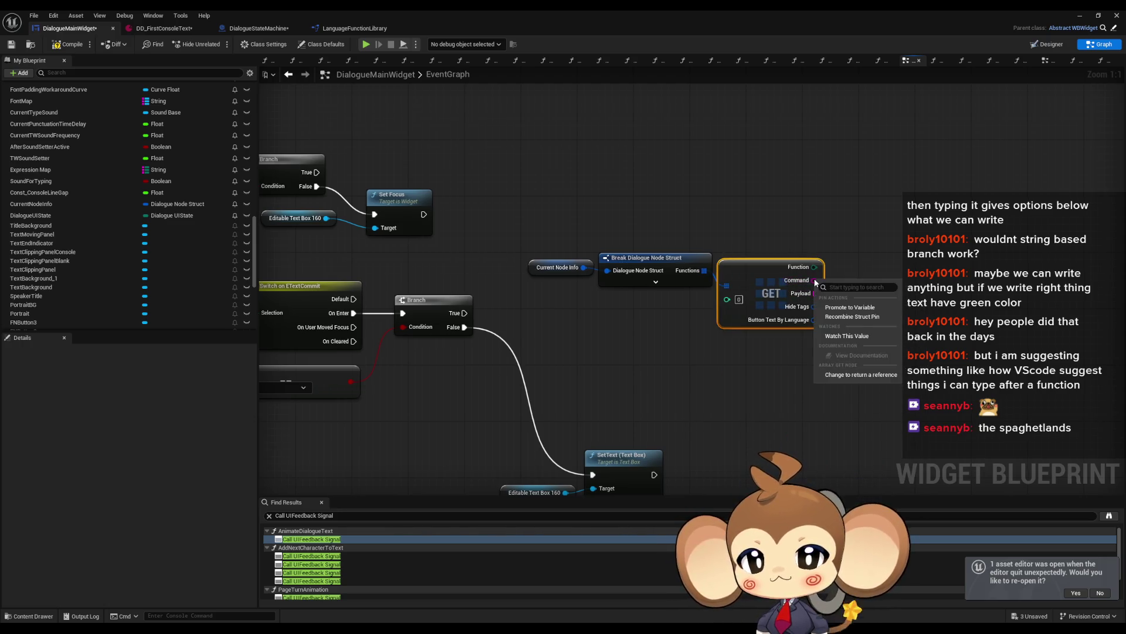
left_click(854, 316)
Break the element into Dialogue Node Function Struct showing only Payload, and add a Get on Payload.
left_click_drag(790, 276, 831, 284)
left_click(857, 317)
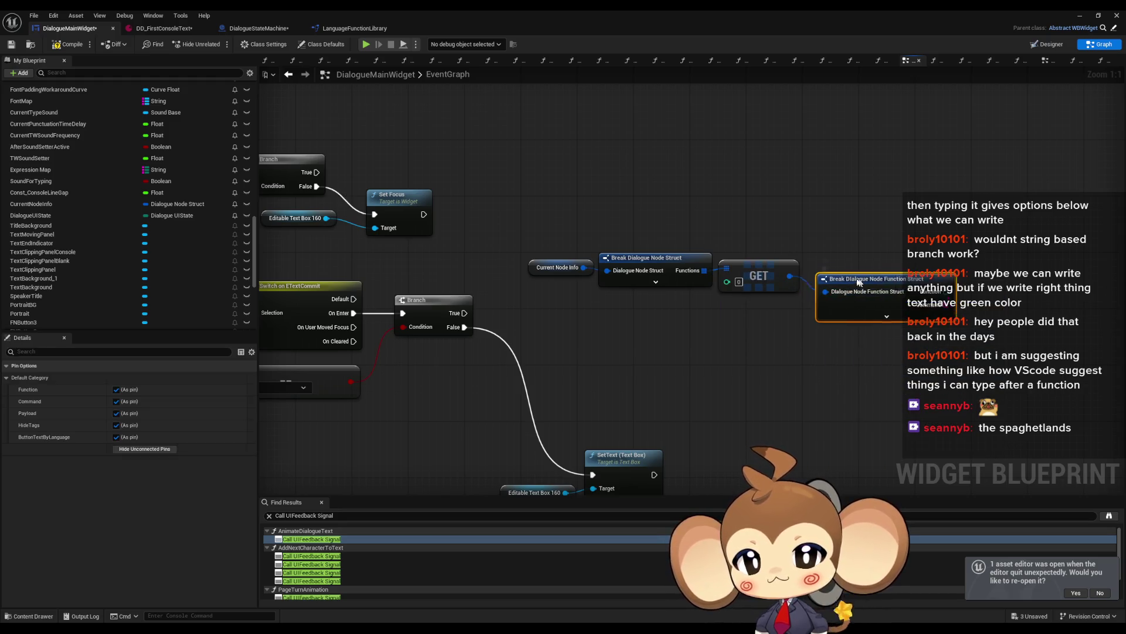
left_click(145, 448)
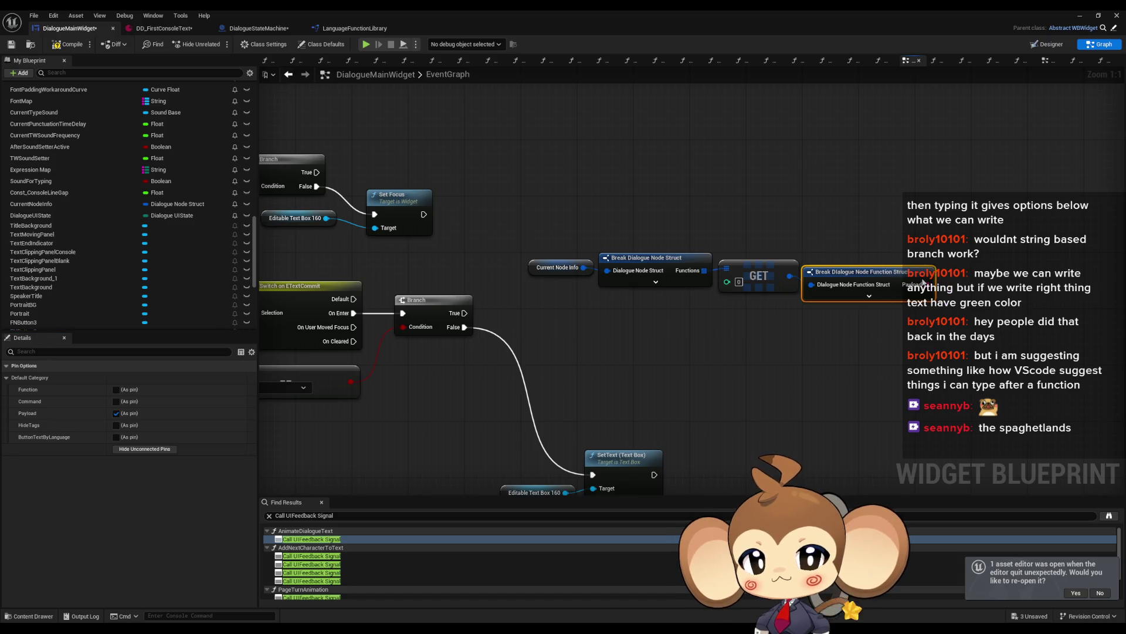
left_click_drag(856, 272, 864, 265)
left_click_drag(933, 277, 947, 281)
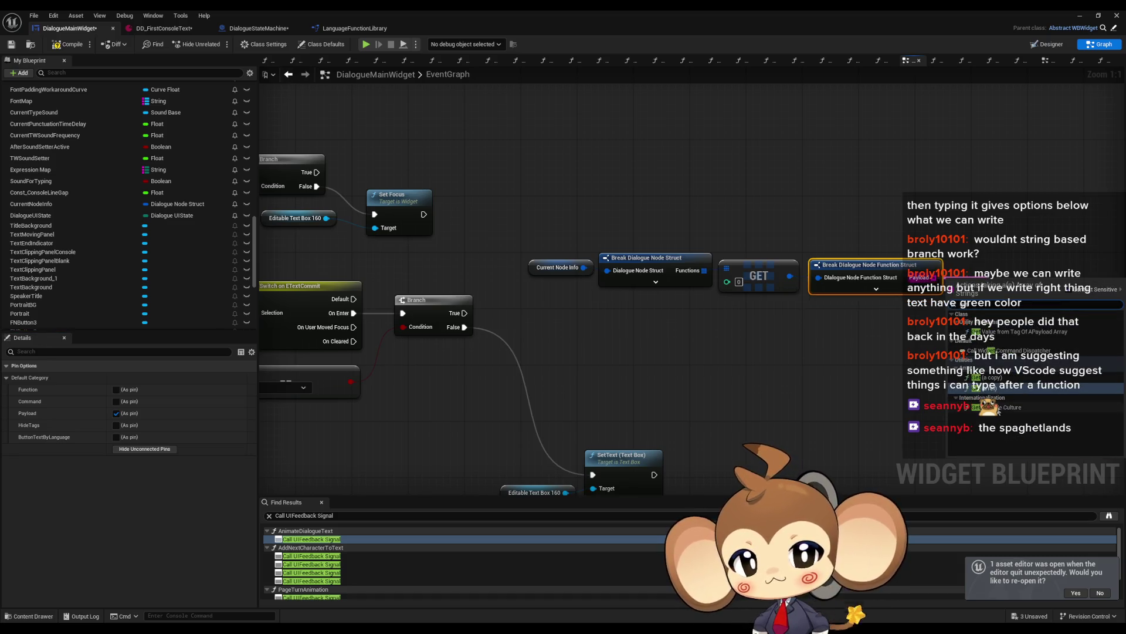
left_click(999, 382)
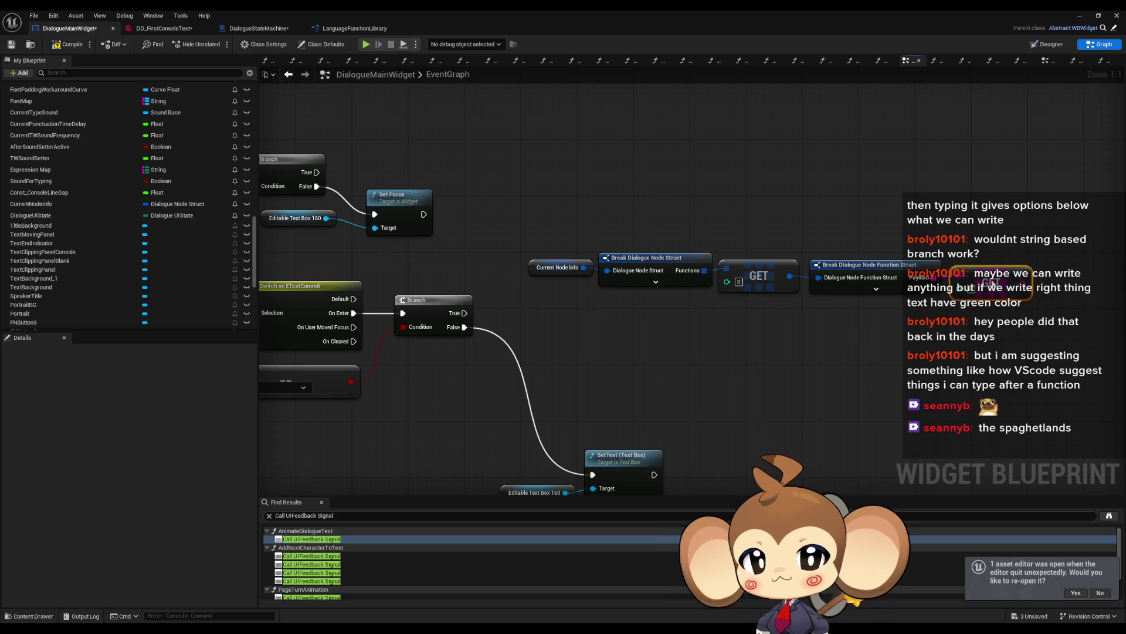
left_click_drag(566, 310, 711, 303)
left_click_drag(389, 245, 584, 295)
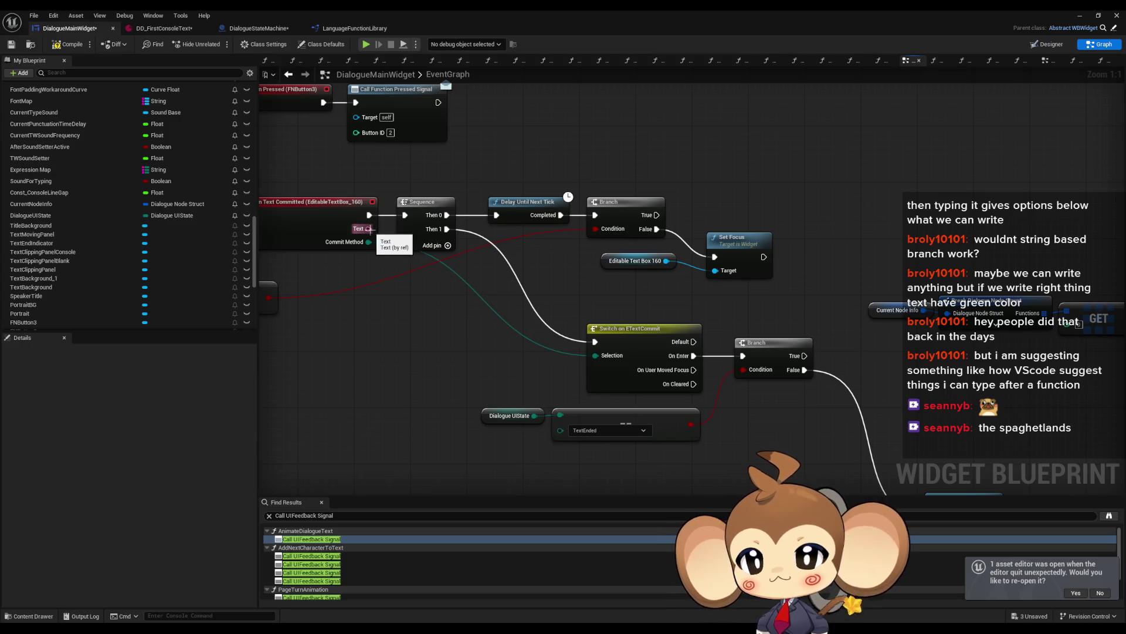
Convert the committed Text output to a string.
mouse_move(368, 228)
left_mouse_down()
mouse_move(845, 349)
mouse_move(860, 368)
left_mouse_up()
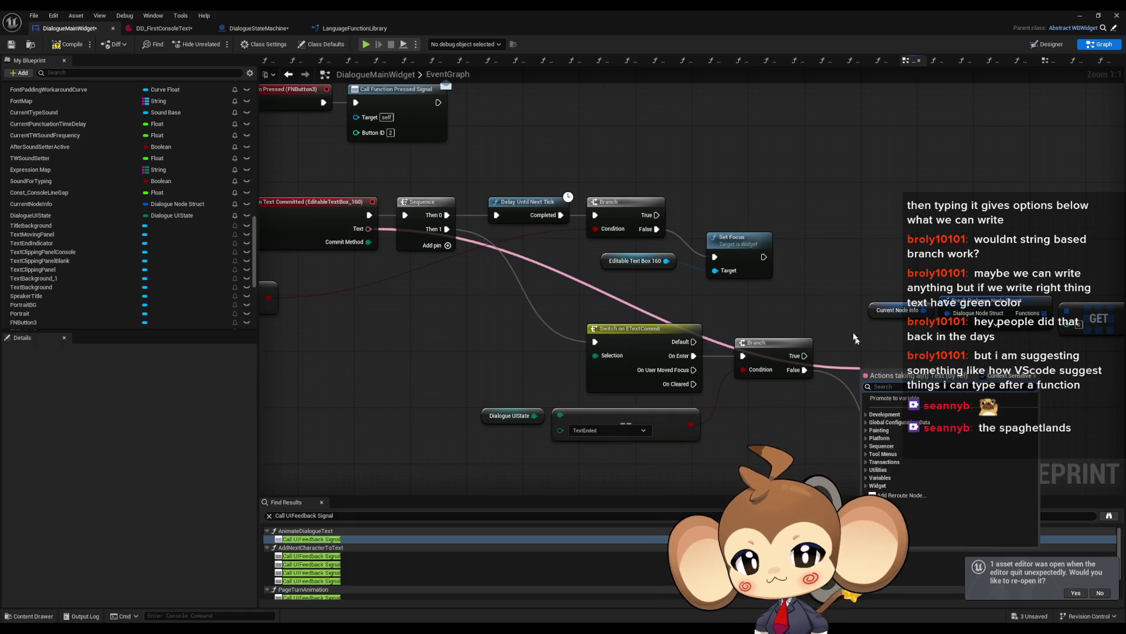
type("==")
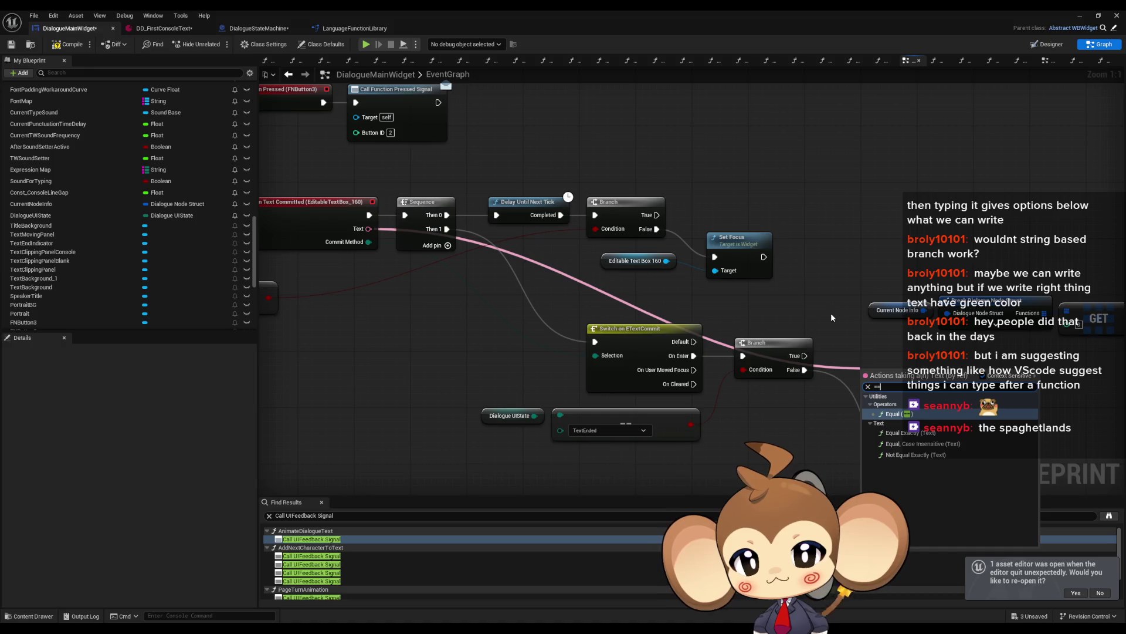
key("BackSpace")
key("BackSpace")
type("string")
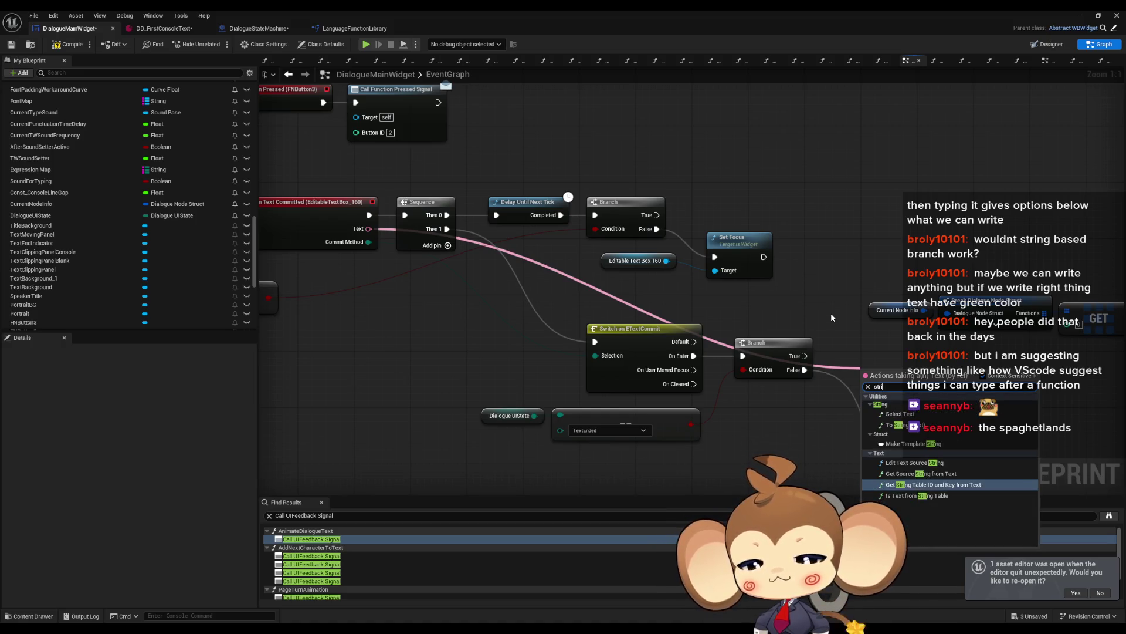
key("Up")
key("Up")
key("Up")
key("Return")
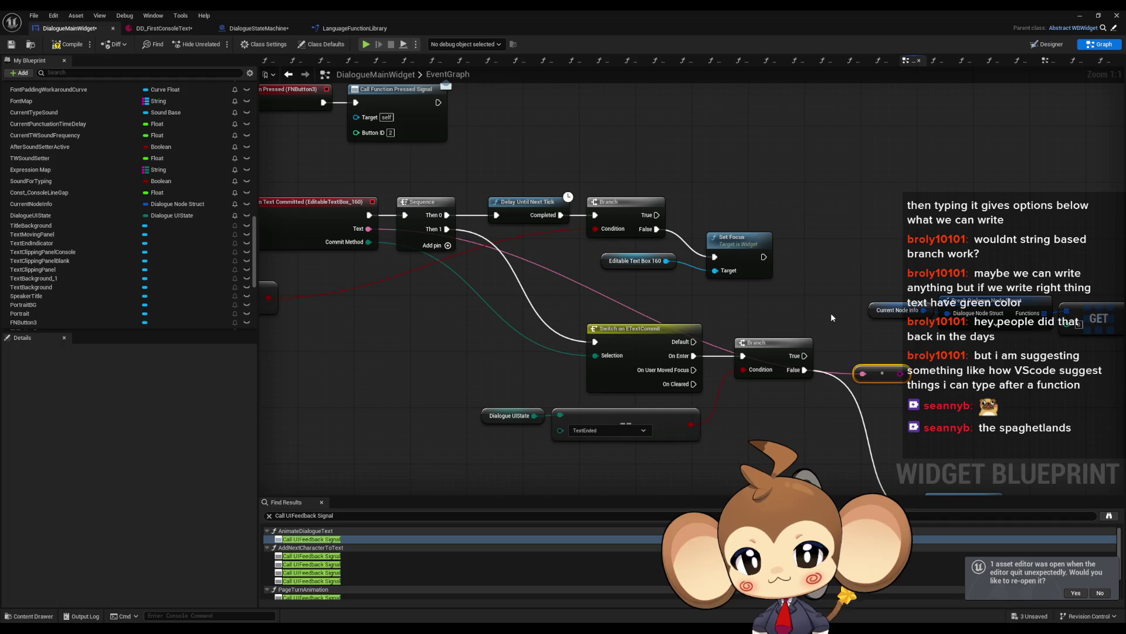
Add an Equal (==) check on the converted string.
left_click_drag(900, 373, 941, 380)
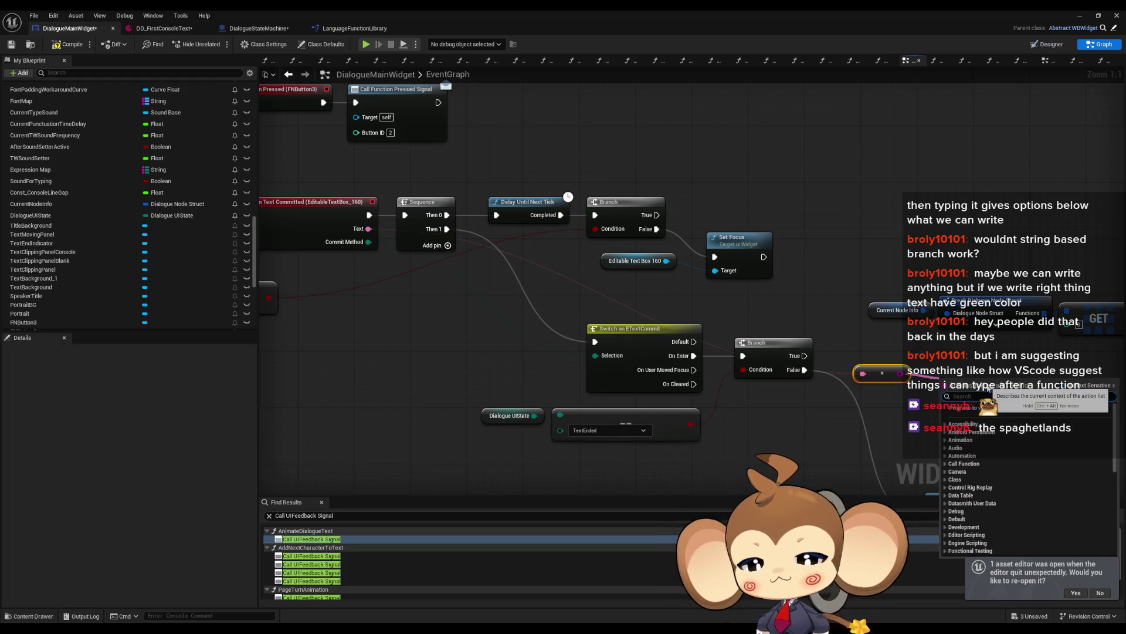
type("==")
key("Return")
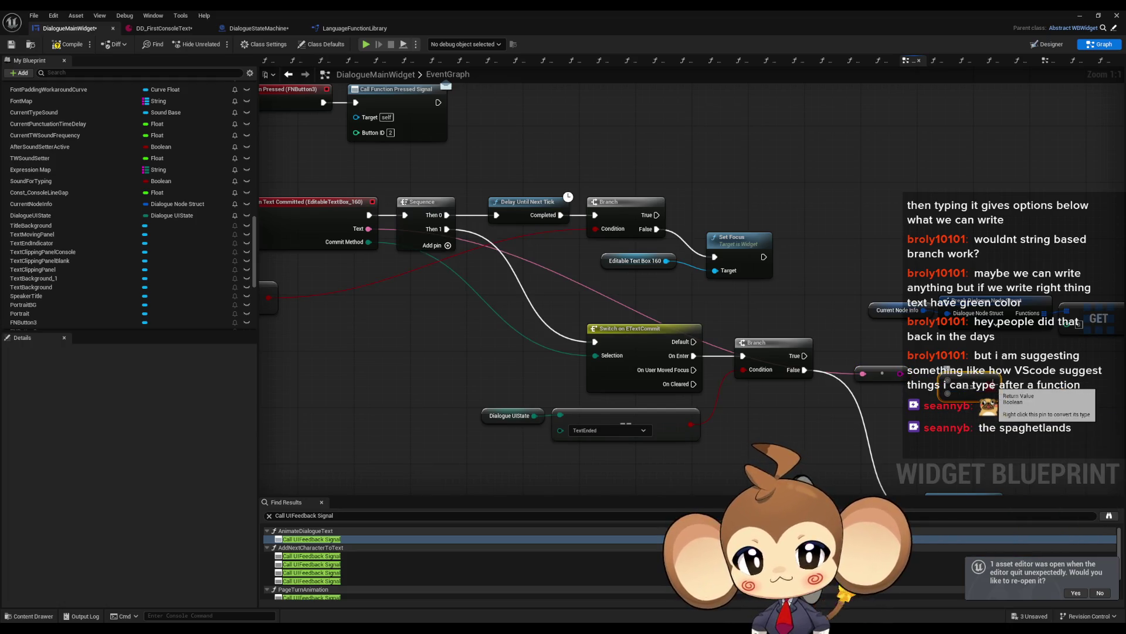
left_click_drag(946, 356, 946, 357)
type("==")
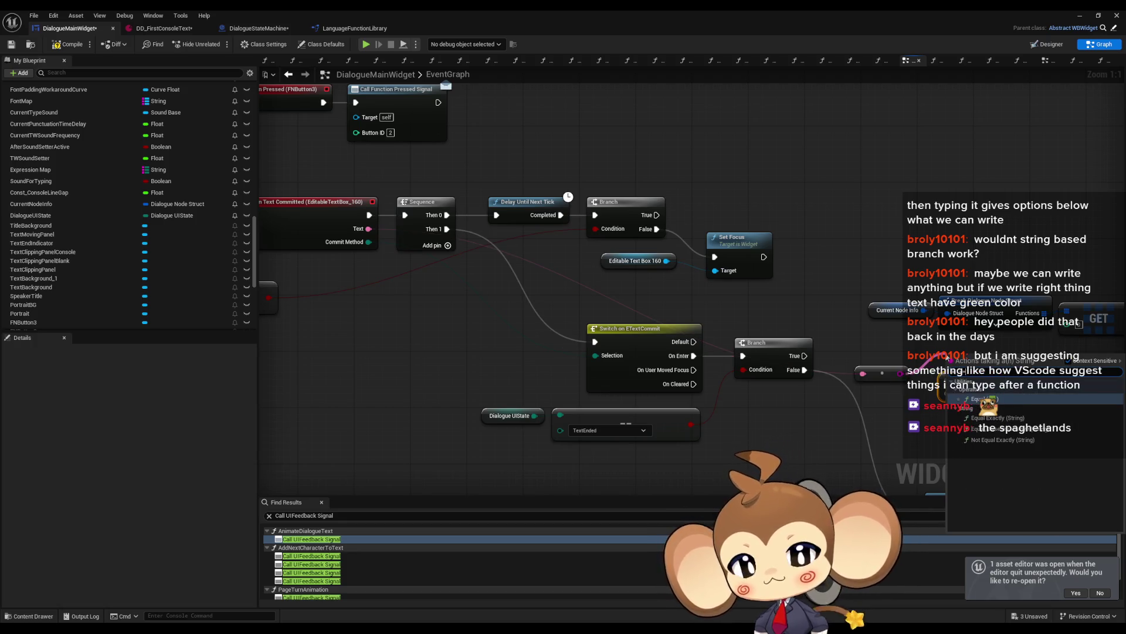
key("Down")
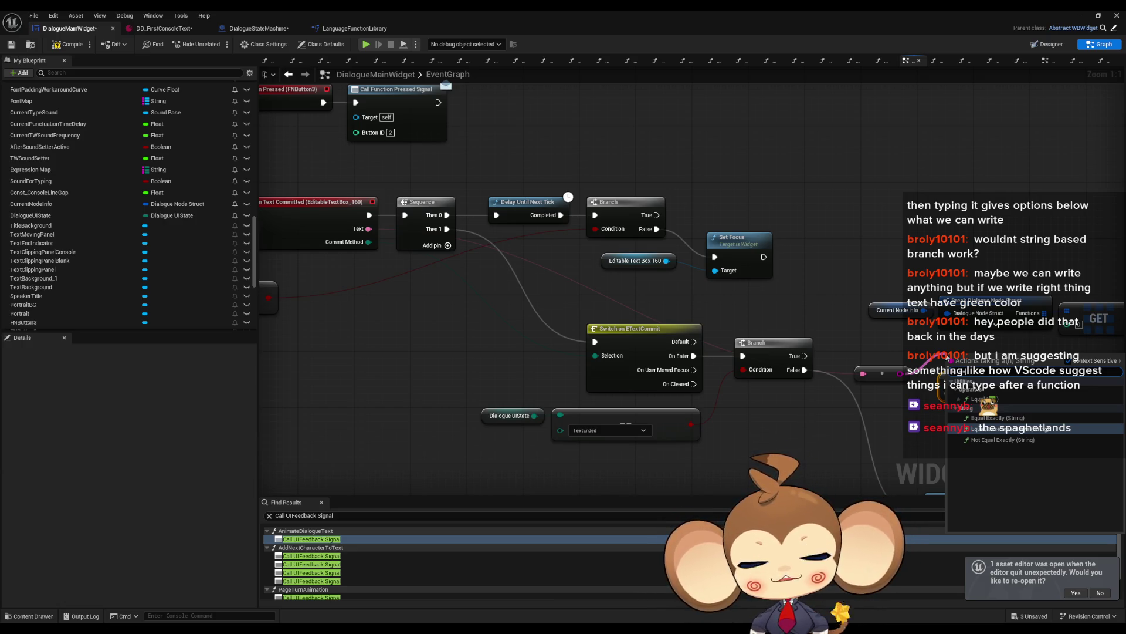
key("Escape")
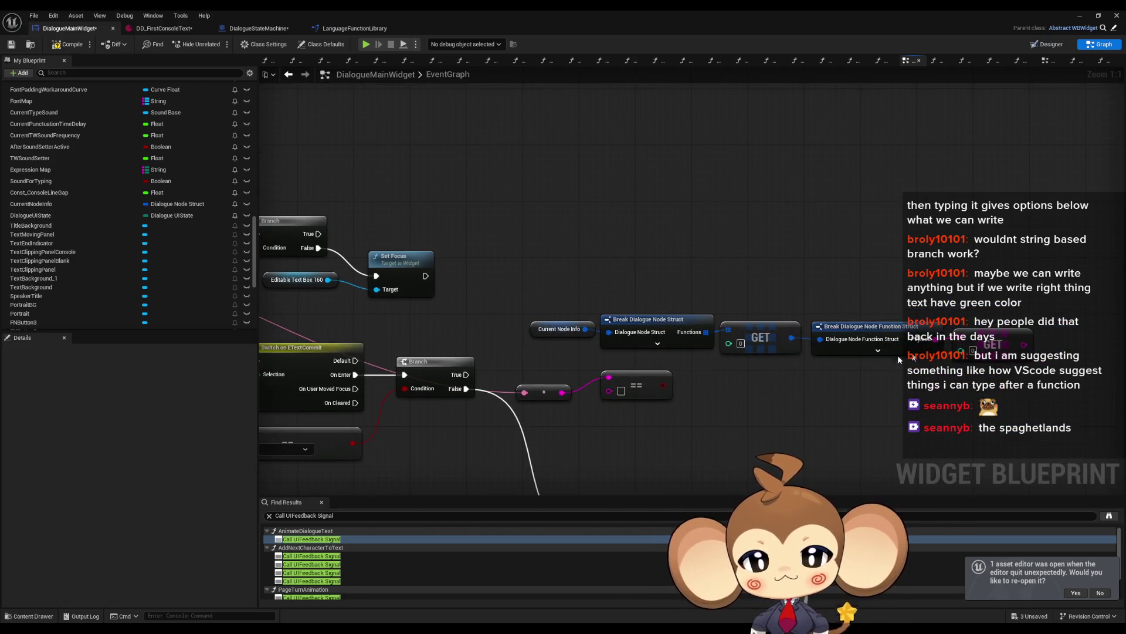
Connect the GET Payload value into the string comparison and arrange the nodes.
mouse_move(1035, 345)
left_mouse_down()
mouse_move(654, 410)
mouse_move(609, 397)
left_mouse_up()
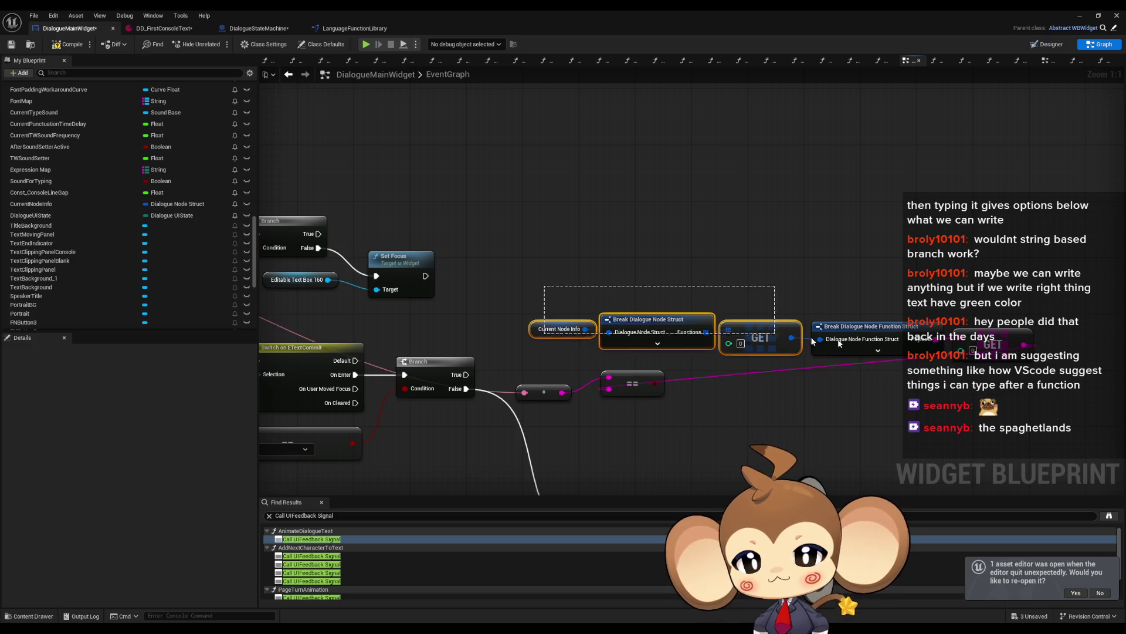
left_click_drag(531, 287, 932, 359)
mouse_move(765, 338)
left_mouse_down()
mouse_move(569, 533)
mouse_move(399, 331)
left_mouse_up()
mouse_move(661, 200)
left_mouse_down()
mouse_move(639, 215)
mouse_move(664, 196)
left_mouse_up()
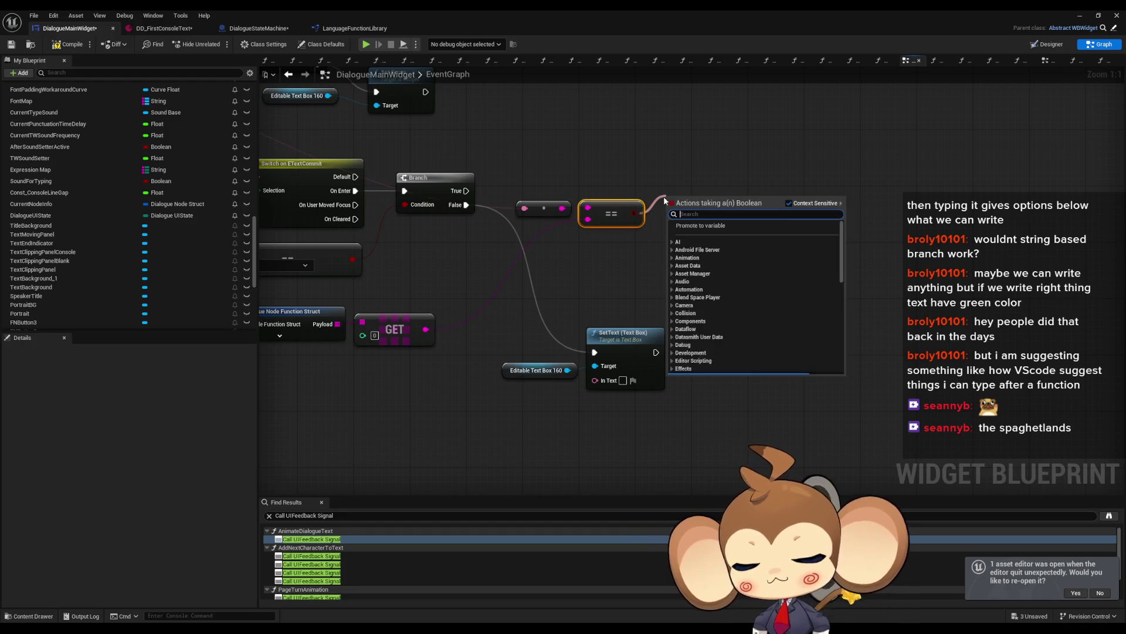
Add a second Branch from the comparison, fed by the first Branch's True output.
type("branch")
key("Return")
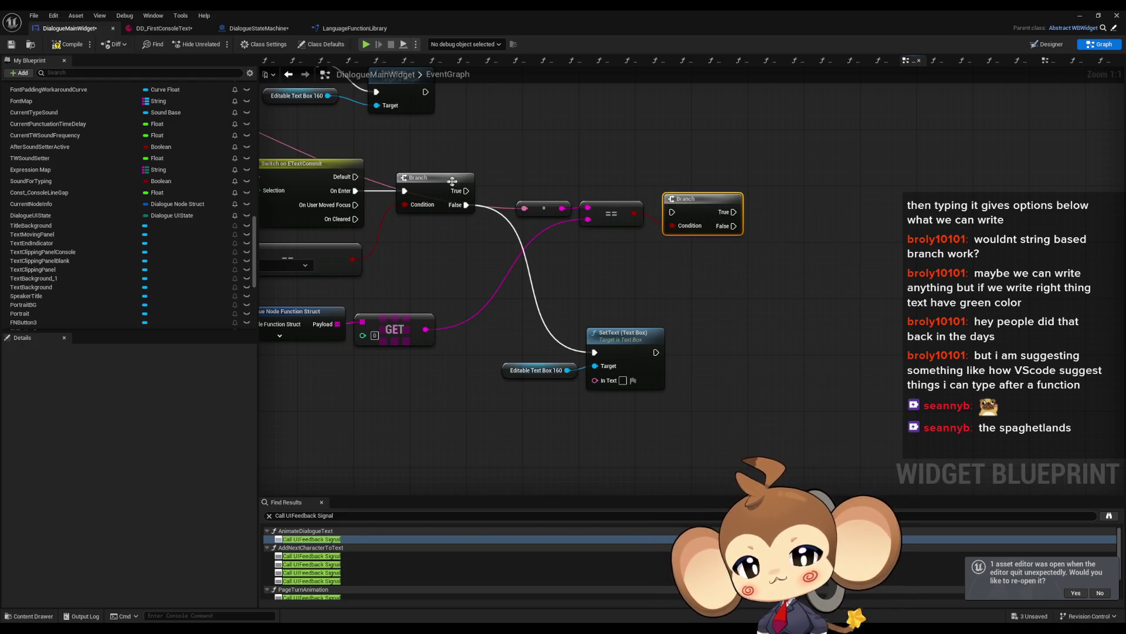
left_click_drag(469, 191, 672, 212)
left_click_drag(698, 203, 698, 189)
left_click(717, 273)
mouse_move(717, 273)
left_mouse_down()
mouse_move(707, 279)
mouse_move(713, 463)
left_mouse_up()
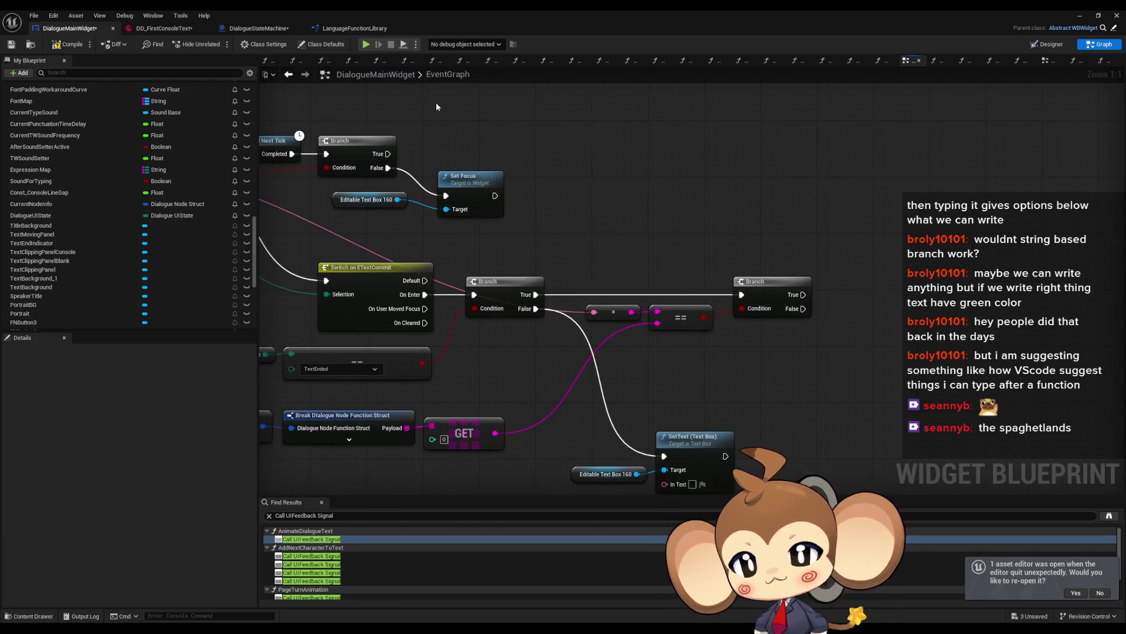
Switch to the DialogueStateMachine blueprint.
left_click(258, 28)
scroll(567, 271, "down", 5)
scroll(560, 279, "up", 5)
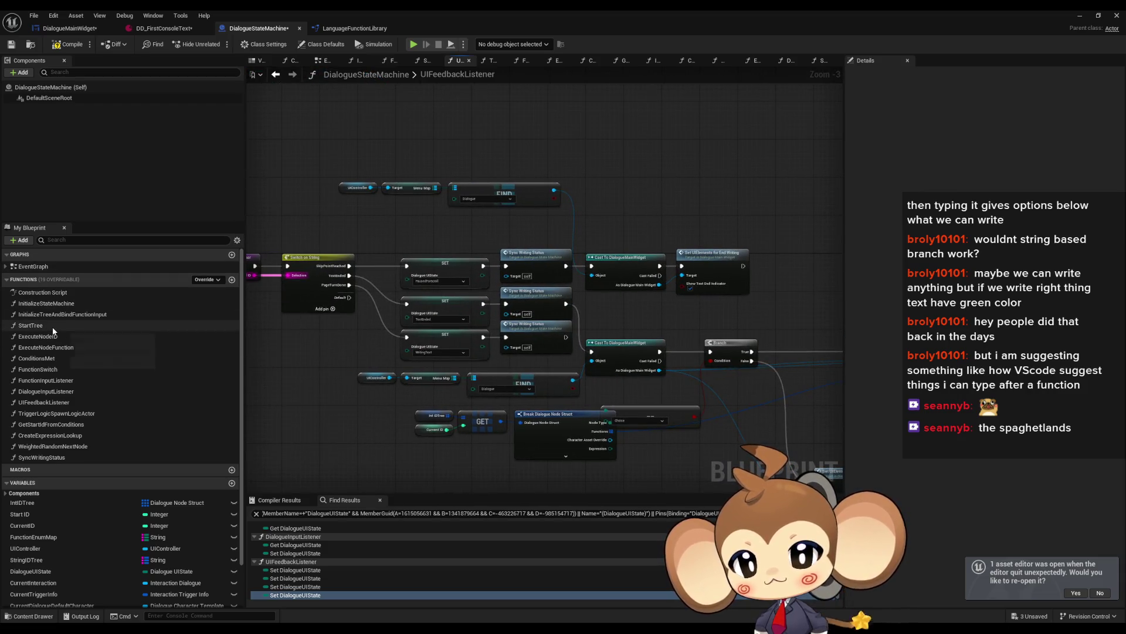
Open the DialogueInputListener graph and locate the Function Input Listener call.
left_click(61, 391)
double_click(61, 391)
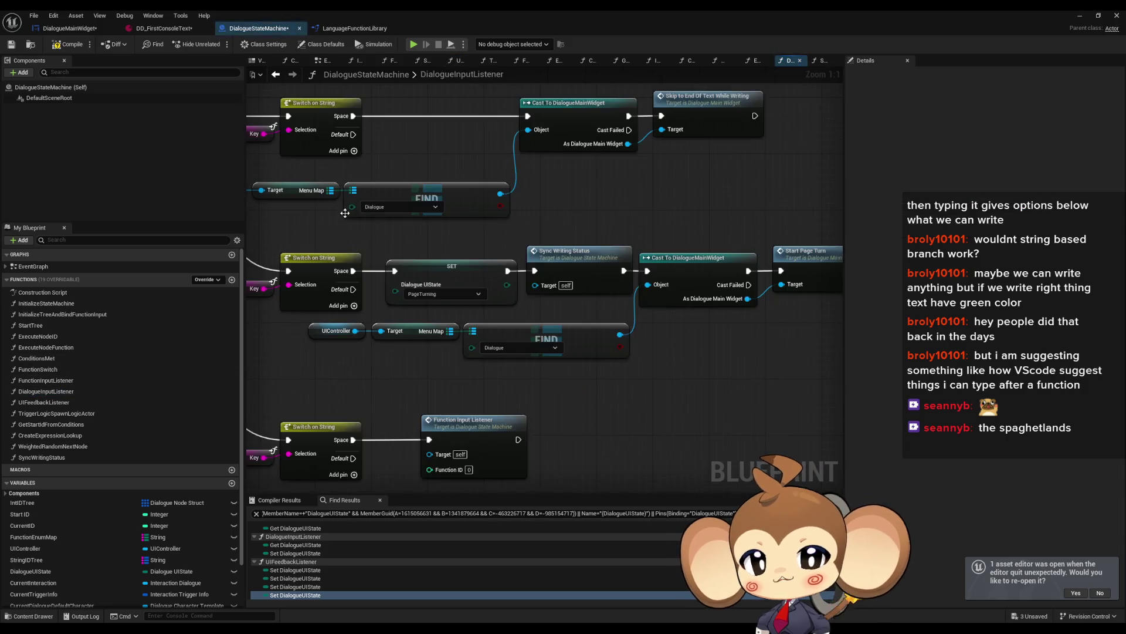
mouse_move(801, 236)
left_mouse_down()
mouse_move(753, 239)
mouse_move(731, 176)
mouse_move(441, 251)
mouse_move(692, 290)
left_mouse_up()
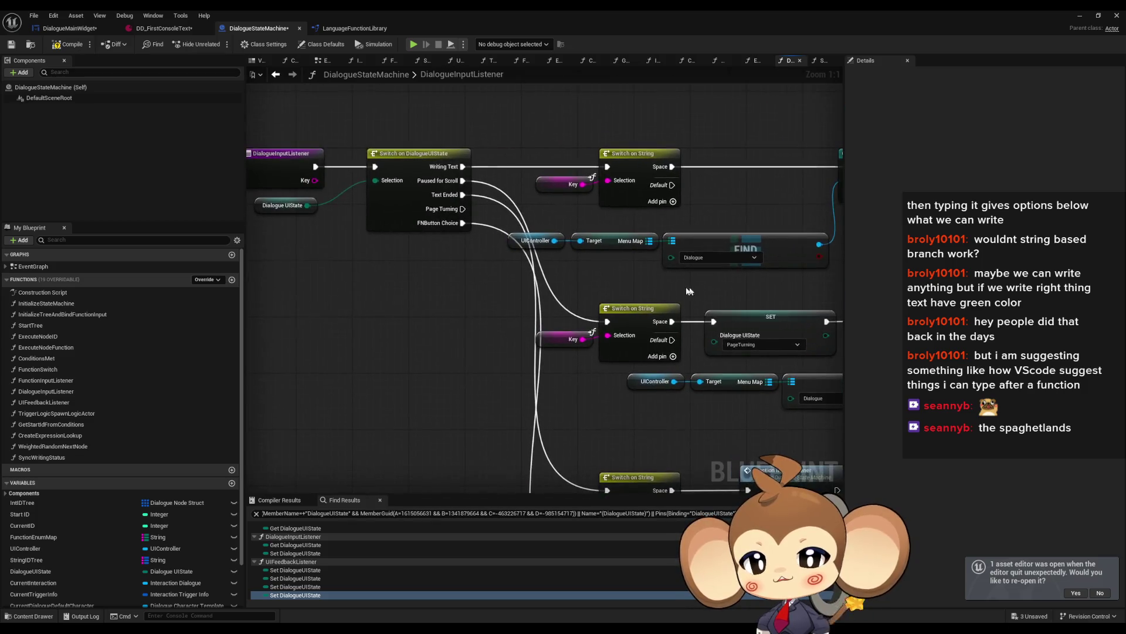
mouse_move(645, 321)
left_mouse_down()
mouse_move(367, 271)
mouse_move(635, 303)
left_mouse_up()
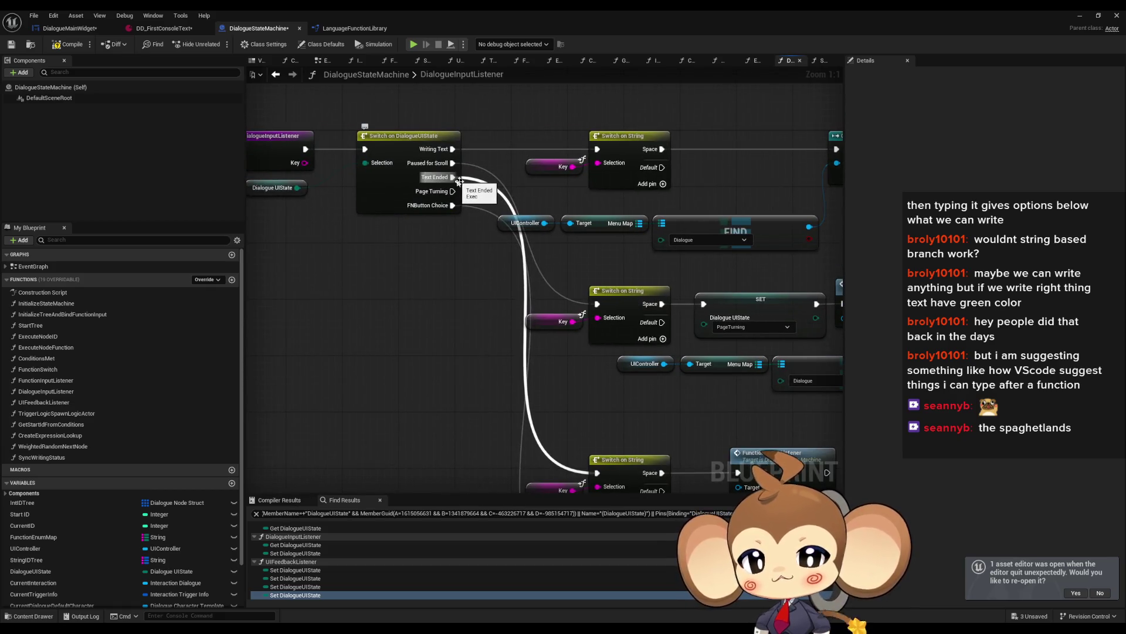
left_click_drag(704, 440, 508, 246)
Open the FunctionInputListener graph, then the FunctionSwitch graph with its enum switch.
left_click(637, 299)
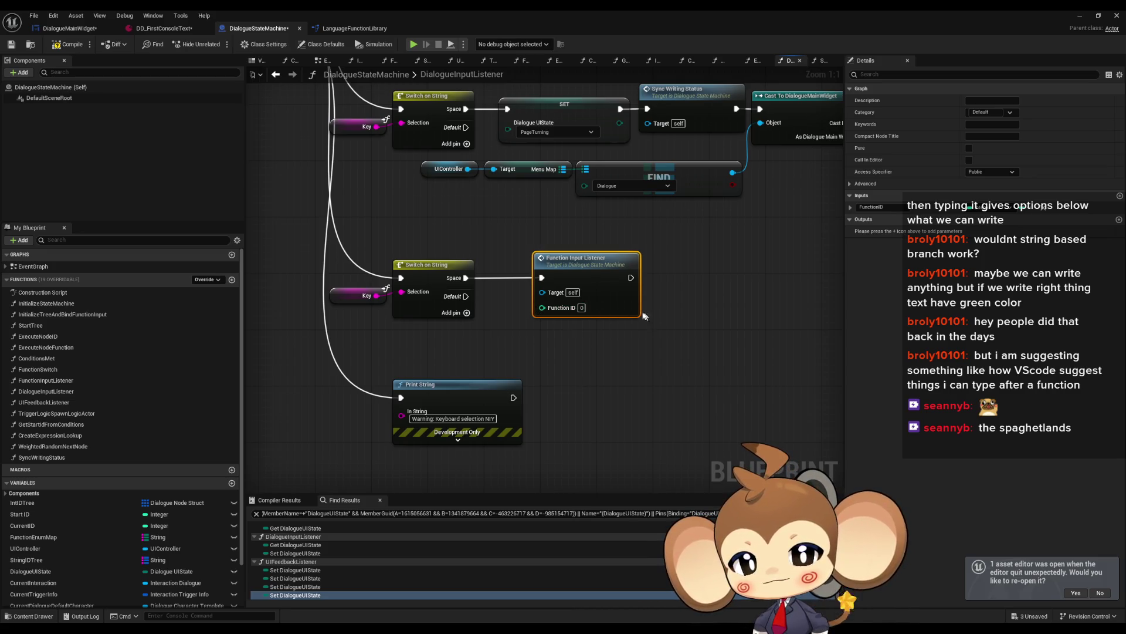
double_click(594, 274)
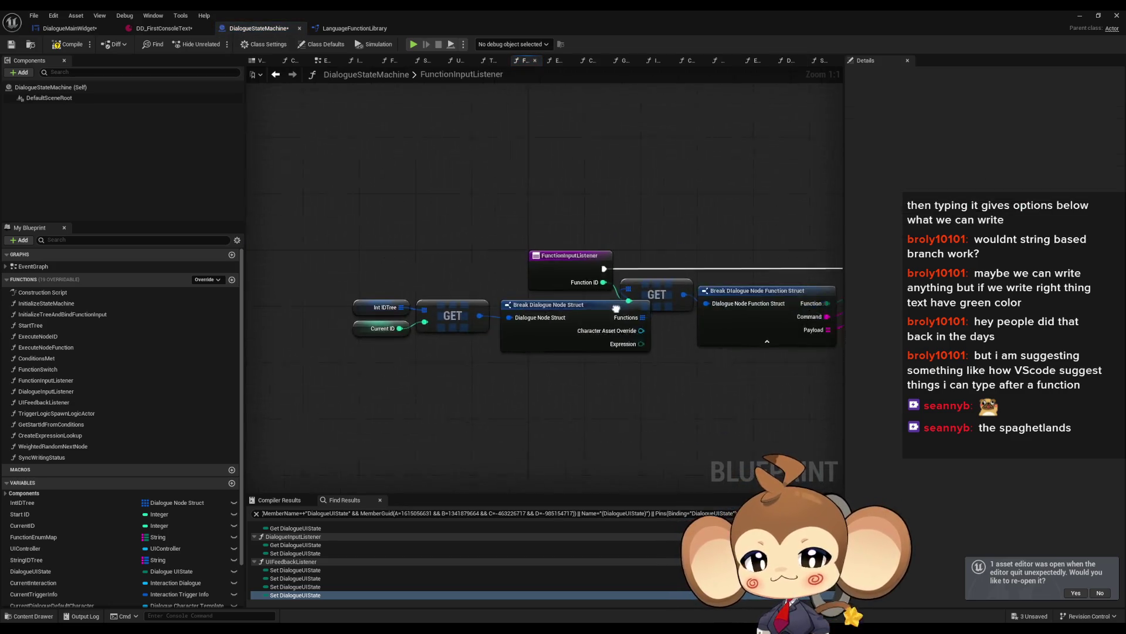
mouse_move(332, 281)
left_mouse_down()
mouse_move(484, 337)
mouse_move(463, 330)
mouse_move(463, 316)
left_mouse_up()
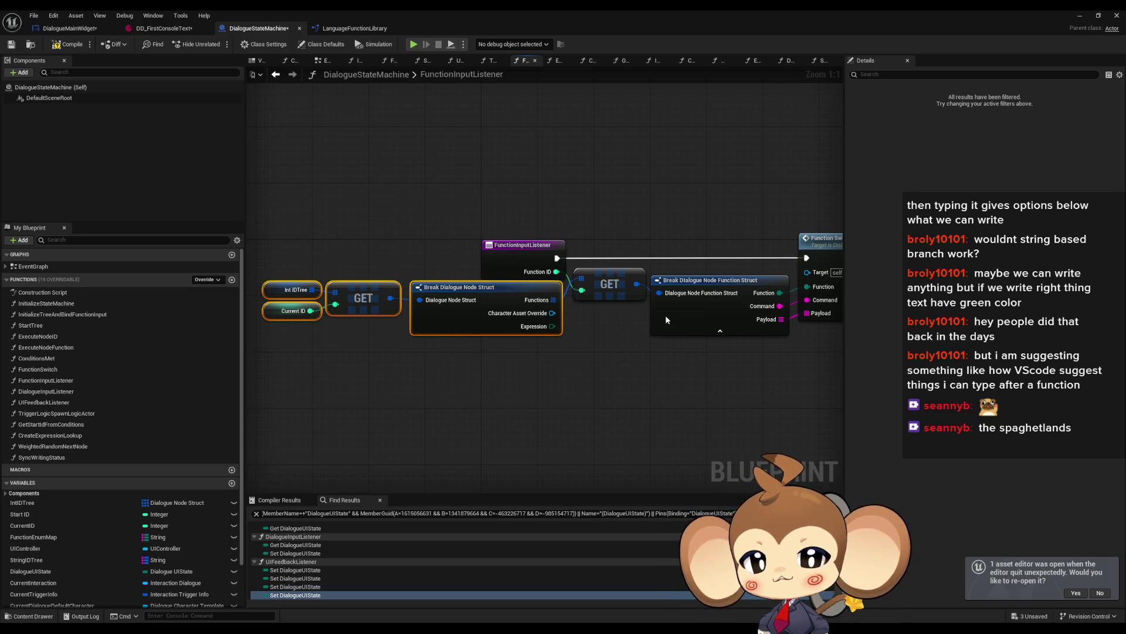
left_click(804, 240)
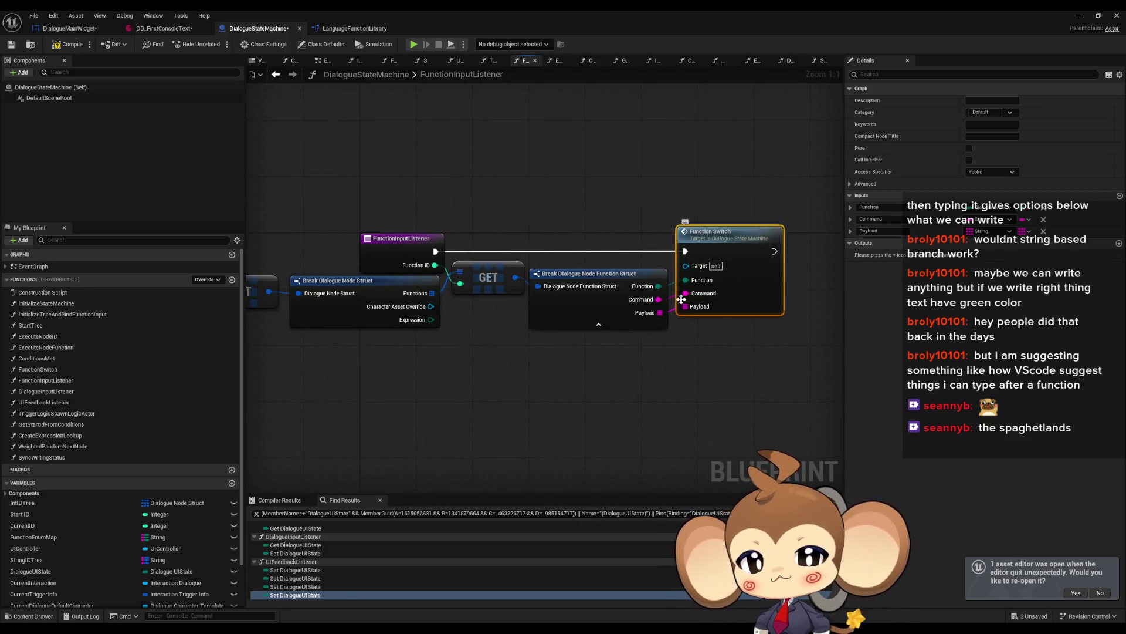
double_click(726, 230)
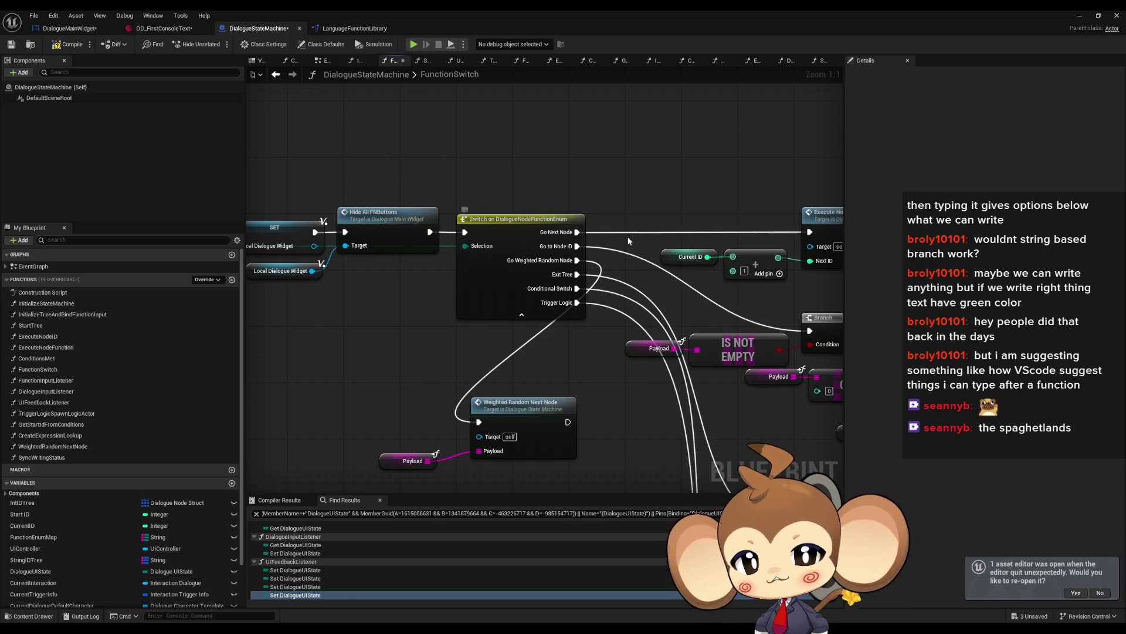
left_click_drag(628, 235, 508, 233)
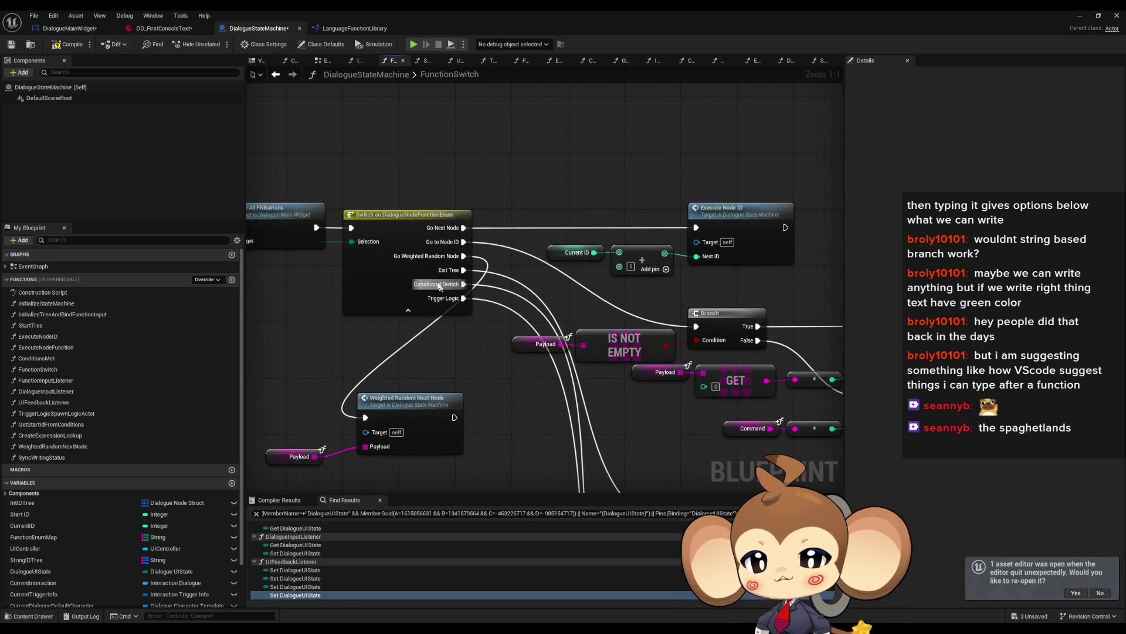
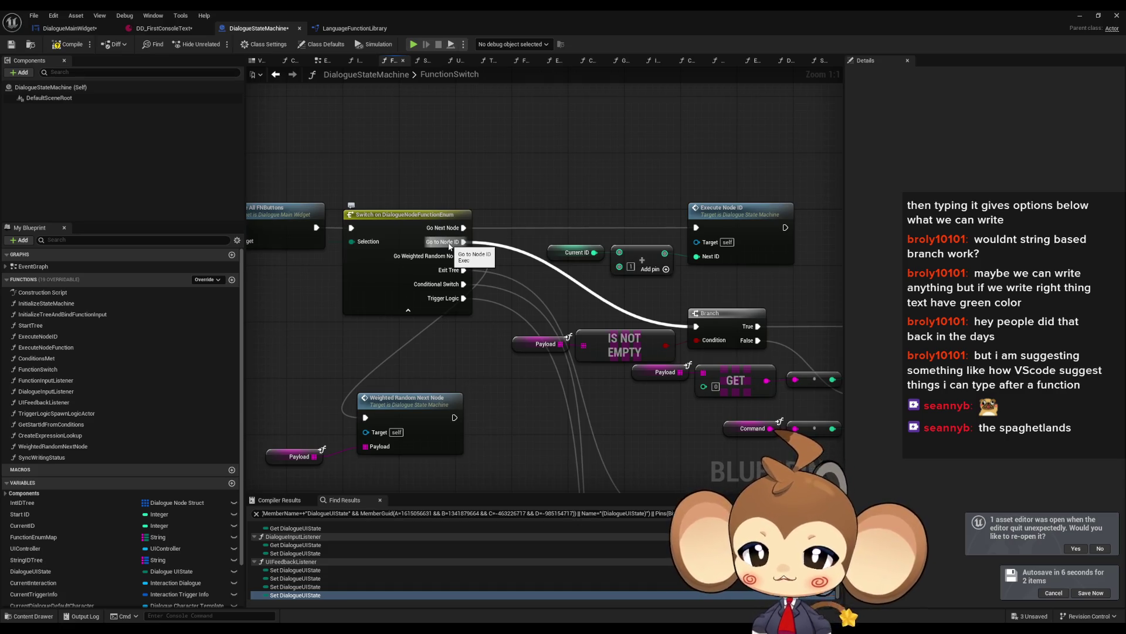
Select the Payload and GET nodes in the FunctionSwitch graph, then move to DialogueMainWidget.
left_click_drag(583, 345, 464, 278)
left_click_drag(444, 286, 572, 299)
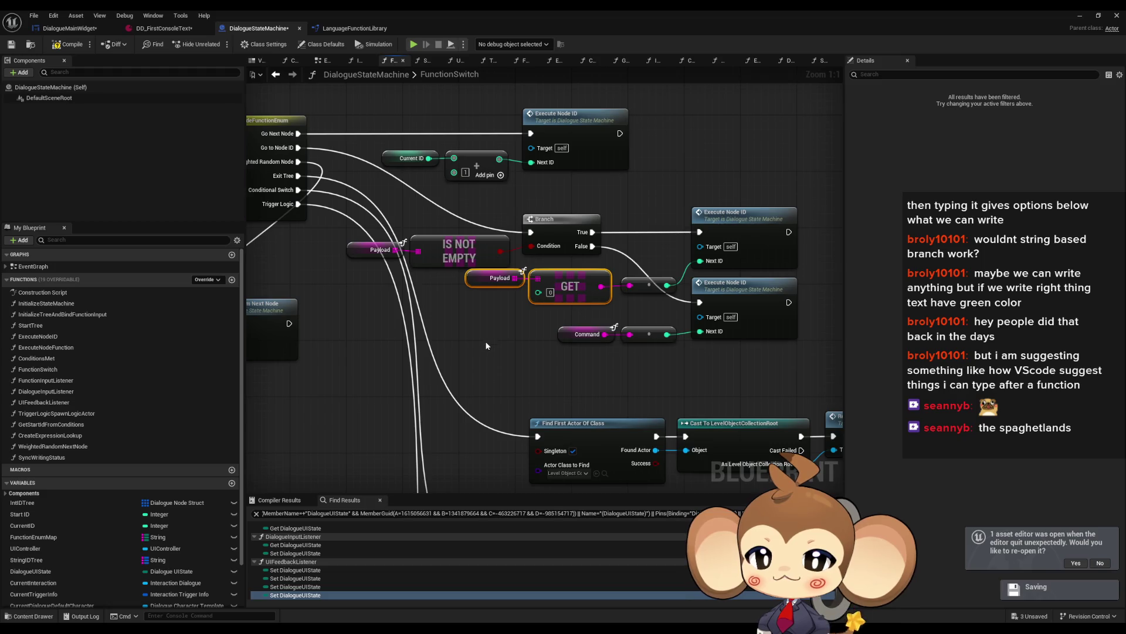
left_click(468, 341)
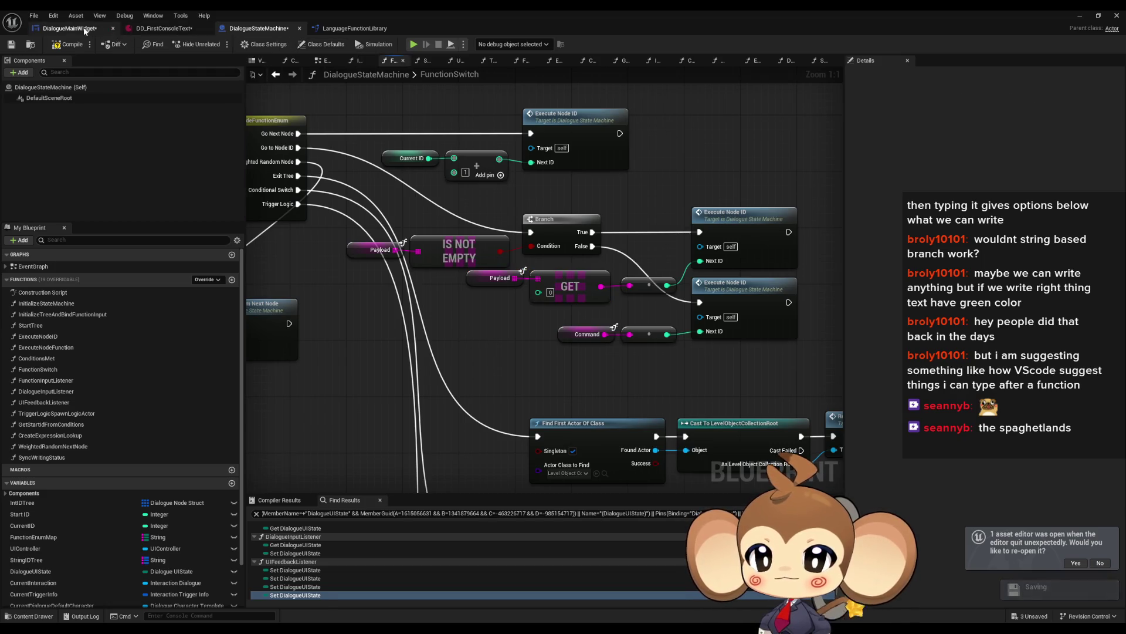
Set the lower payload GET node's index to 1 in DialogueMainWidget's EventGraph.
left_click(84, 29)
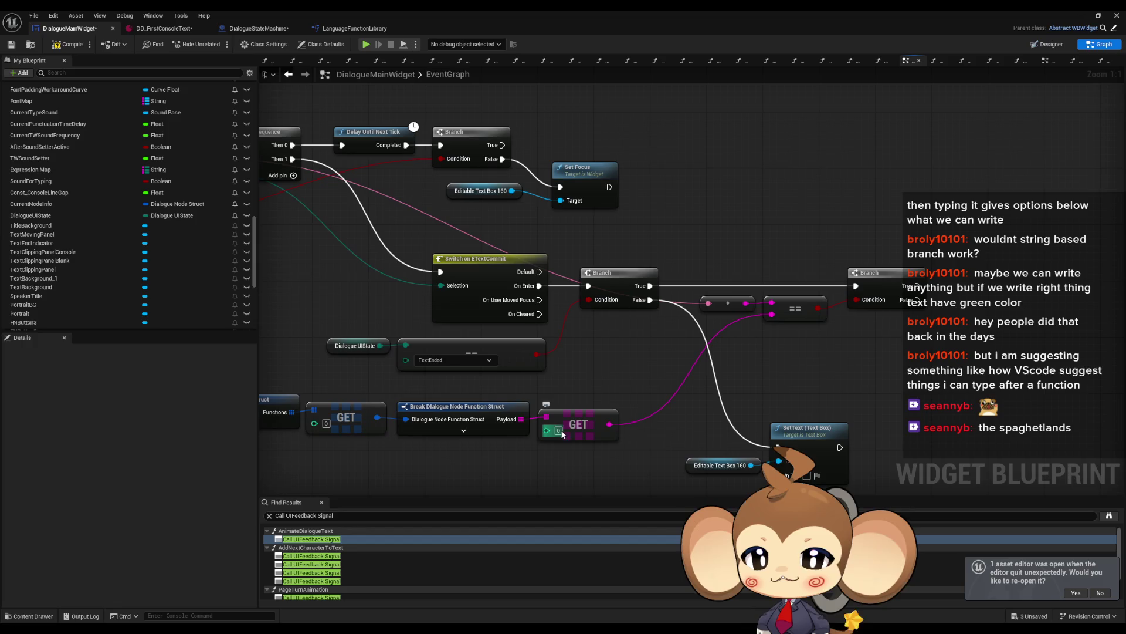
type("1")
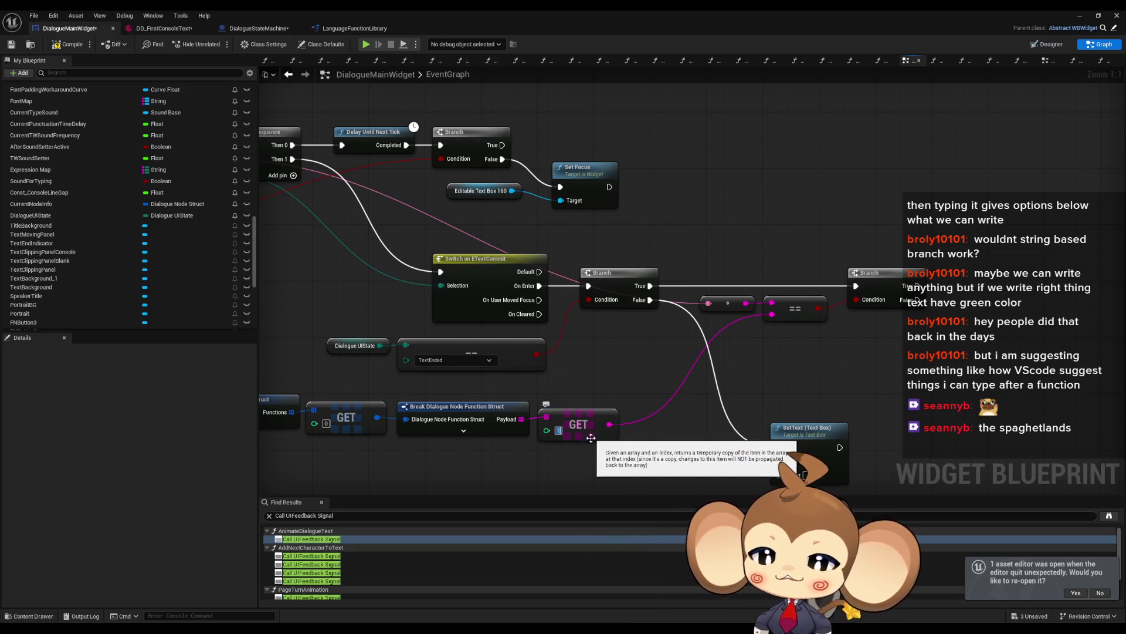
mouse_move(570, 472)
left_mouse_down()
mouse_move(606, 443)
mouse_move(587, 454)
left_mouse_up()
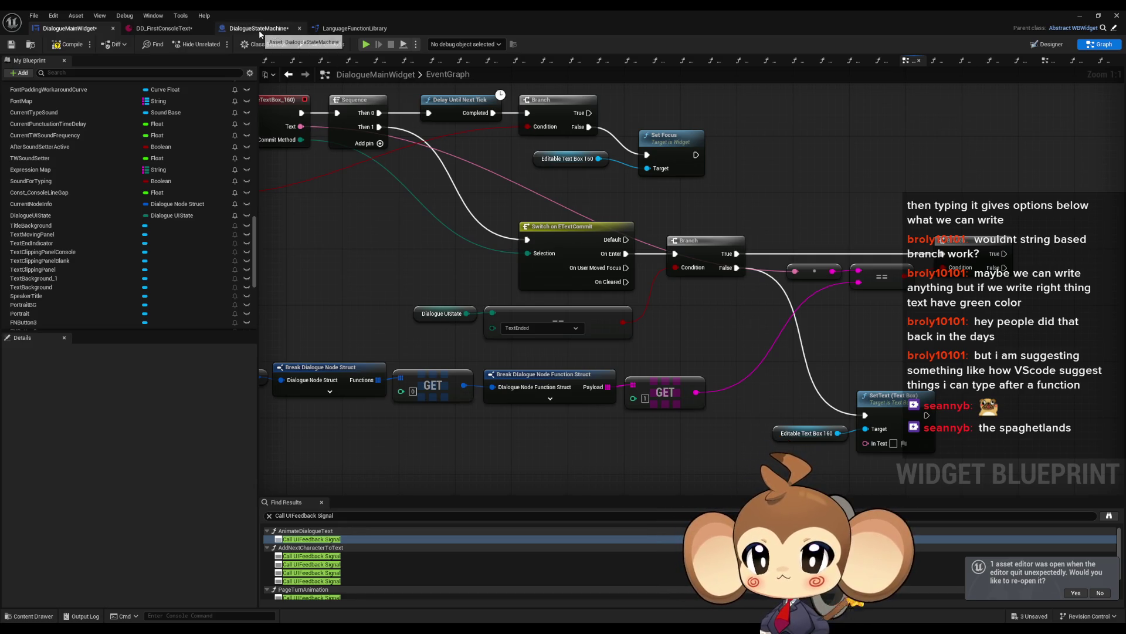
left_click_drag(583, 189, 229, 213)
scroll(124, 235, "up", 3)
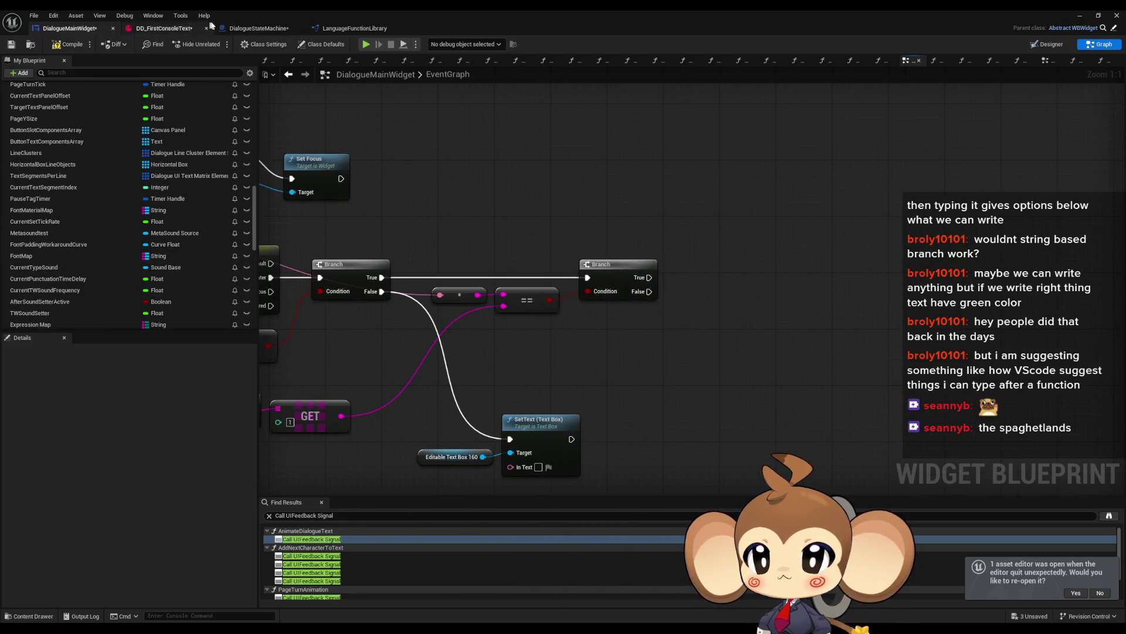
left_click(258, 29)
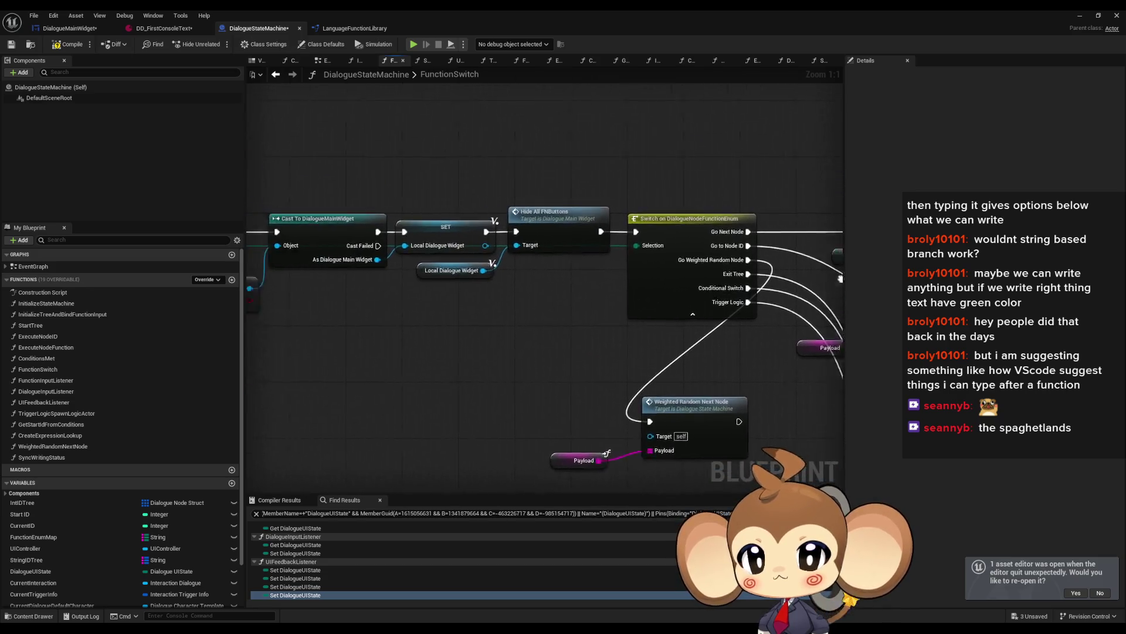
Select the FunctionSwitch entry node to check its Function, Command and Payload inputs.
scroll(610, 283, "down", 5)
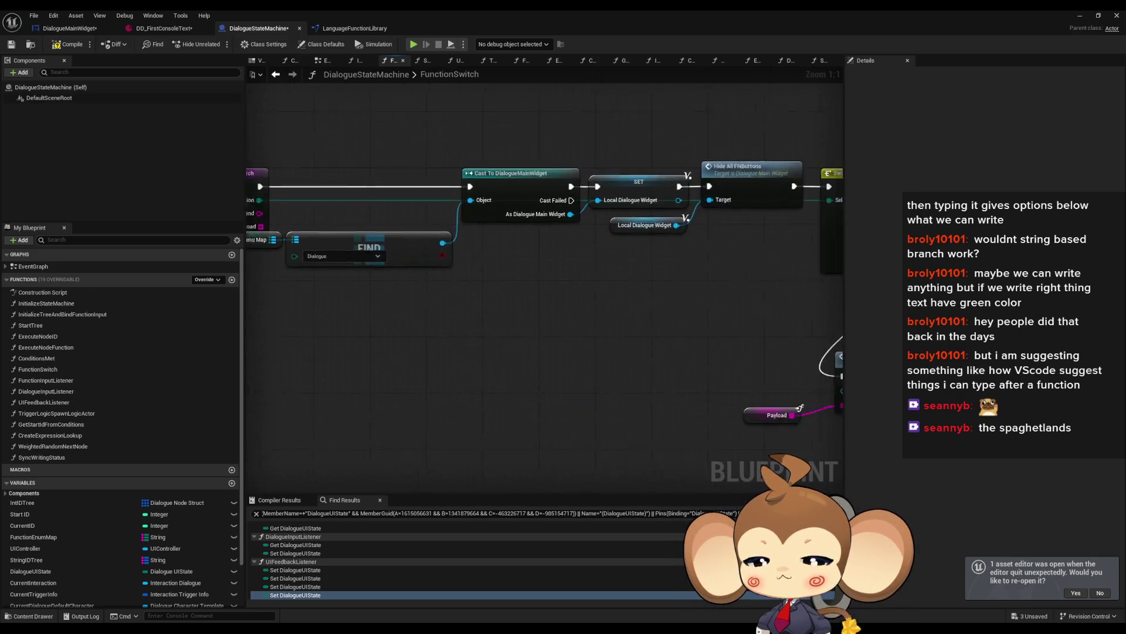
scroll(519, 300, "up", 3)
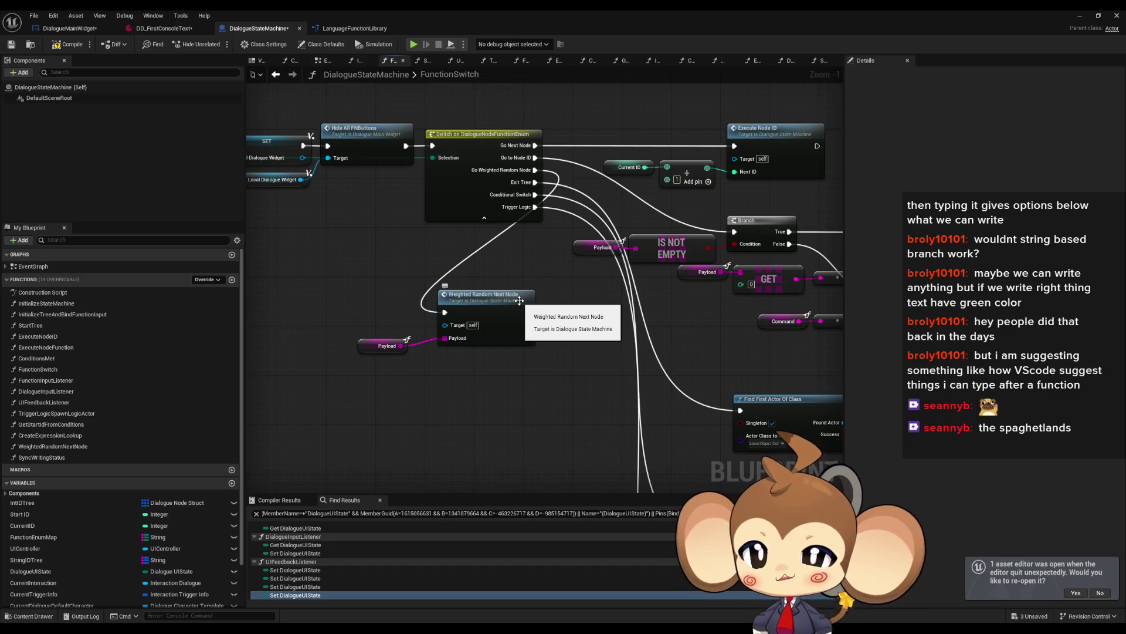
mouse_move(519, 300)
left_mouse_down()
mouse_move(829, 329)
mouse_move(932, 358)
left_mouse_up()
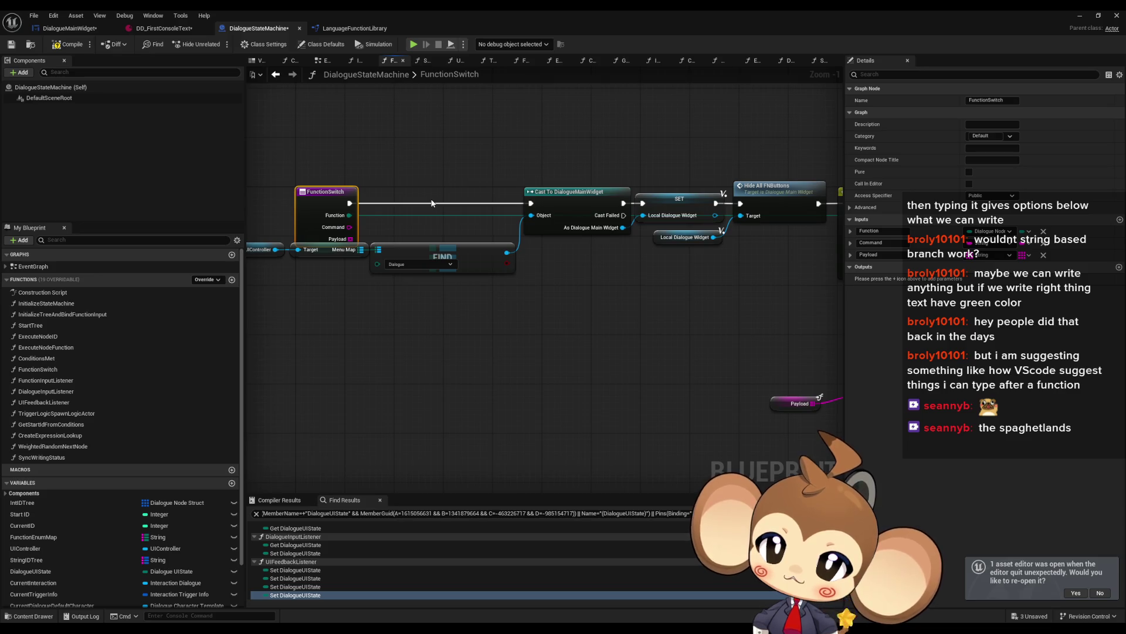
left_click(69, 28)
Search the widget's Find Results for 'state'.
scroll(115, 264, "up", 7)
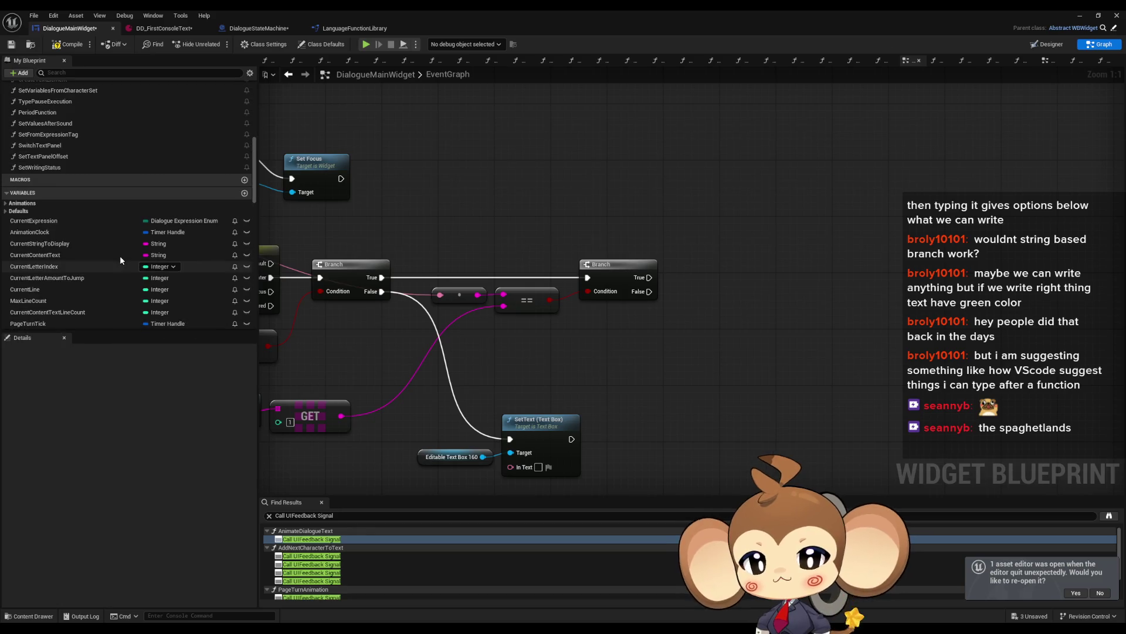
scroll(119, 254, "down", 6)
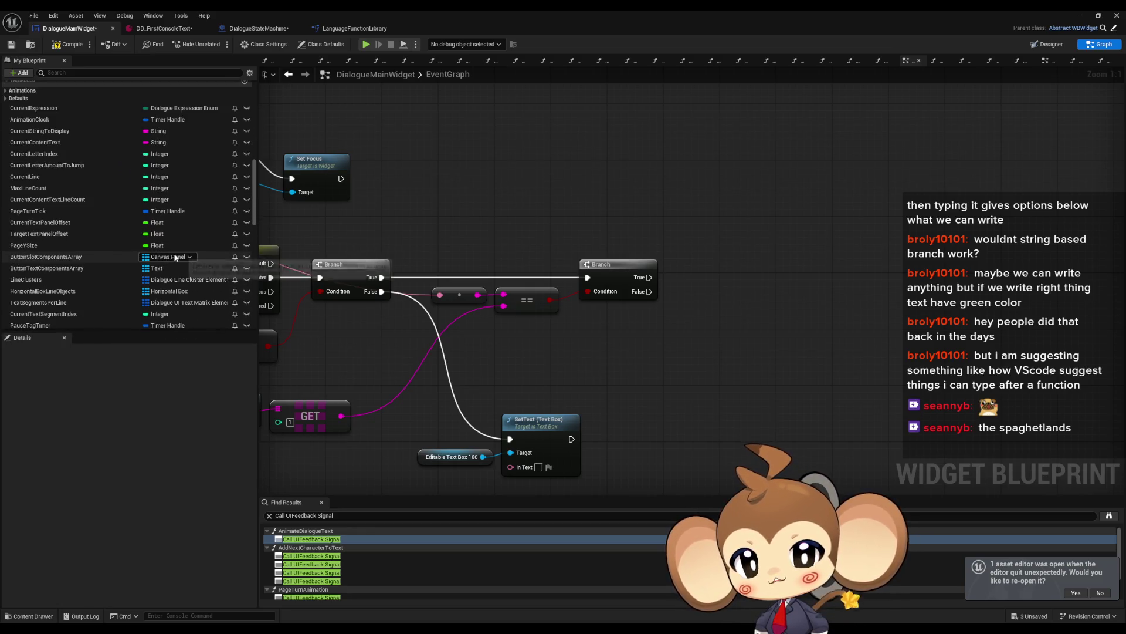
scroll(179, 249, "down", 2)
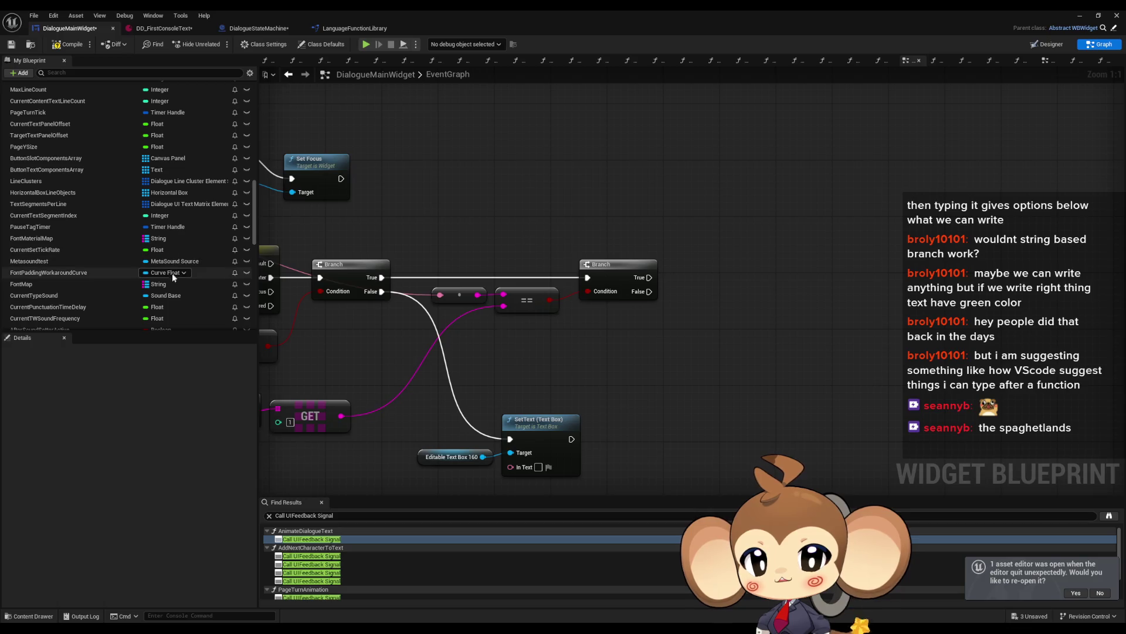
left_click(344, 516)
type("state")
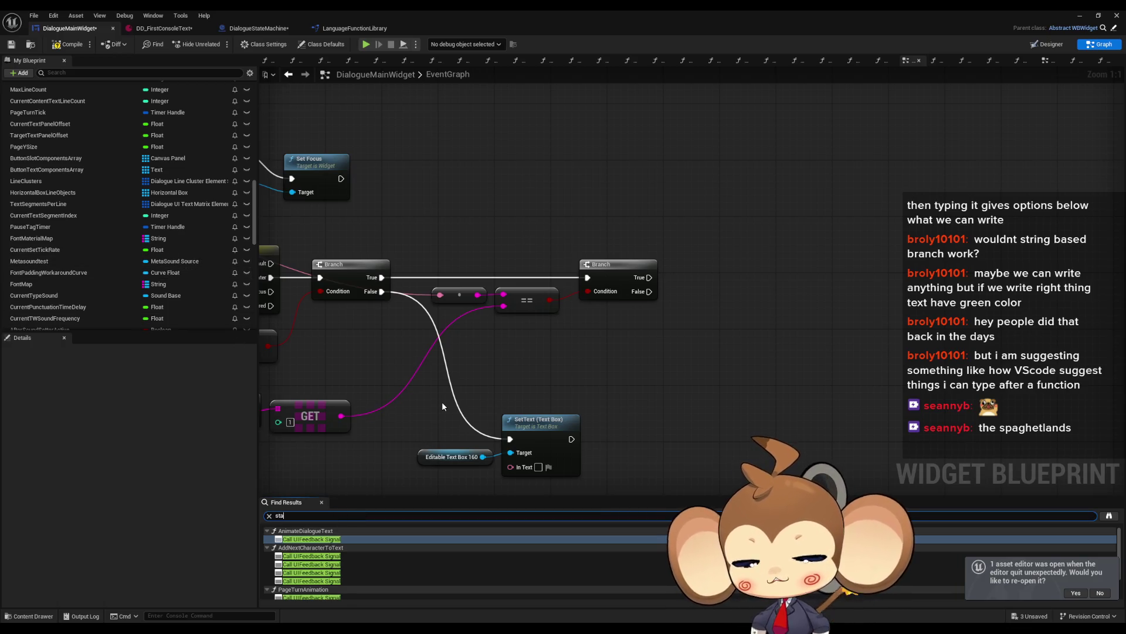
key("Return")
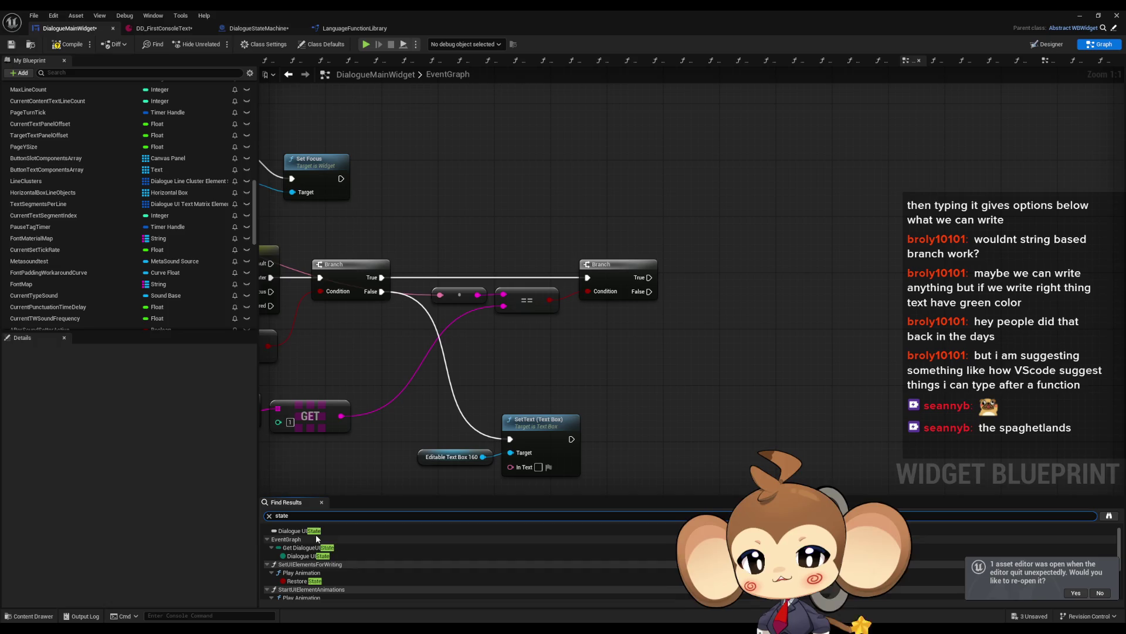
Pan the EventGraph to the Switch on ETextCommit nodes, then return to DialogueStateMachine.
scroll(393, 561, "down", 5)
scroll(392, 561, "up", 5)
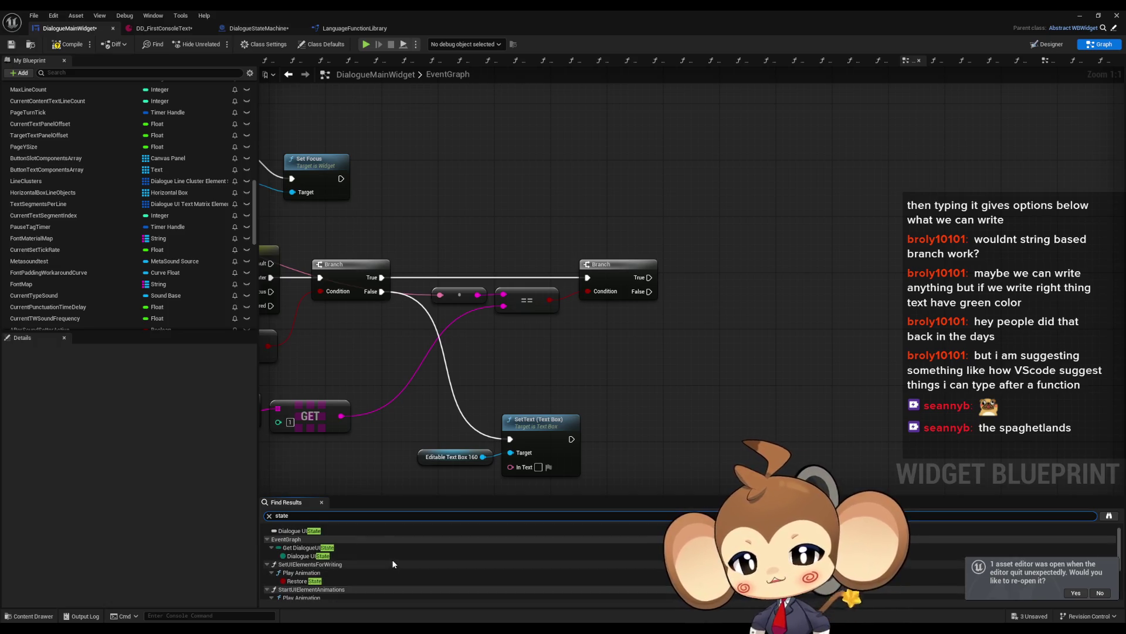
left_click_drag(758, 375, 870, 340)
scroll(870, 339, "down", 3)
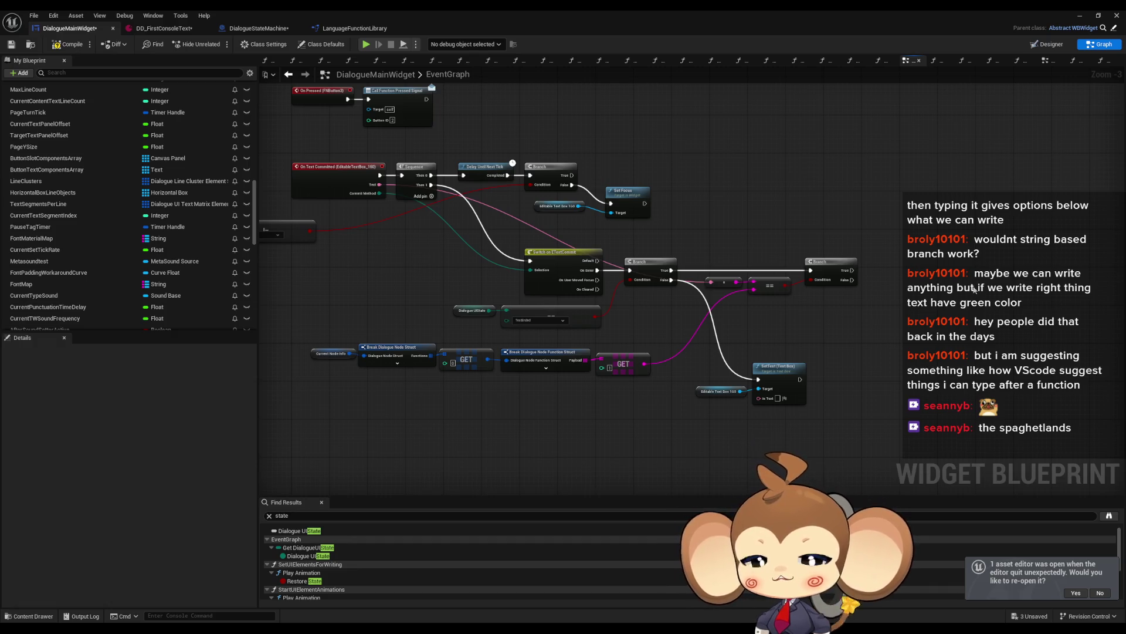
left_click_drag(973, 289, 899, 299)
left_click(258, 28)
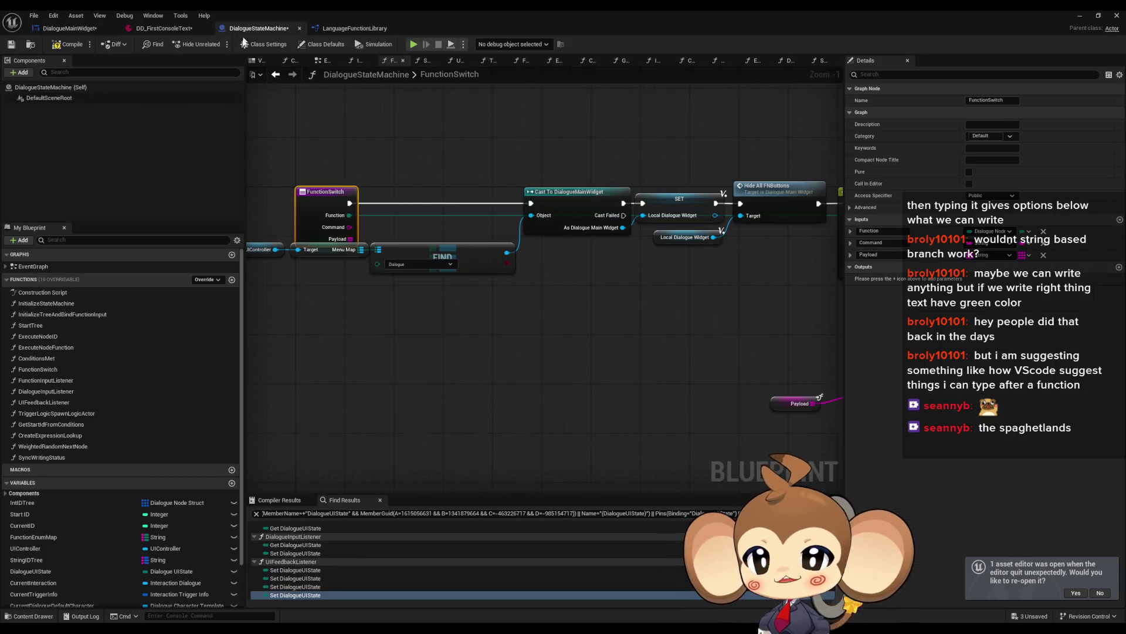
Open UIFeedbackListener and shift the IDTree lookup nodes down and to the right.
double_click(51, 402)
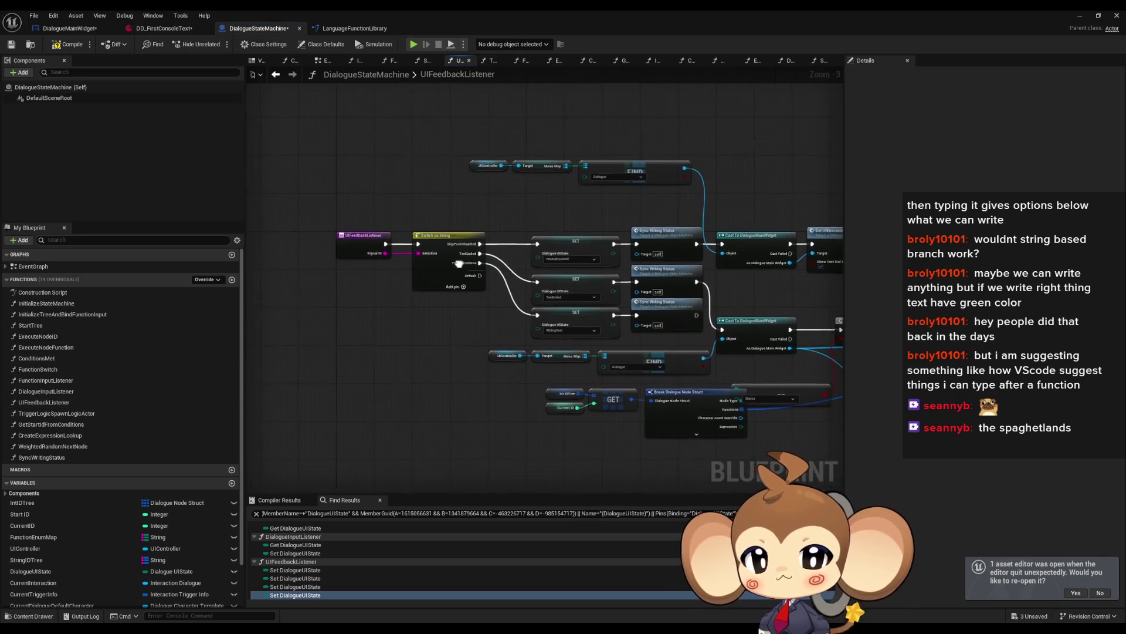
left_click(484, 250)
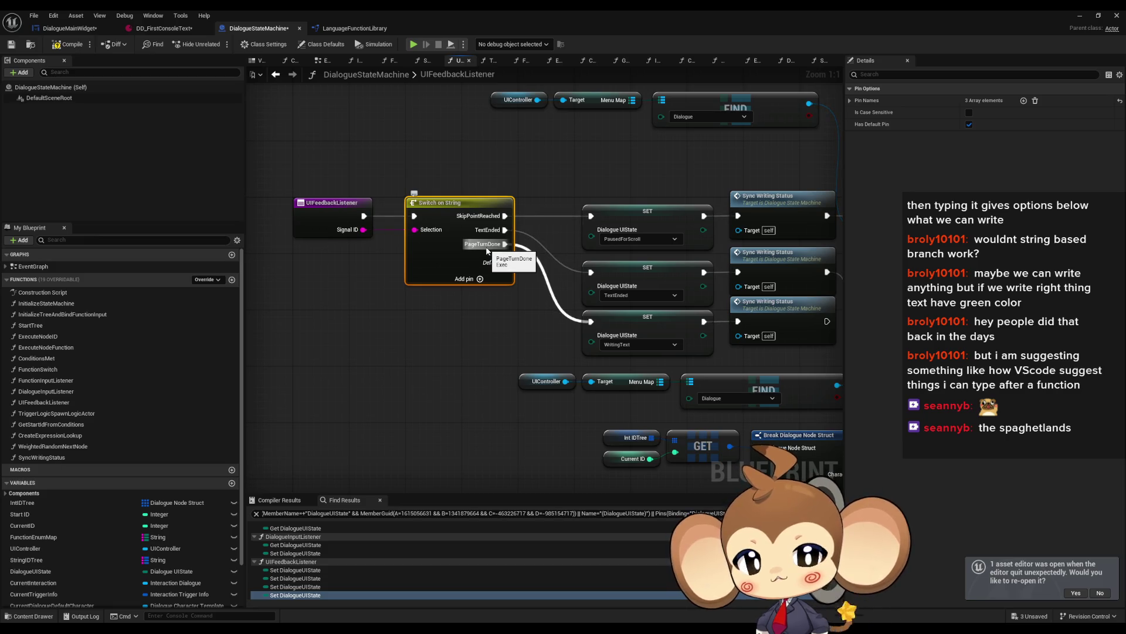
scroll(438, 170, "down", 5)
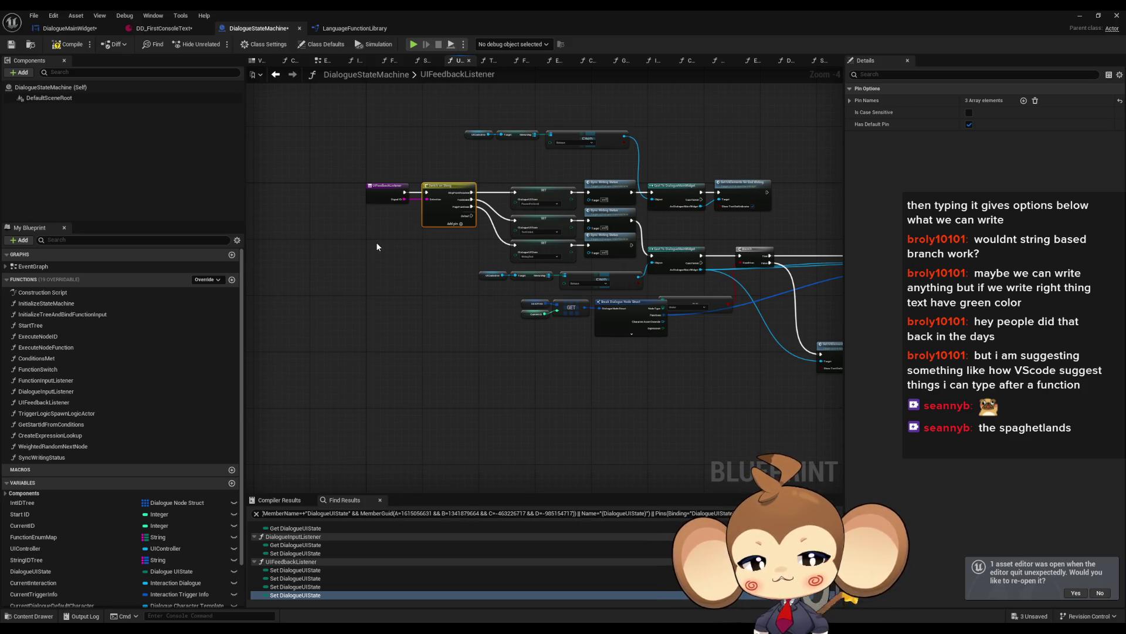
scroll(456, 230, "up", 3)
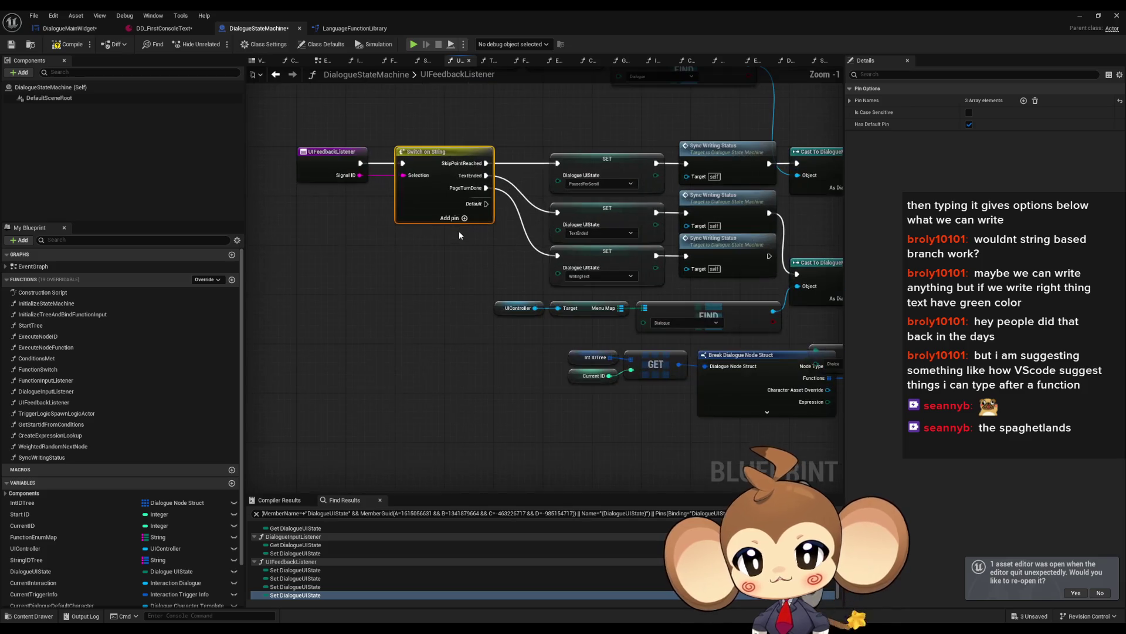
left_click_drag(502, 282, 326, 259)
mouse_move(296, 327)
left_mouse_down()
mouse_move(593, 399)
mouse_move(346, 395)
mouse_move(491, 409)
mouse_move(674, 376)
mouse_move(720, 353)
mouse_move(410, 377)
mouse_move(430, 254)
left_mouse_up()
left_click(430, 253)
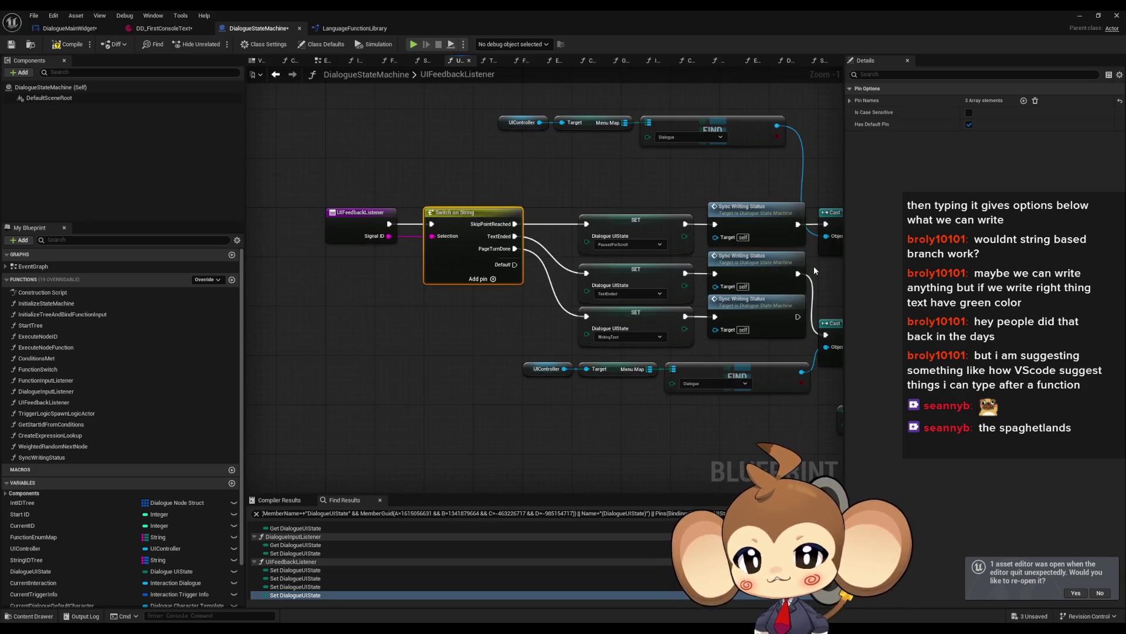
Add a ConsoleAcceptedCommand pin to the Switch on String node.
left_click(1024, 101)
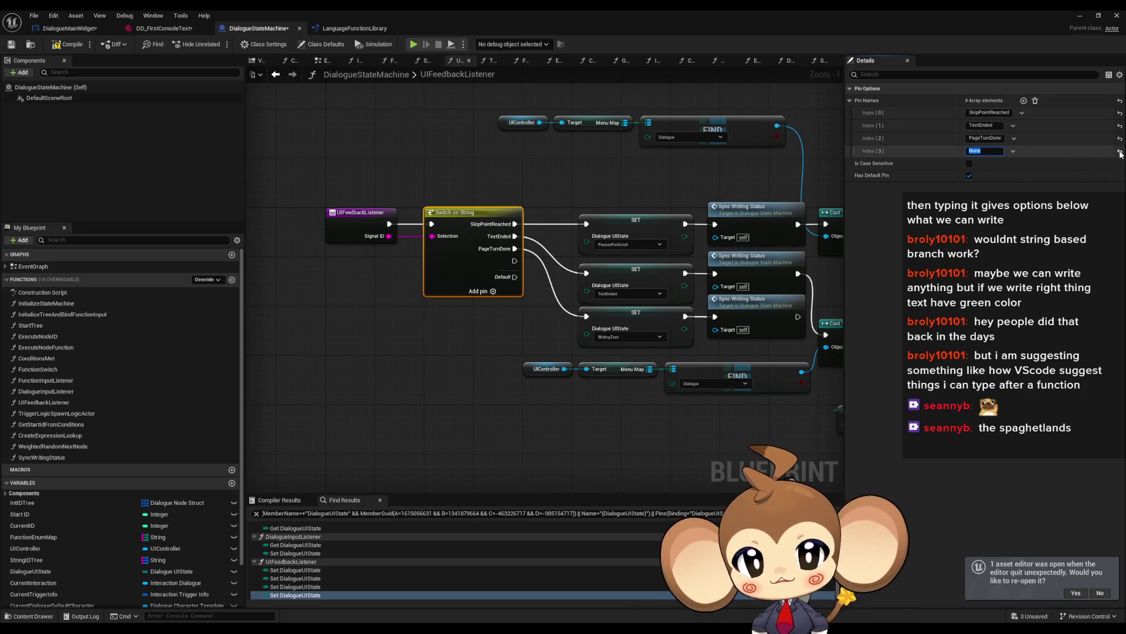
type("ConsoleAcc")
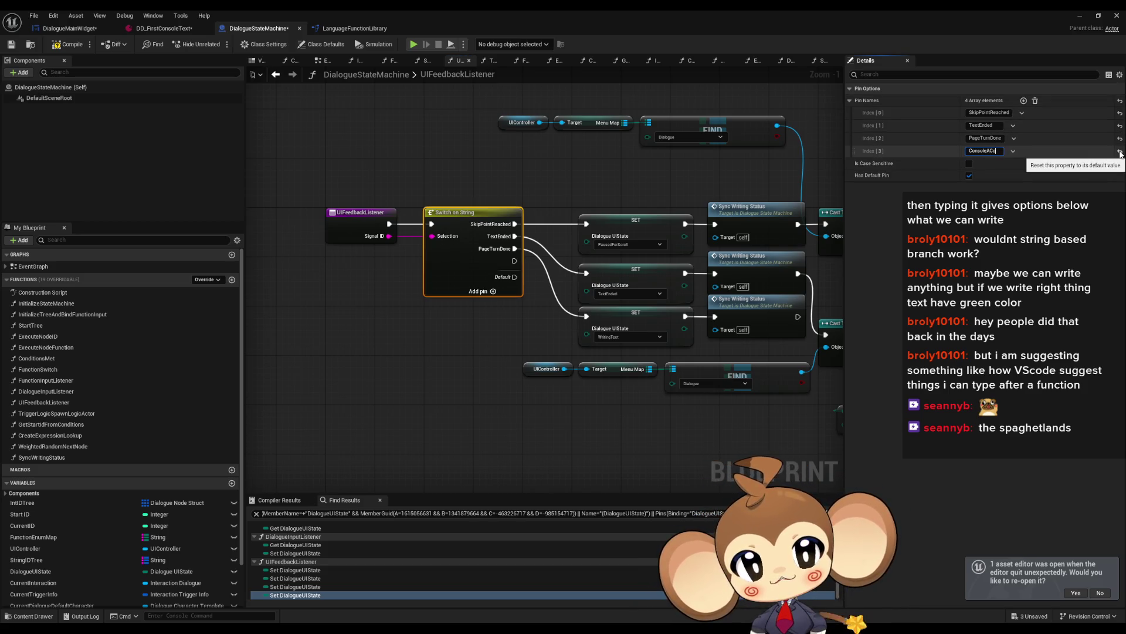
type("epted")
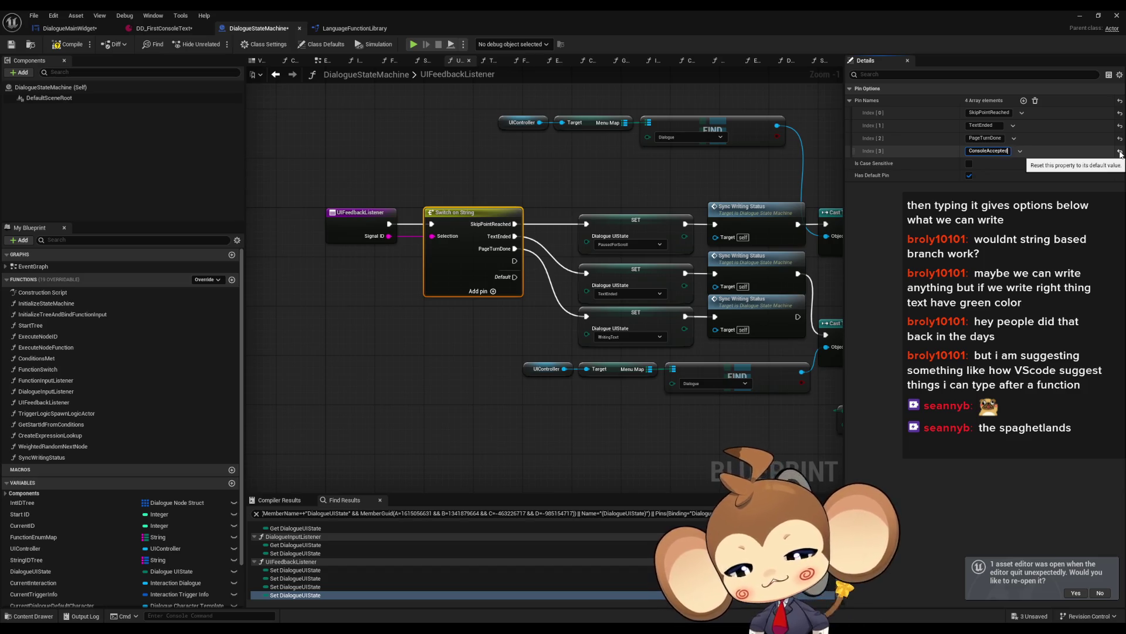
type("Command")
key("Return")
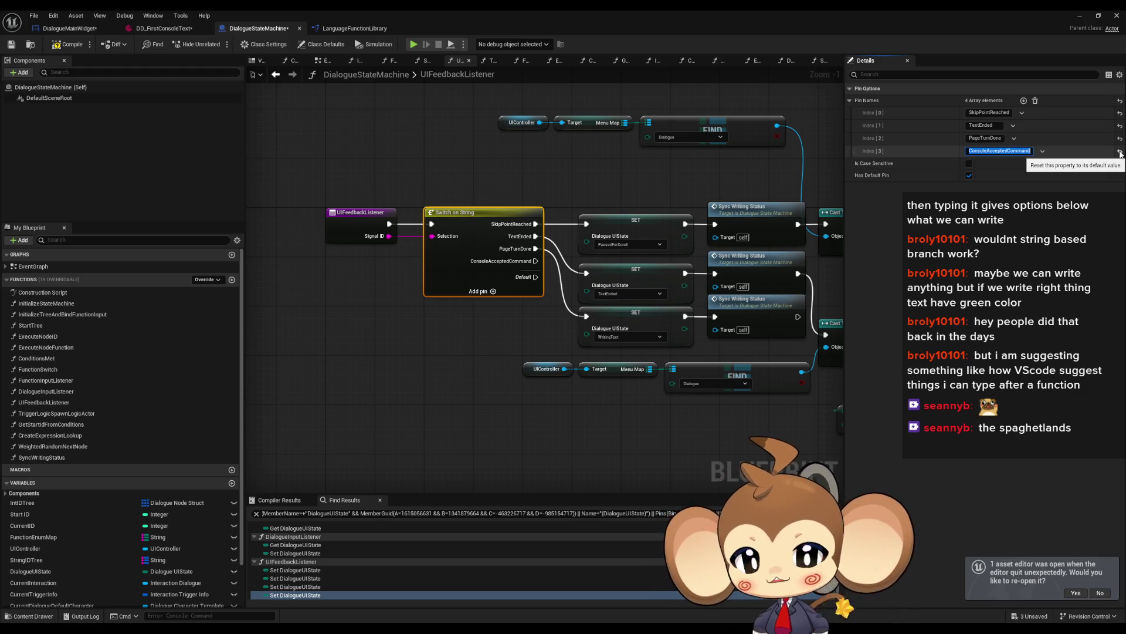
Pan to the Switch on String and SET nodes, select the UIFeedbackListener entry node.
scroll(454, 311, "down", 3)
mouse_move(453, 312)
left_mouse_down()
mouse_move(309, 292)
mouse_move(580, 302)
mouse_move(543, 312)
left_mouse_up()
scroll(579, 303, "up", 4)
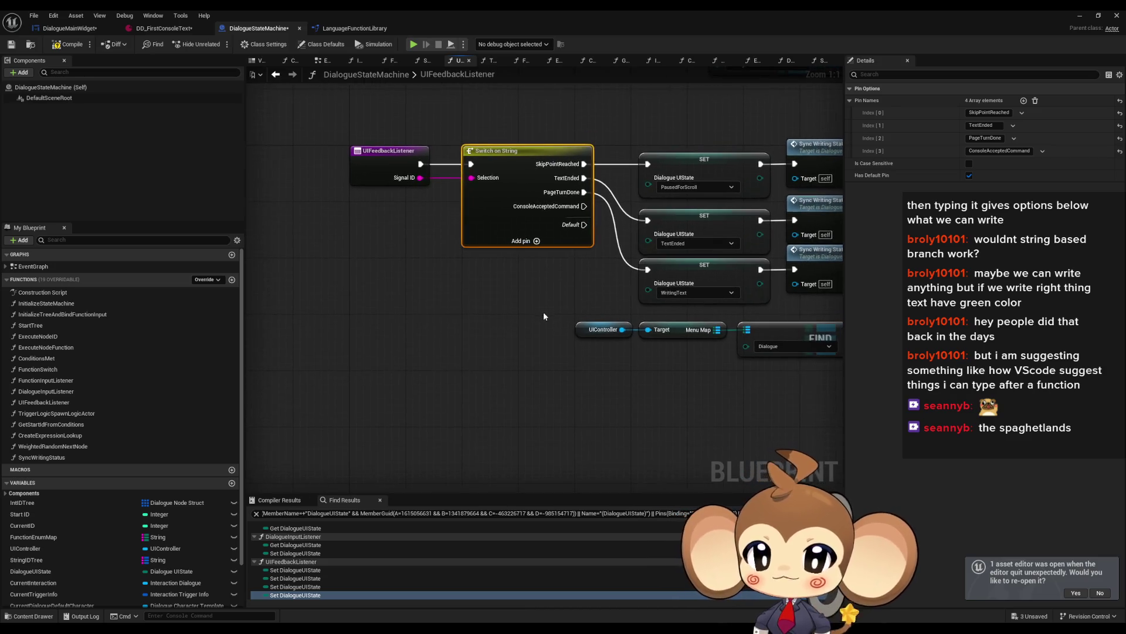
left_click_drag(648, 332, 612, 334)
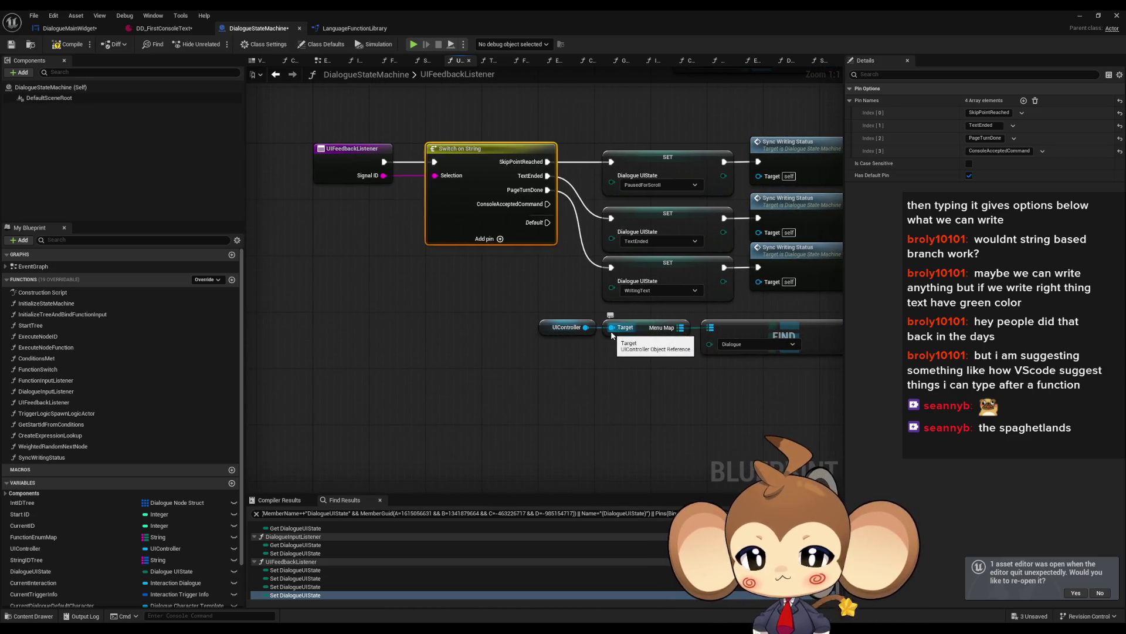
mouse_move(762, 387)
left_mouse_down()
mouse_move(465, 364)
mouse_move(587, 398)
mouse_move(524, 342)
left_mouse_up()
scroll(577, 368, "down", 1)
scroll(563, 364, "down", 1)
scroll(524, 341, "up", 2)
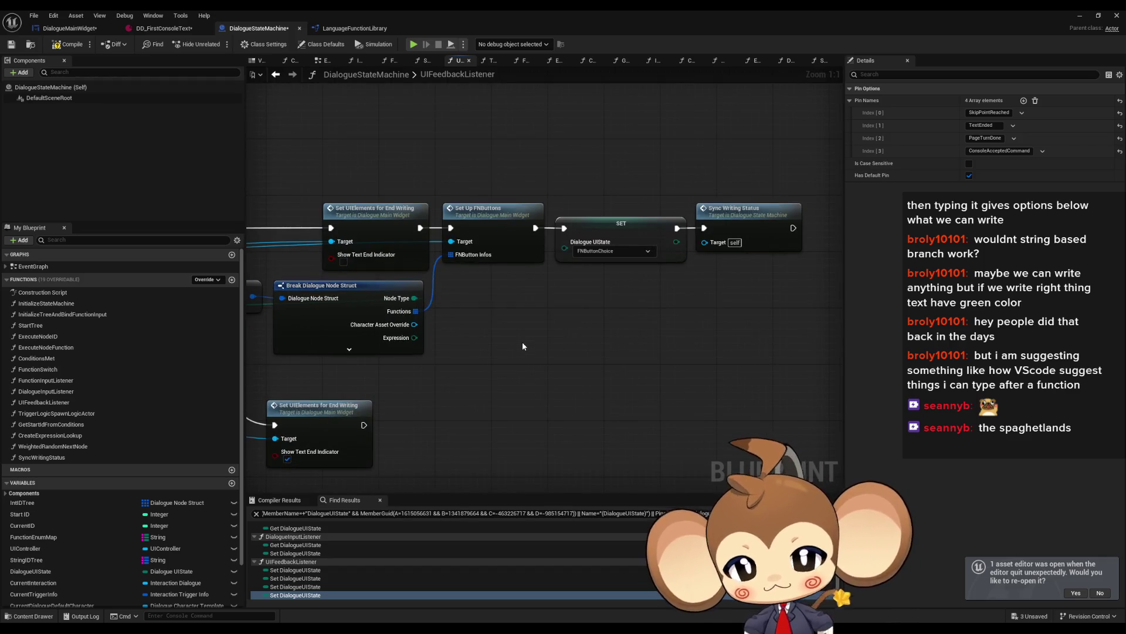
scroll(521, 341, "down", 2)
mouse_move(521, 341)
left_mouse_down()
mouse_move(774, 394)
mouse_move(895, 400)
left_mouse_up()
mouse_move(352, 189)
left_mouse_down()
mouse_move(440, 252)
mouse_move(425, 285)
left_mouse_up()
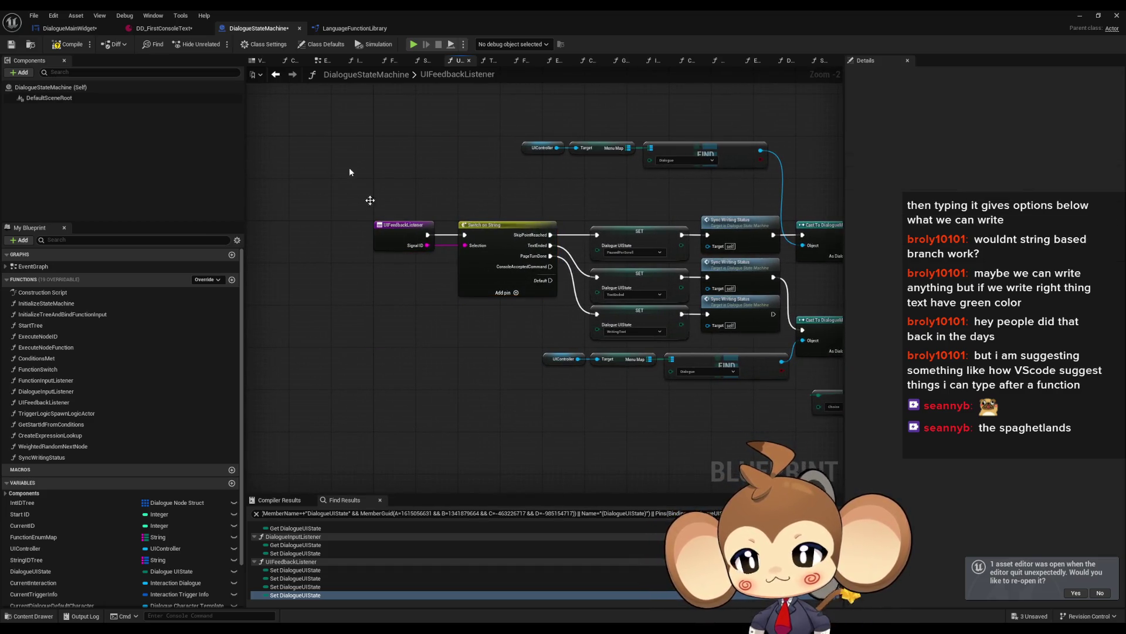
left_click(91, 29)
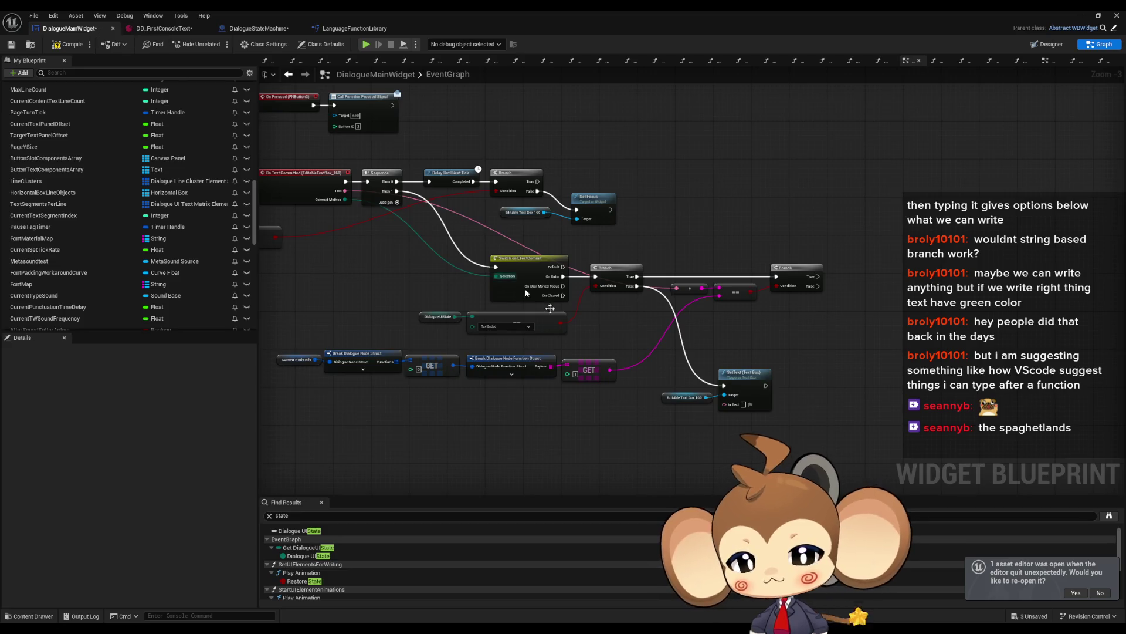
Find references to the FunctionPressedSignal dispatcher and jump to its first call.
mouse_move(555, 393)
left_mouse_down()
mouse_move(622, 378)
mouse_move(484, 367)
left_mouse_up()
scroll(152, 296, "down", 5)
scroll(155, 298, "down", 6)
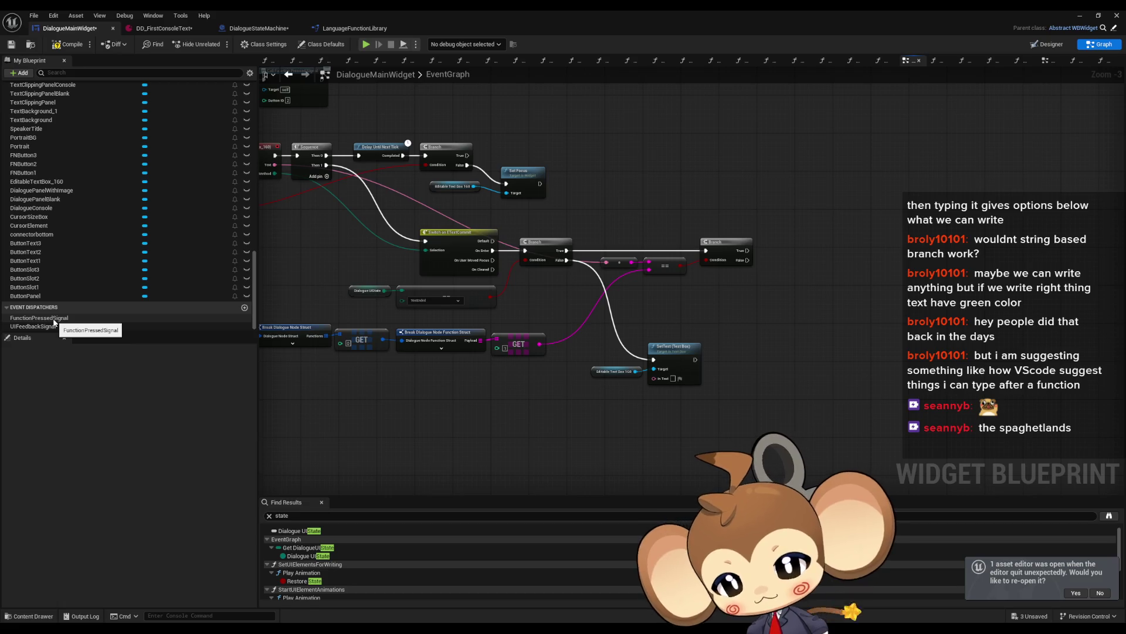
left_click(53, 319)
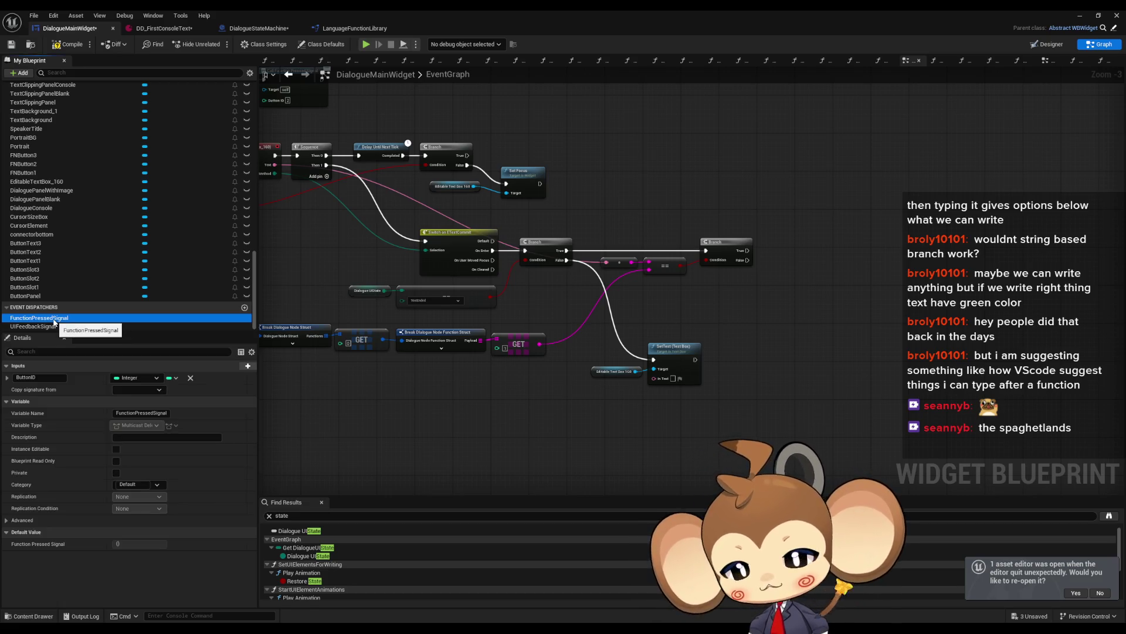
right_click(54, 319)
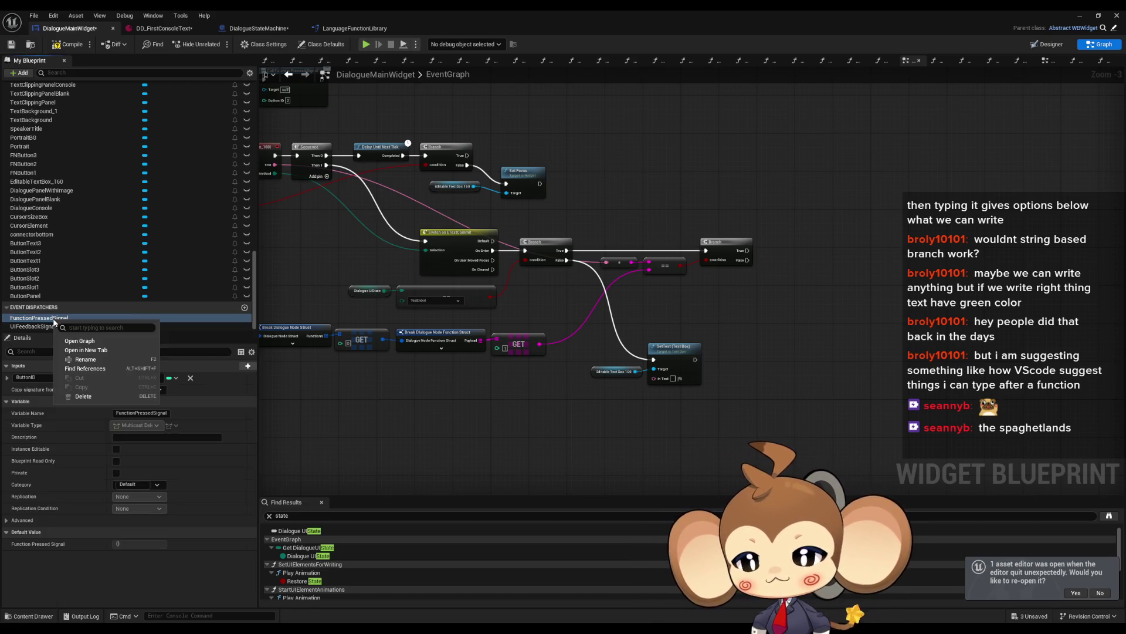
left_click(110, 368)
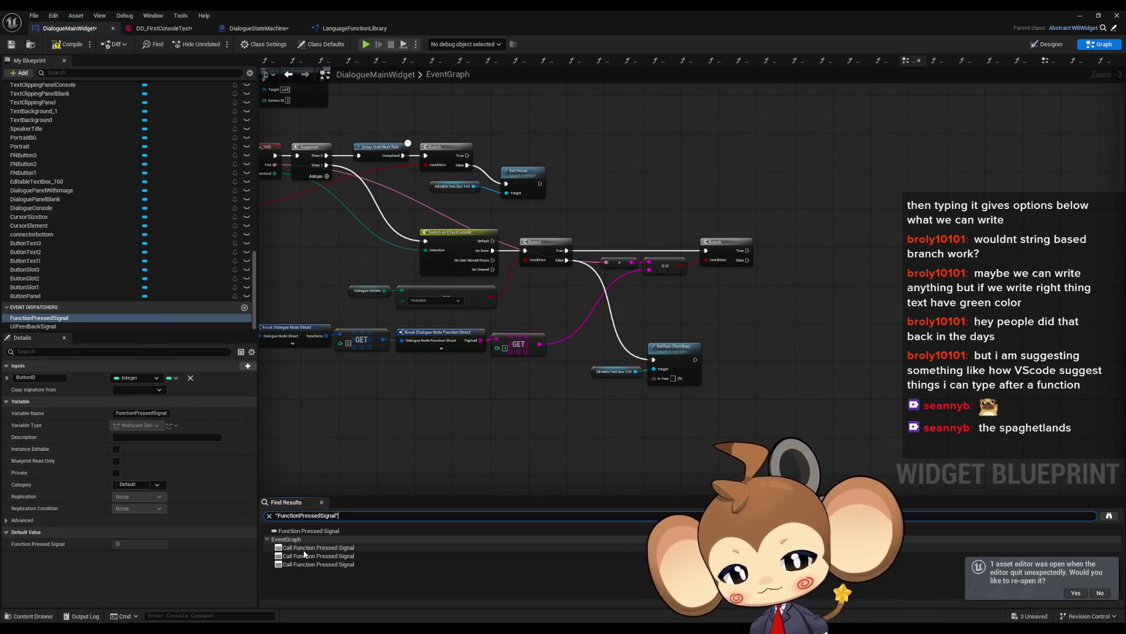
left_click(304, 548)
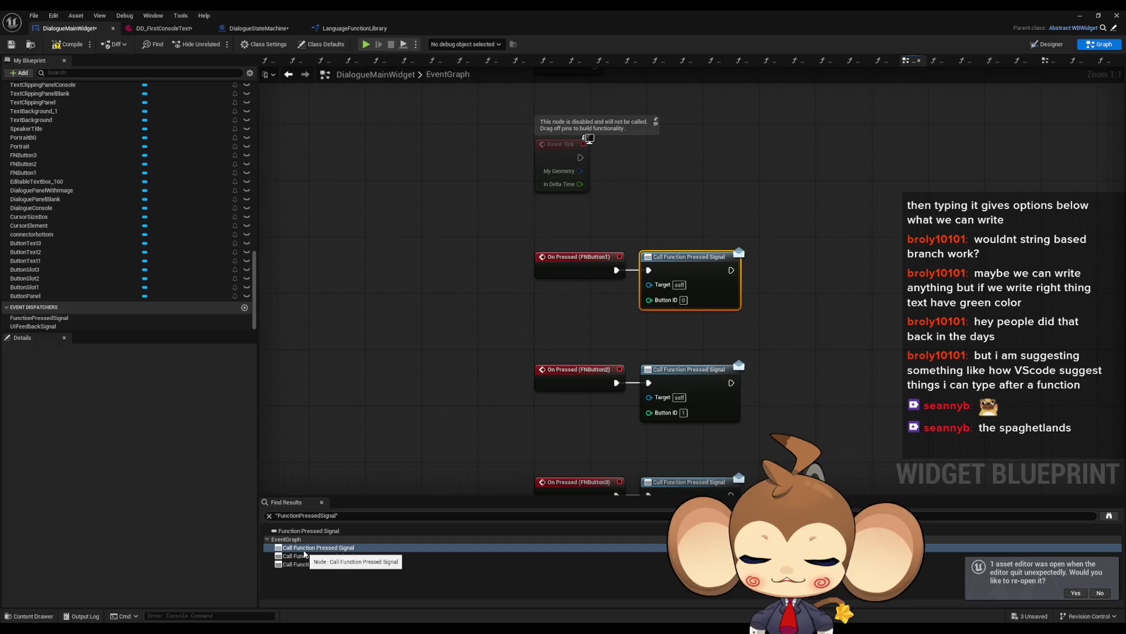
scroll(447, 356, "down", 6)
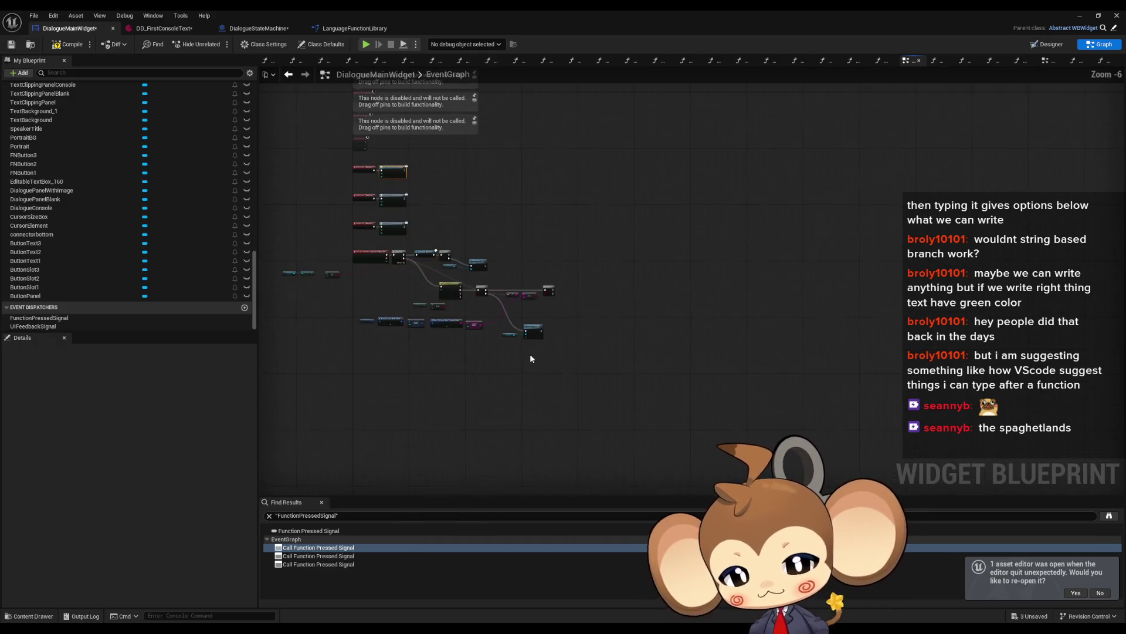
scroll(529, 358, "up", 5)
Find references to UIFeedbackSignal and jump to its call in AnimateDialogueText.
right_click(51, 319)
right_click(39, 326)
left_click(71, 376)
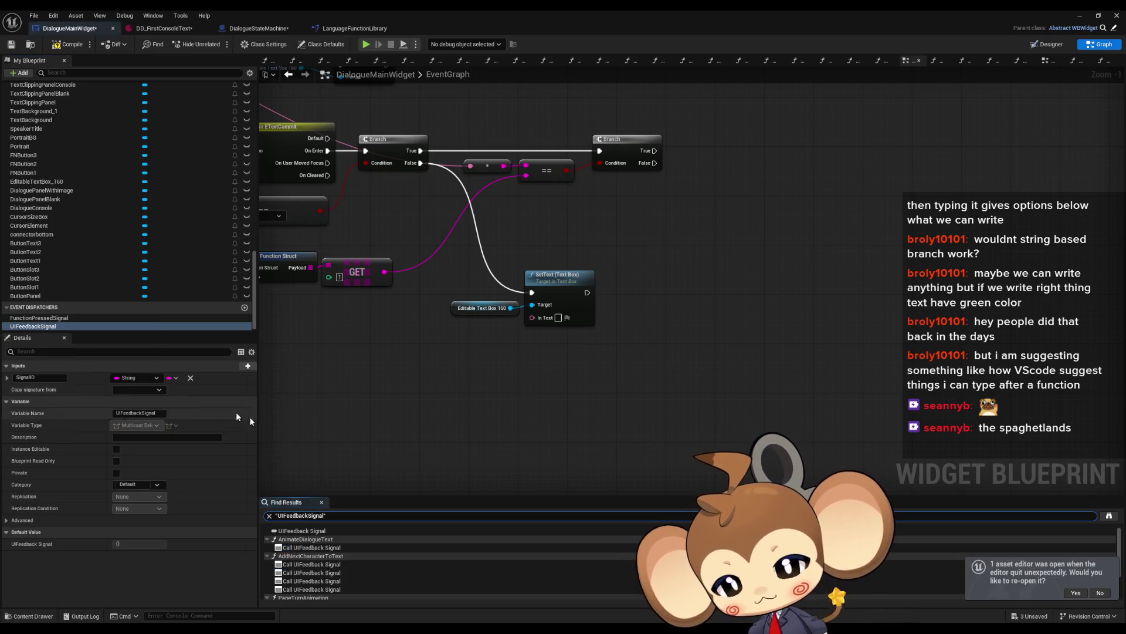
left_click(295, 547)
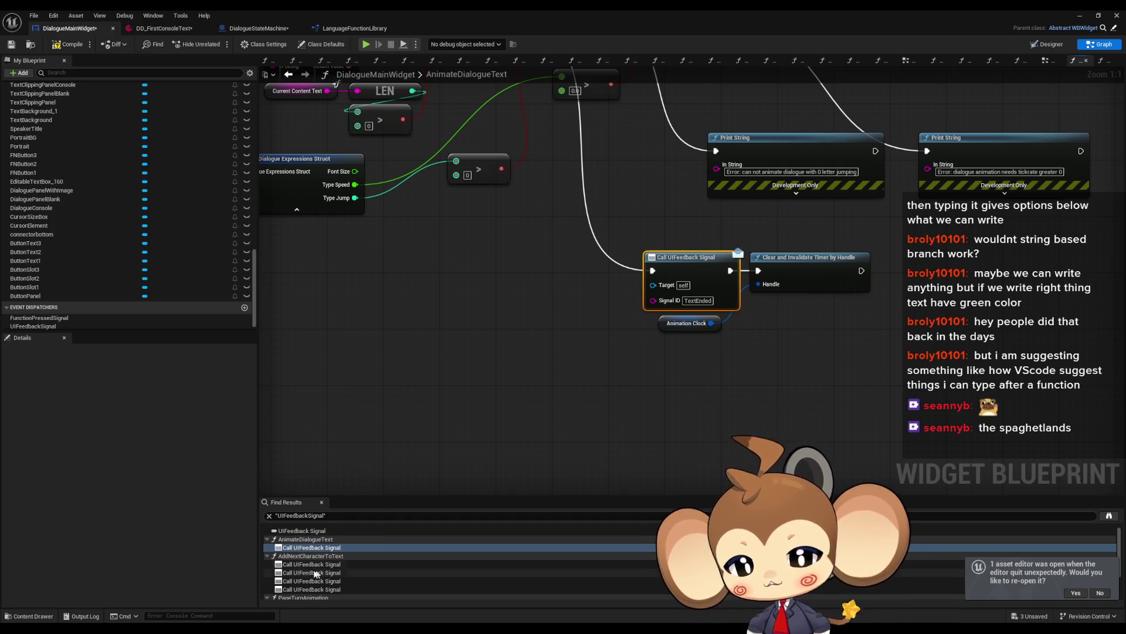
scroll(251, 251, "up", 8)
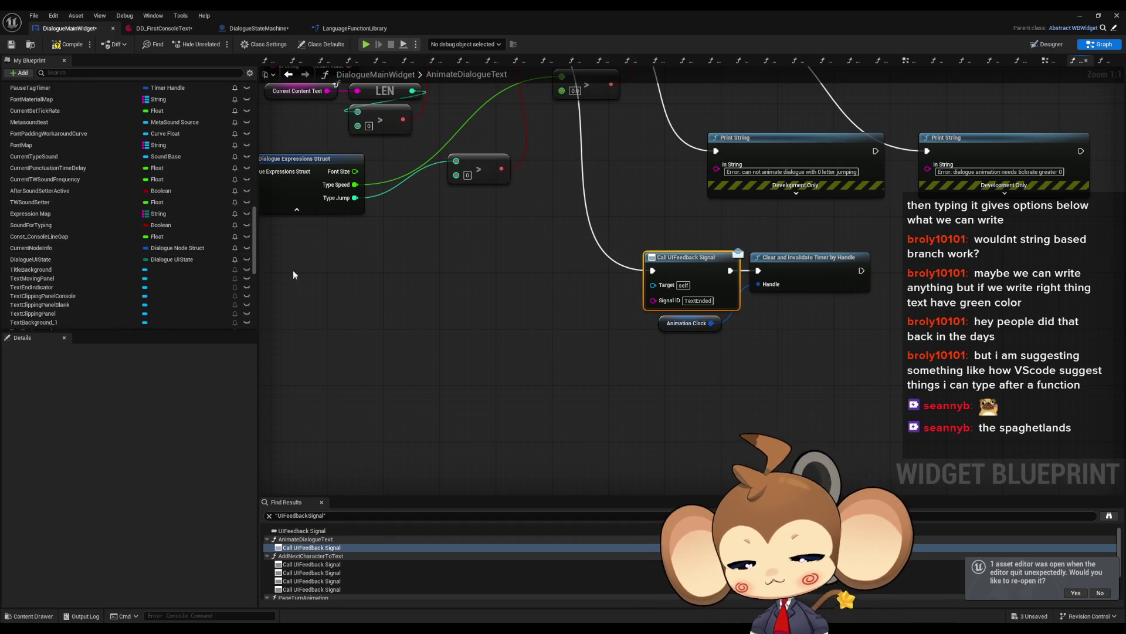
left_click_drag(254, 254, 254, 118)
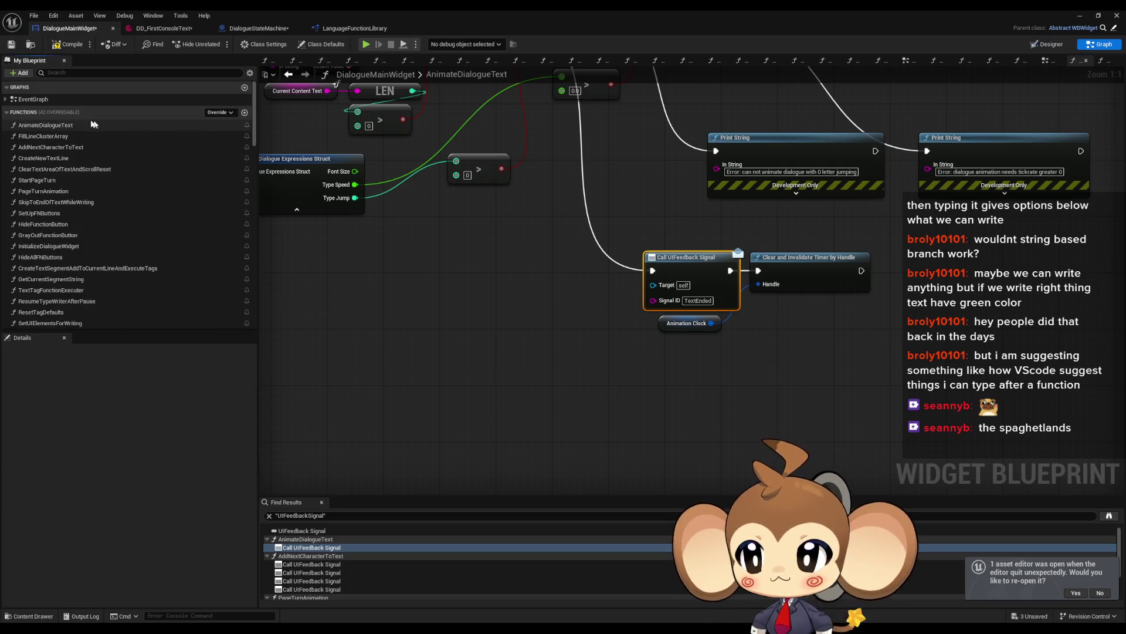
Go back to the widget's EventGraph, then return to the UIFeedbackListener graph.
double_click(47, 100)
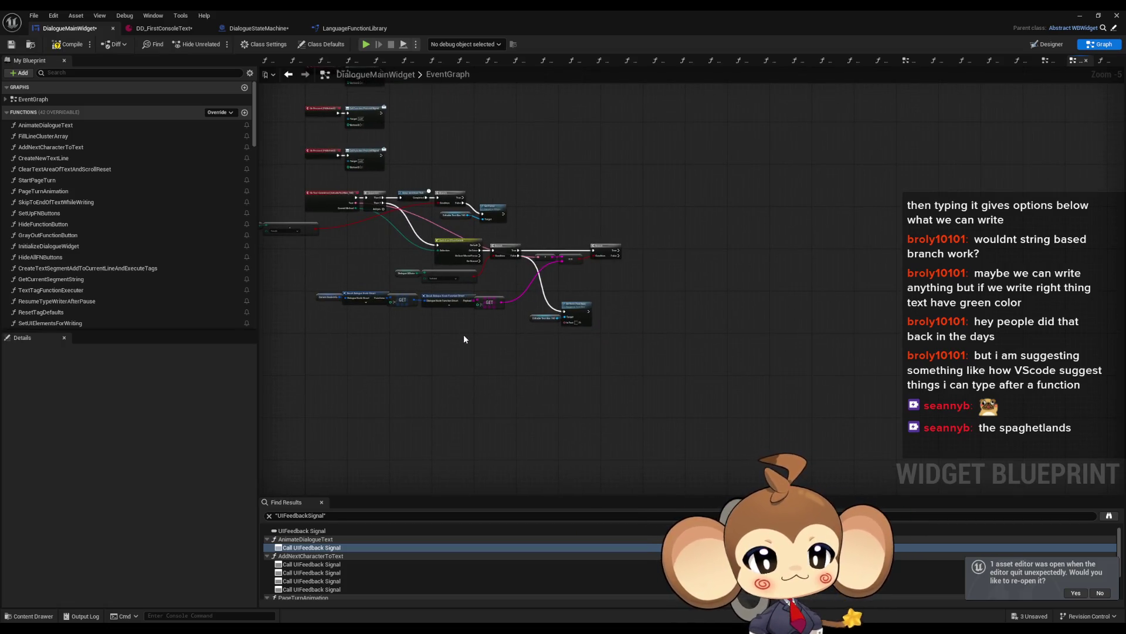
scroll(464, 338, "up", 4)
left_click_drag(471, 282, 488, 308)
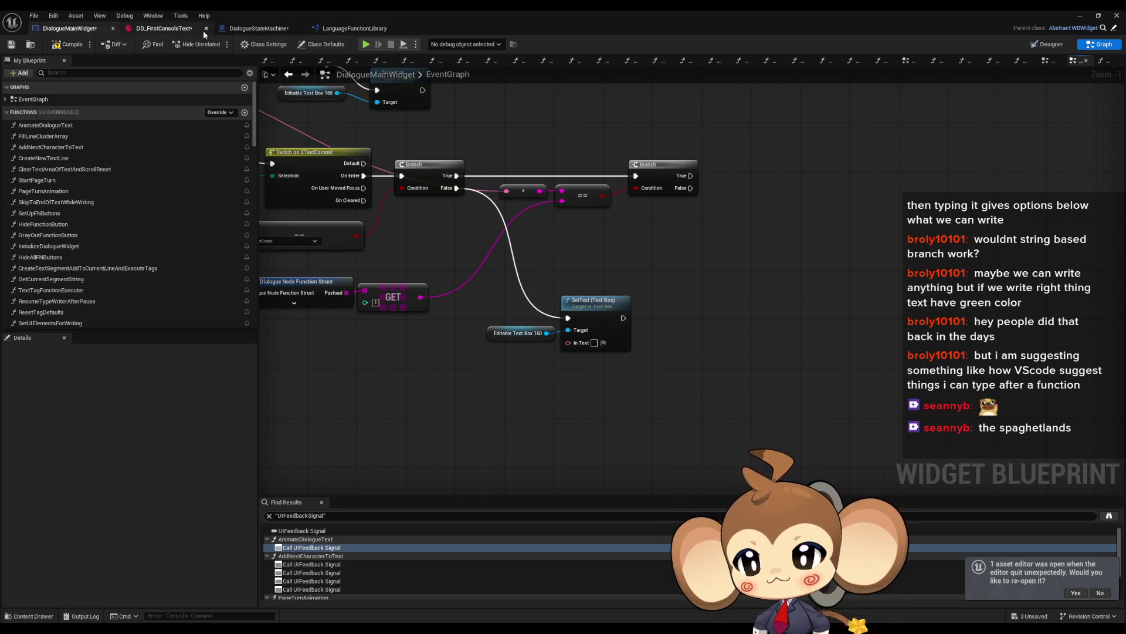
left_click(258, 28)
left_click_drag(632, 390, 540, 358)
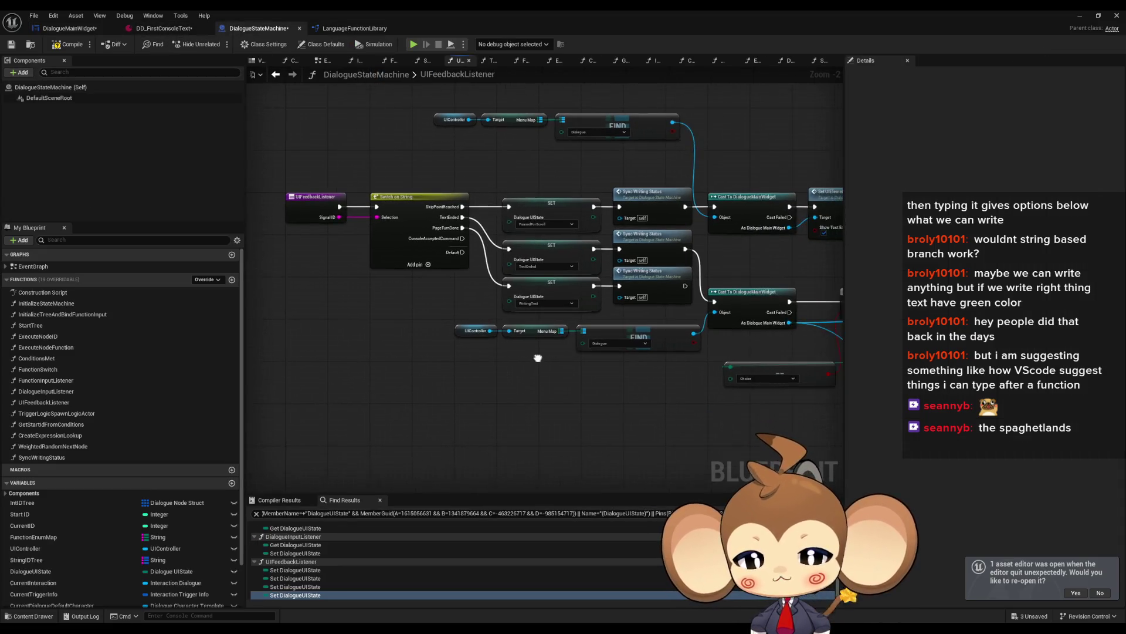
scroll(427, 275, "up", 3)
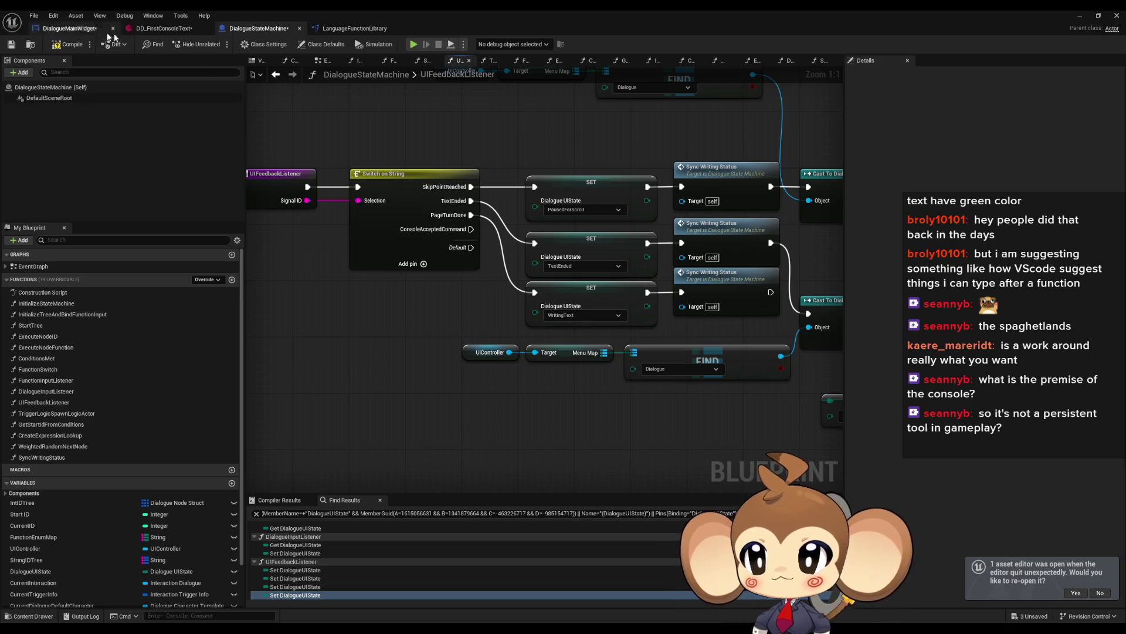
left_click(66, 29)
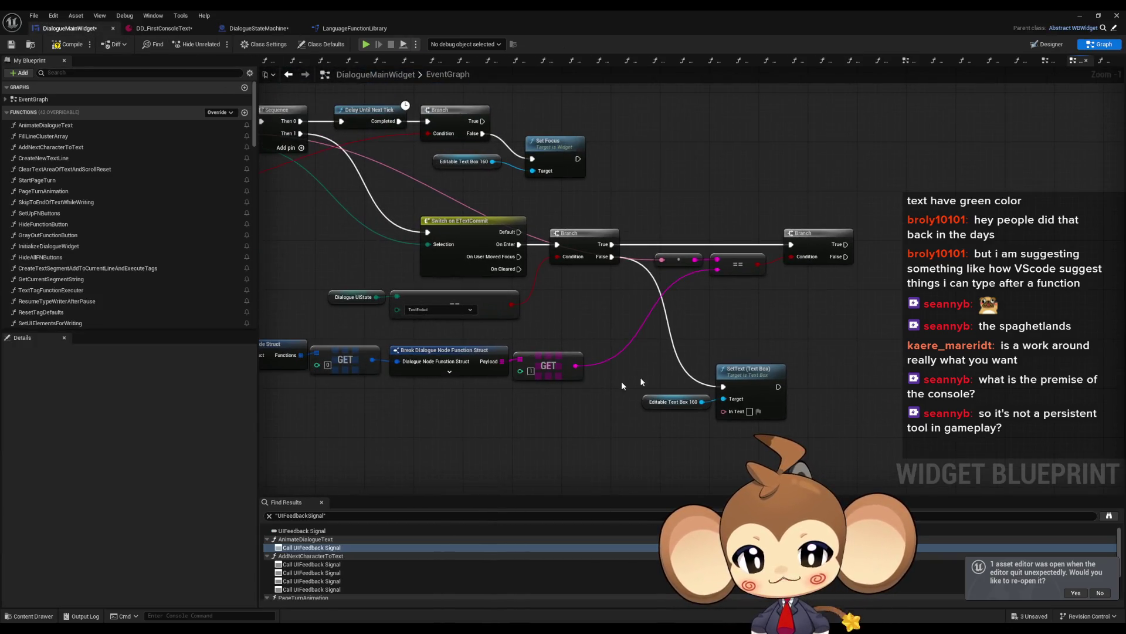
scroll(620, 420, "down", 2)
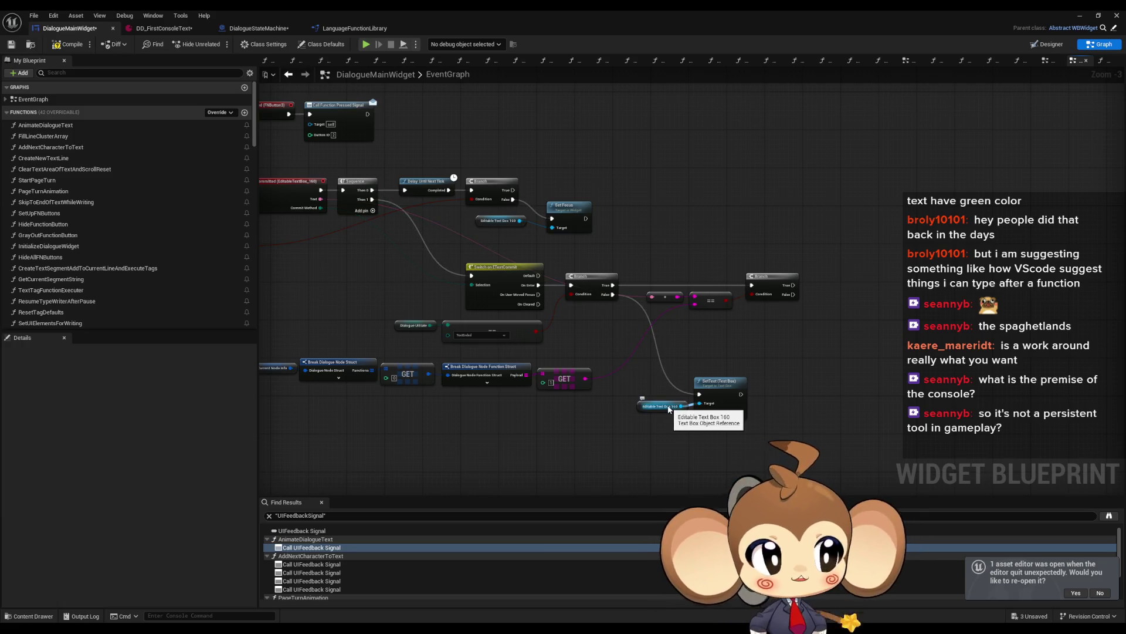
scroll(596, 384, "down", 1)
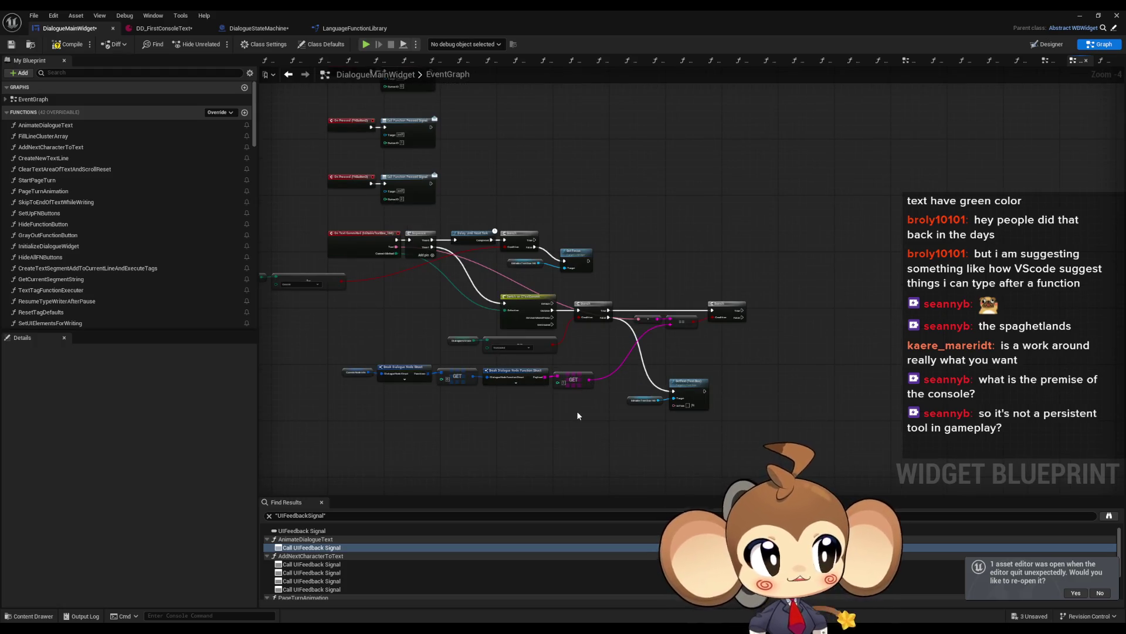
left_click_drag(578, 415, 595, 396)
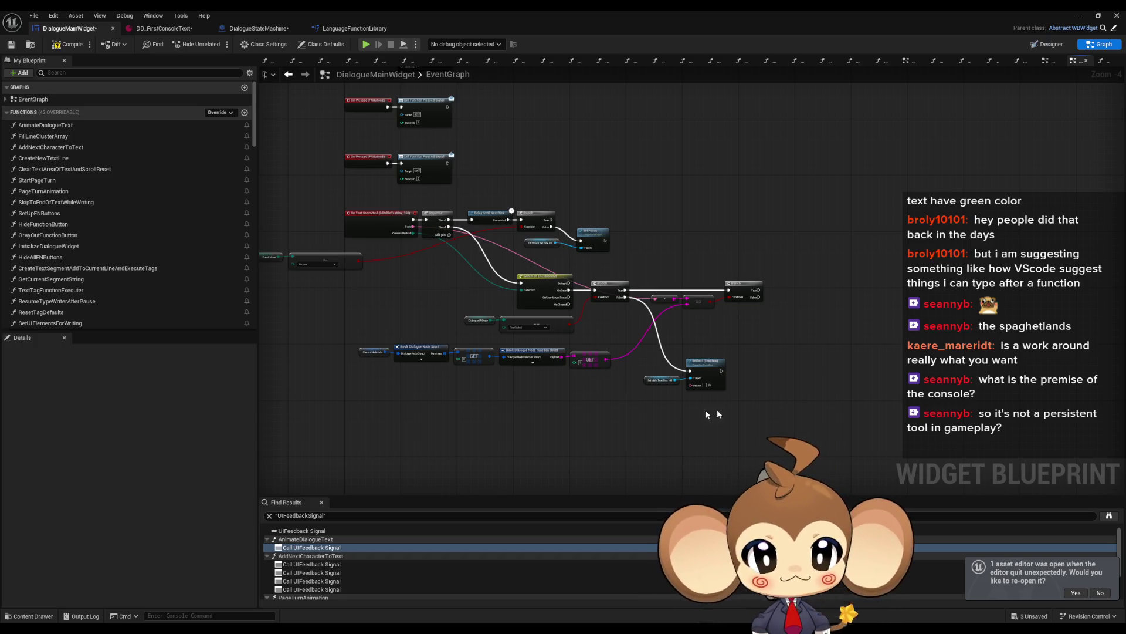
scroll(610, 382, "up", 1)
scroll(611, 382, "up", 2)
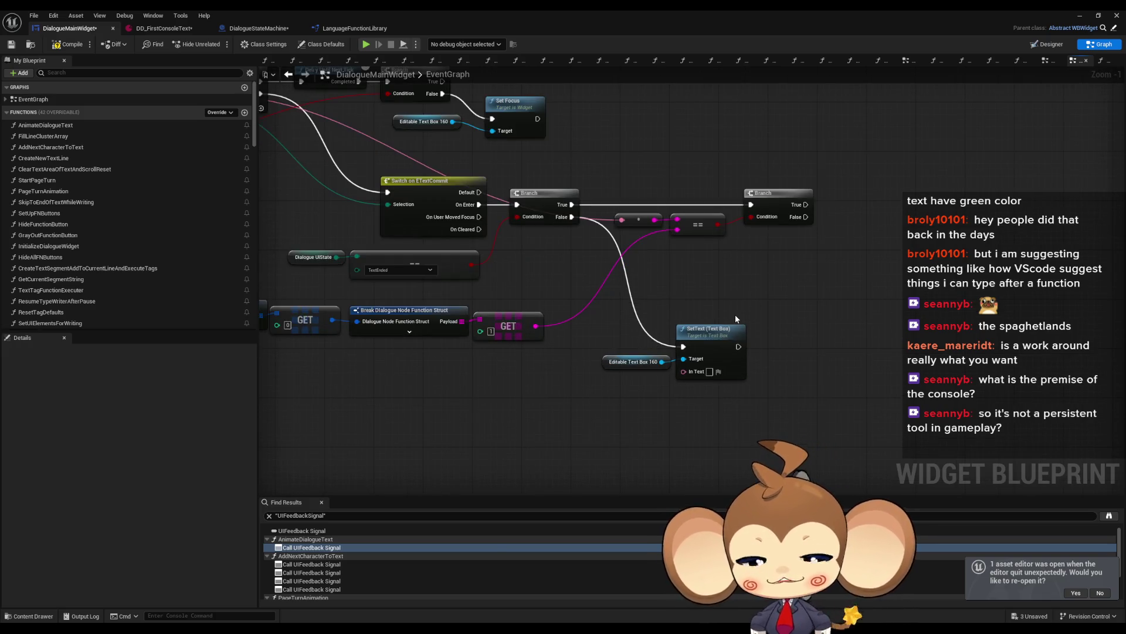
left_click_drag(736, 319, 828, 352)
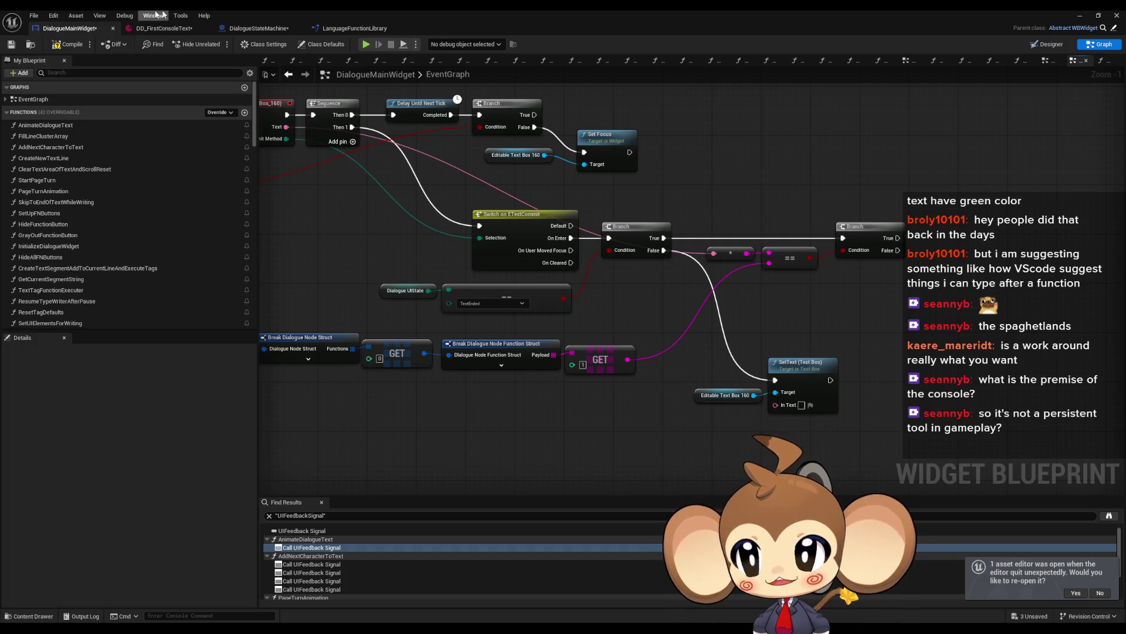
left_click(258, 28)
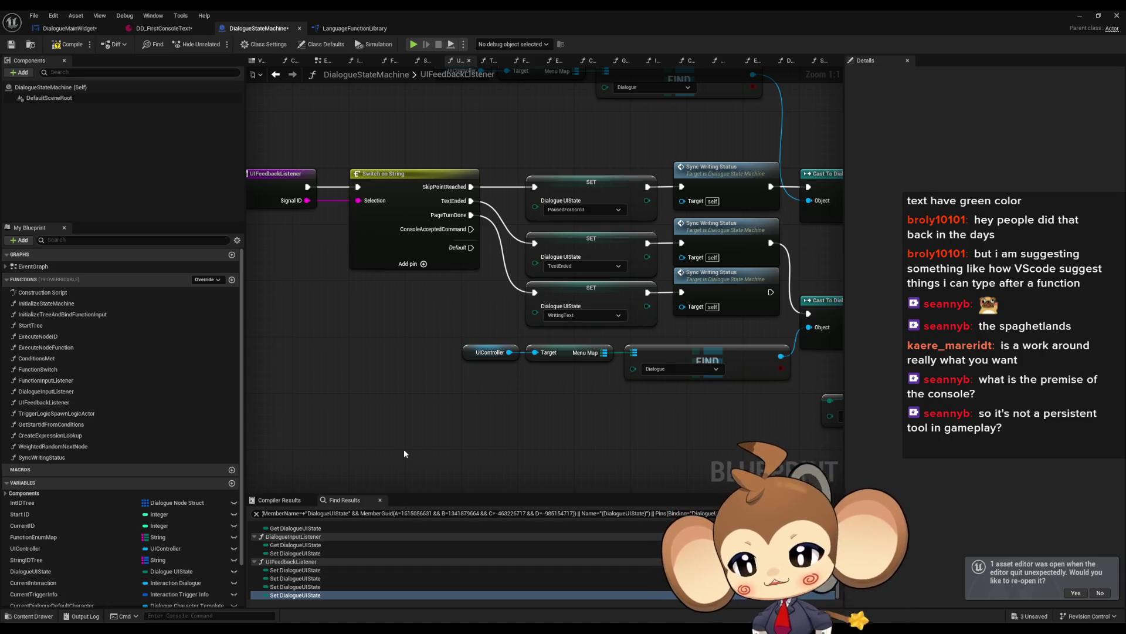
Rename the ConsoleAcceptedCommand case to Console1 and add a Console2 case.
left_click(386, 234)
left_click(1006, 150)
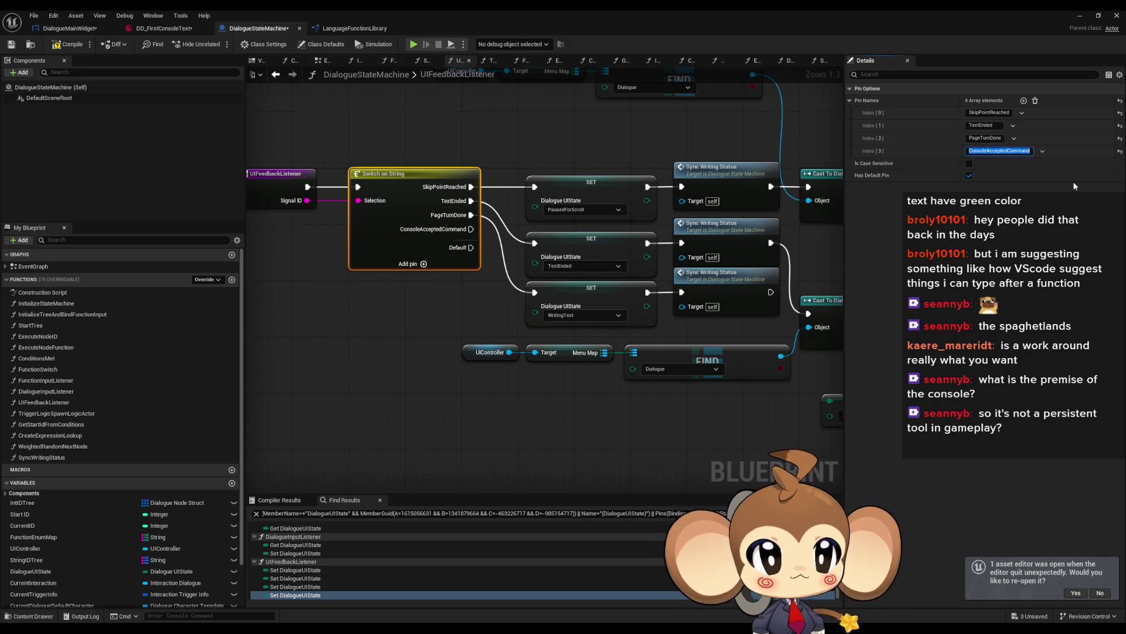
type("Console1")
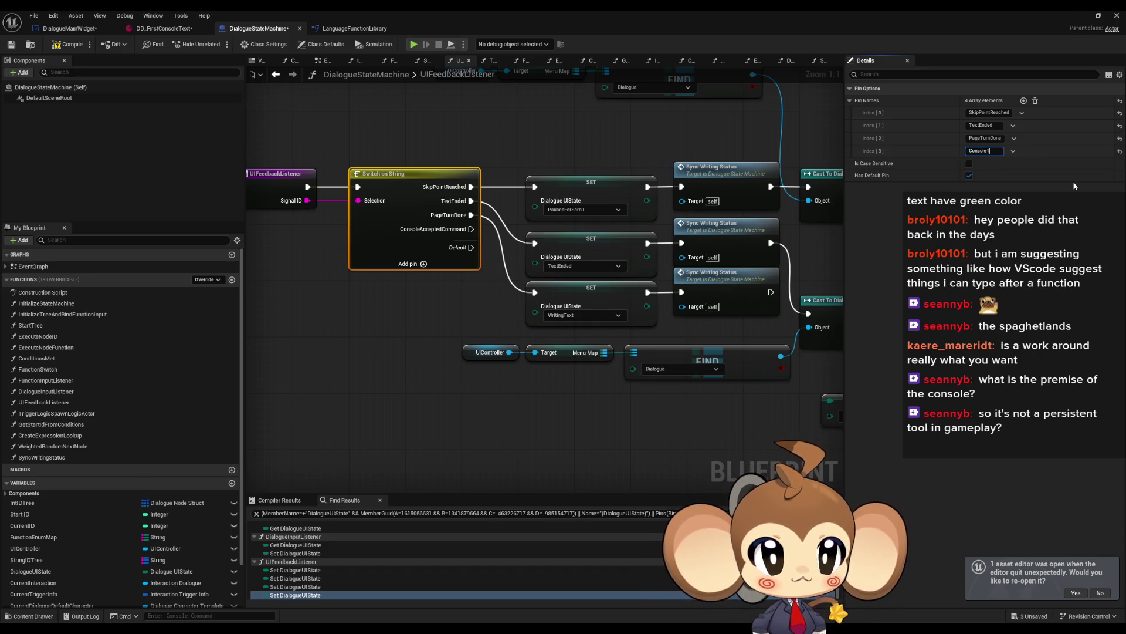
left_click(1024, 100)
left_click(989, 164)
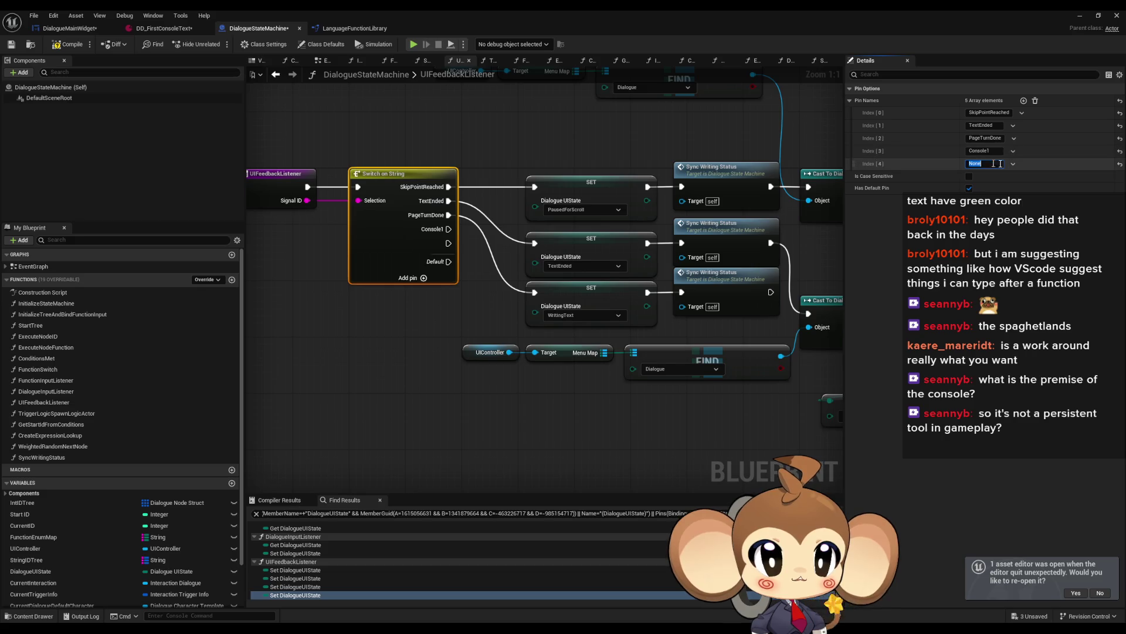
type("Co")
type("2")
left_click(1023, 101)
Name the sixth Switch on String case Console3 and commit it.
key("ctrl+a")
type("Console")
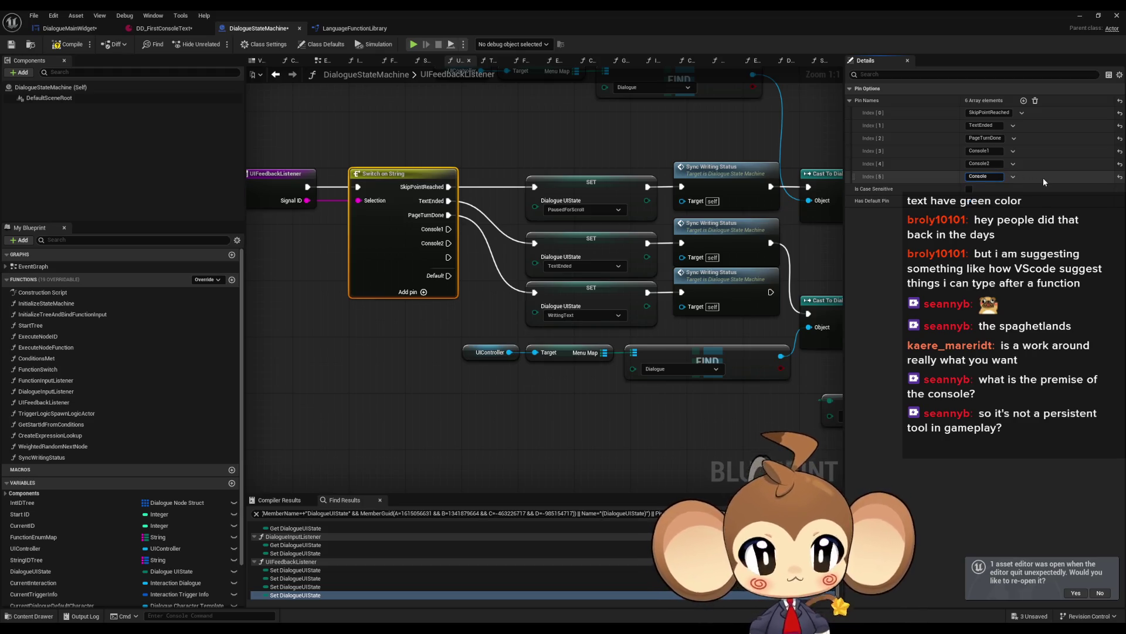
type("3")
key("Return")
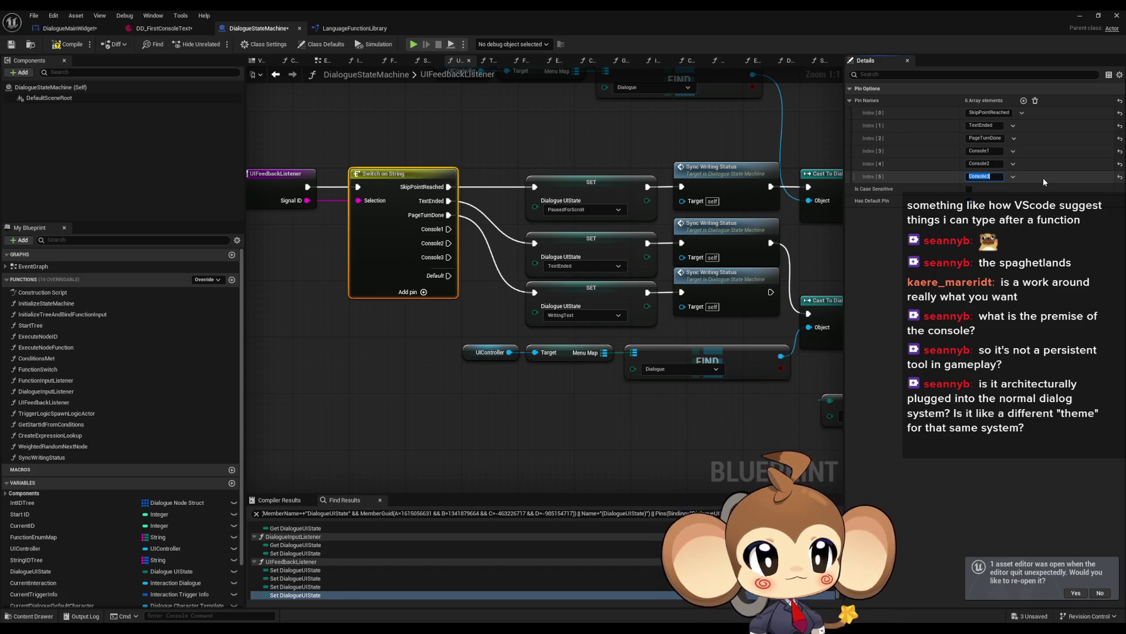
key("Return")
scroll(495, 384, "down", 3)
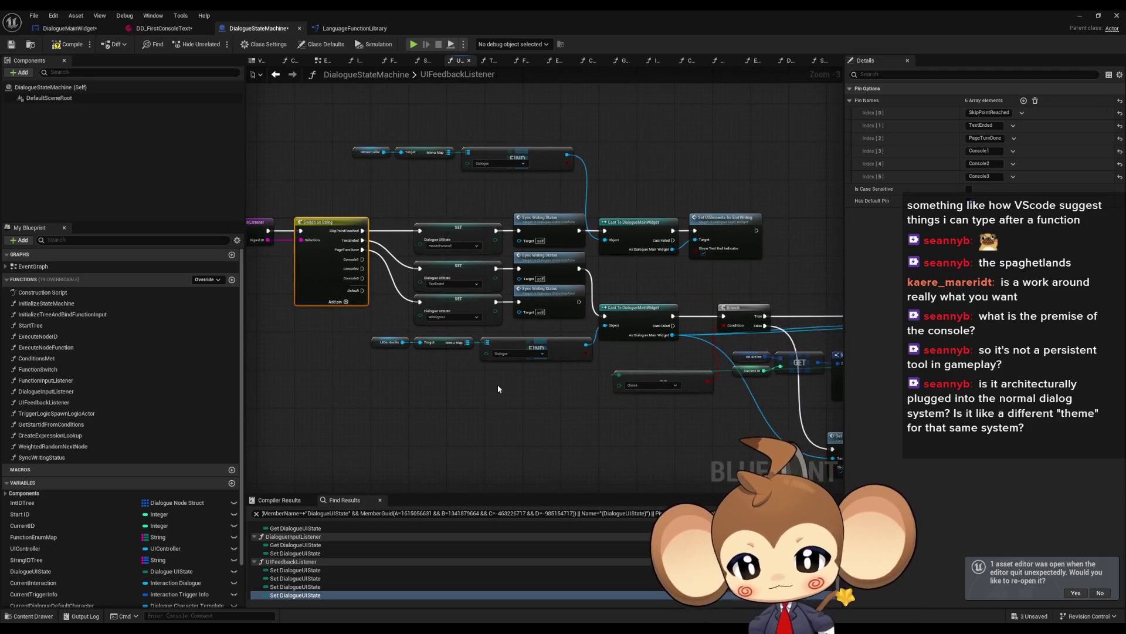
Go to the DialogueMainWidget EventGraph and bring the Switch on ETextCommit logic into view.
scroll(497, 385, "down", 4)
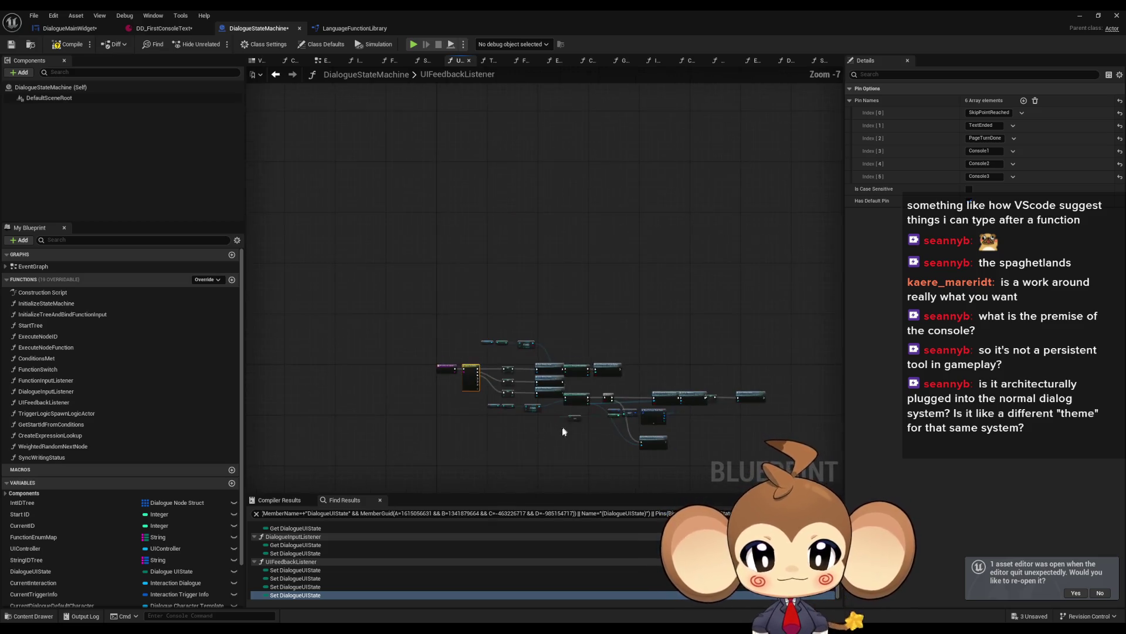
scroll(500, 346, "up", 4)
scroll(500, 346, "up", 1)
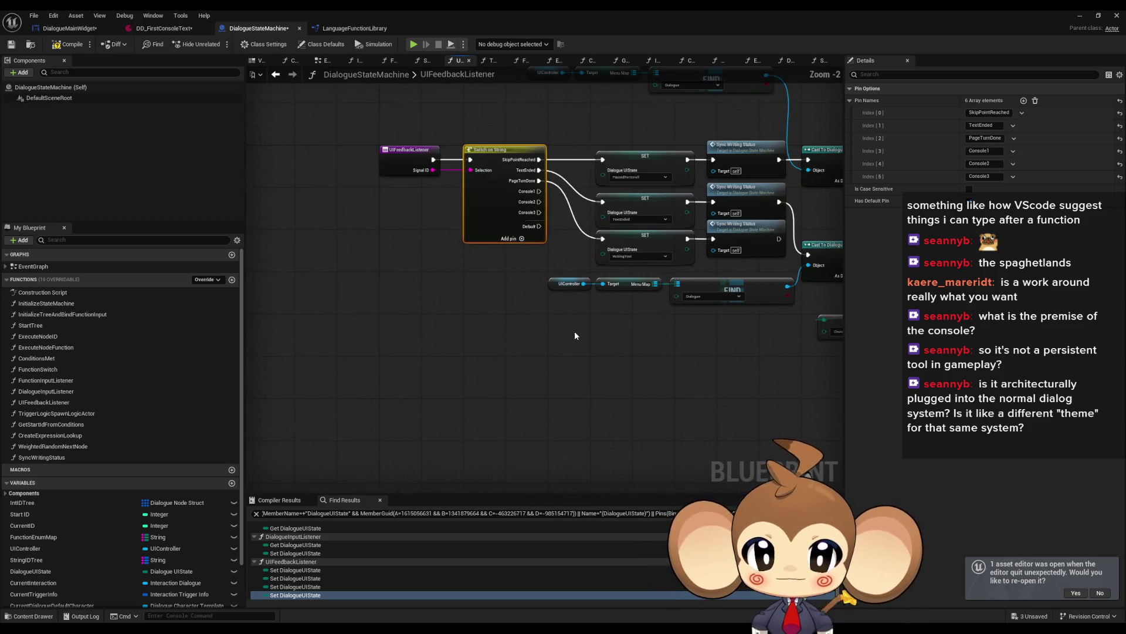
left_click(175, 28)
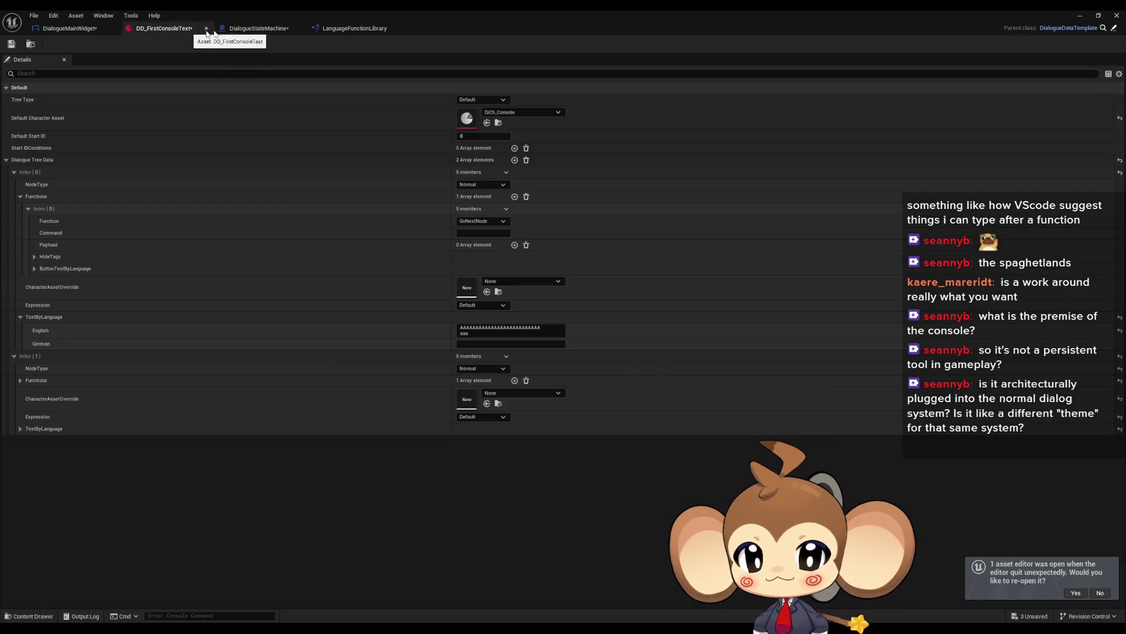
left_click(350, 28)
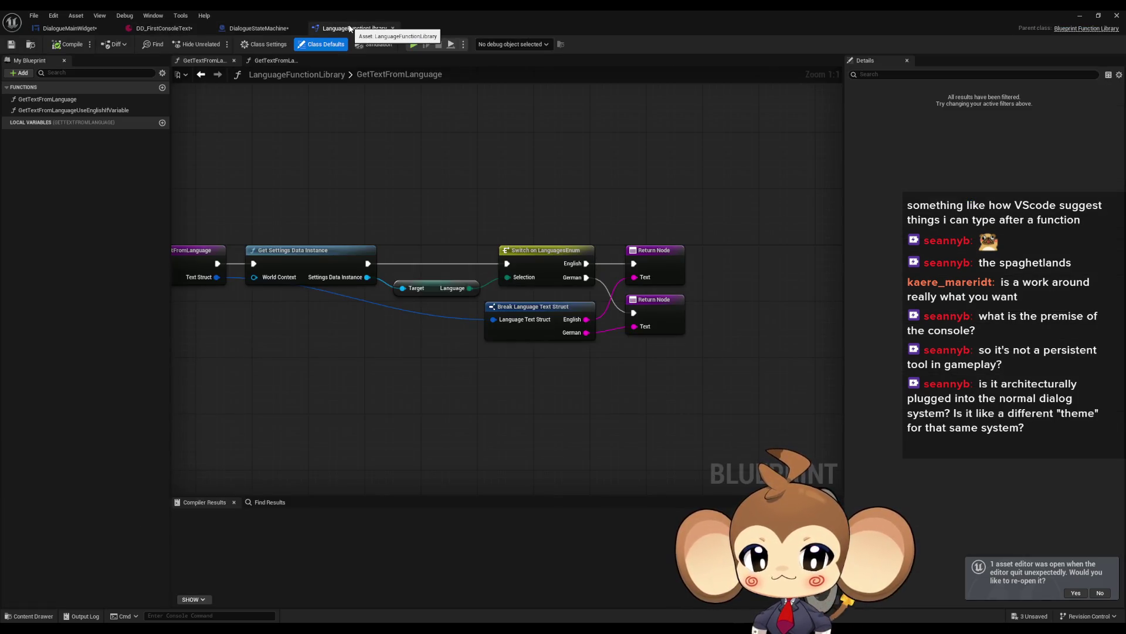
left_click(52, 29)
scroll(507, 371, "down", 2)
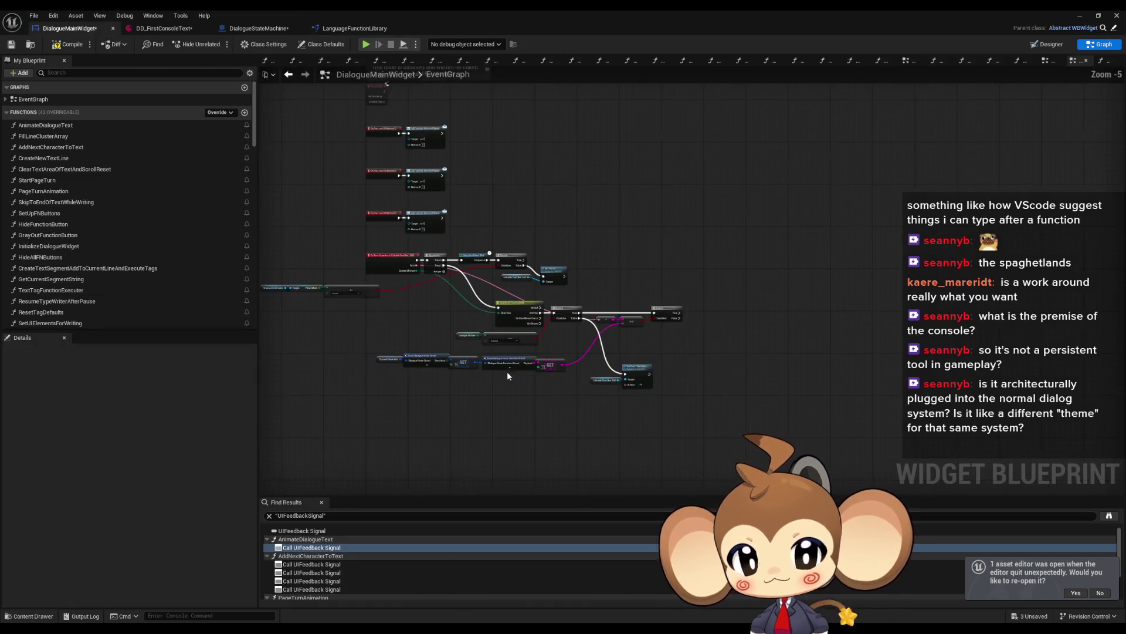
scroll(566, 284, "up", 2)
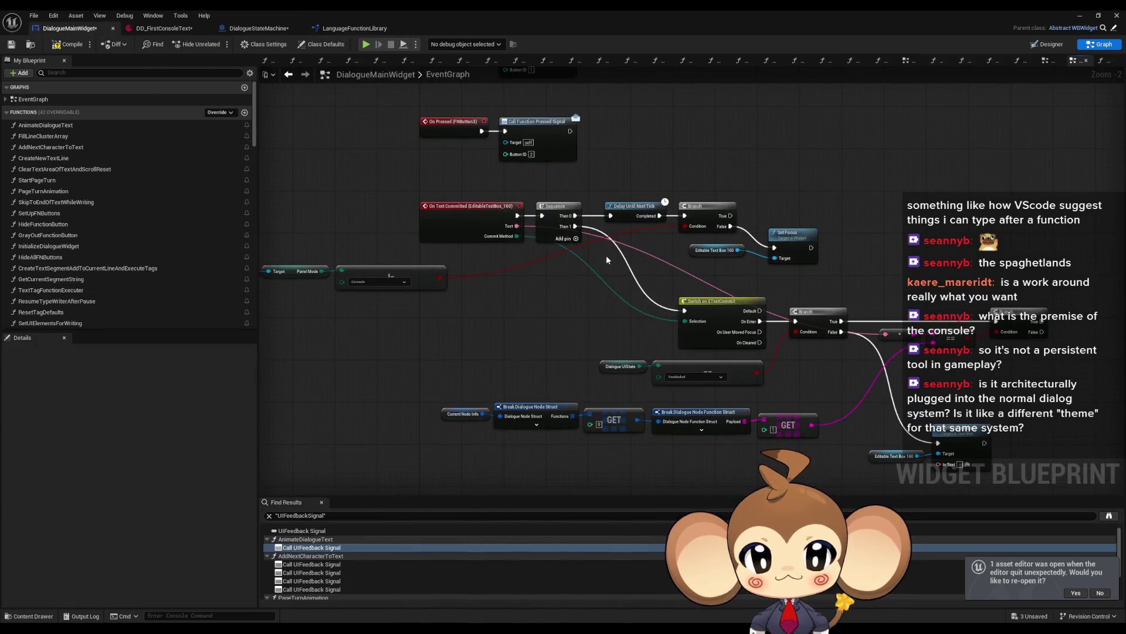
mouse_move(581, 333)
left_mouse_down()
mouse_move(460, 329)
mouse_move(623, 385)
mouse_move(579, 338)
left_mouse_up()
scroll(592, 330, "up", 1)
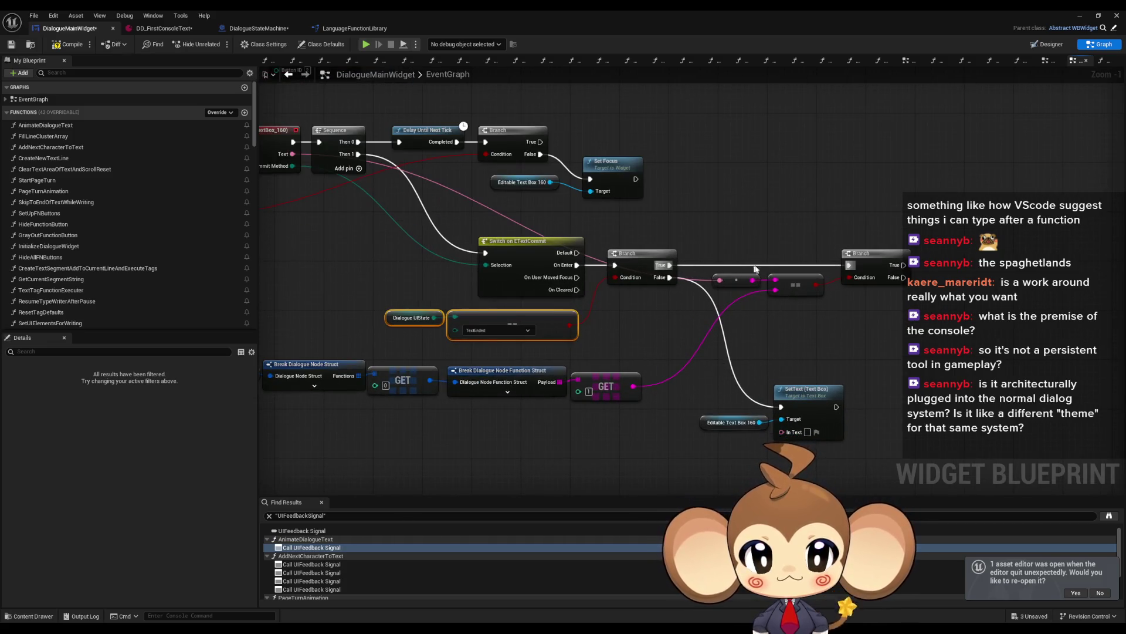
Center the Branch chain and drag the UIFeedbackSignal dispatcher onto the graph.
left_click_drag(753, 269, 906, 247)
left_click_drag(784, 419, 371, 349)
left_click_drag(1040, 288, 801, 313)
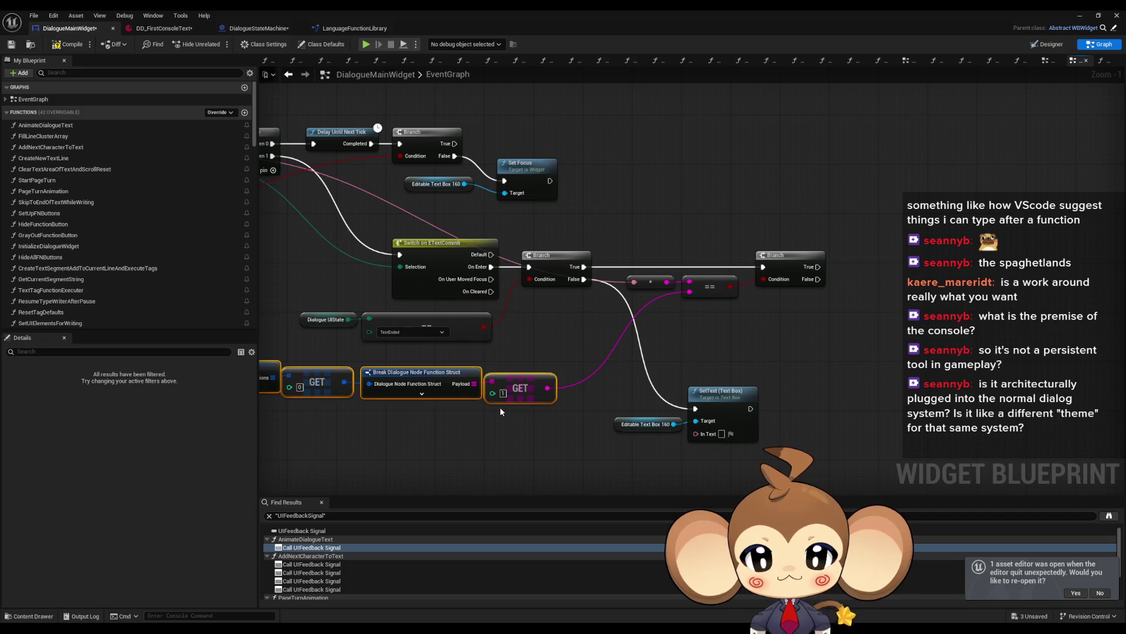
left_click_drag(500, 410, 581, 384)
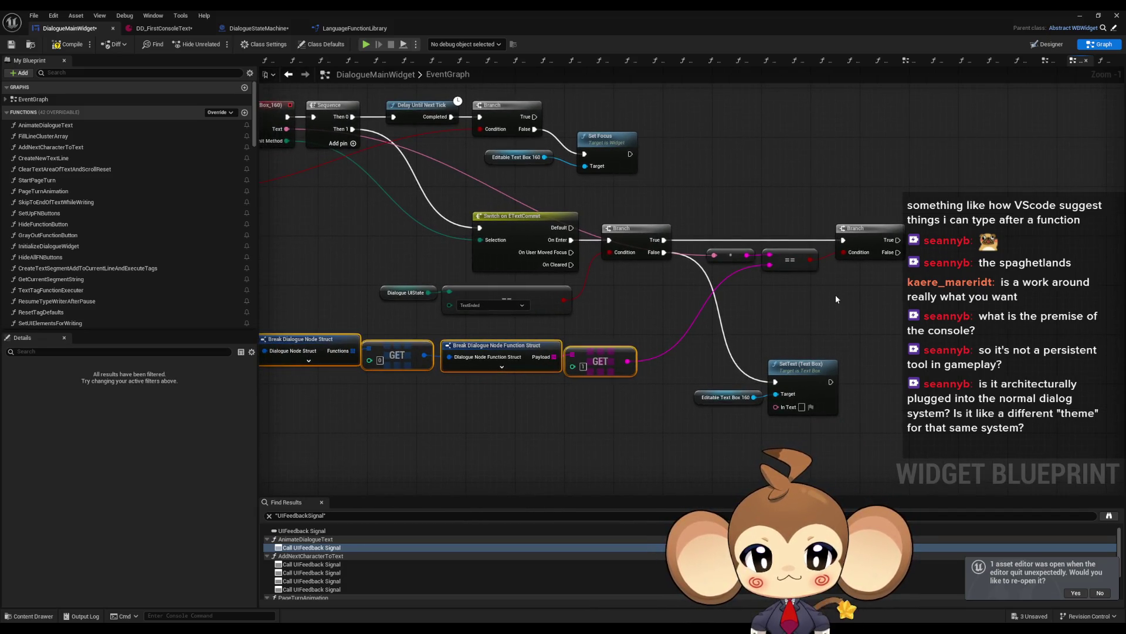
scroll(171, 262, "down", 15)
scroll(171, 262, "down", 10)
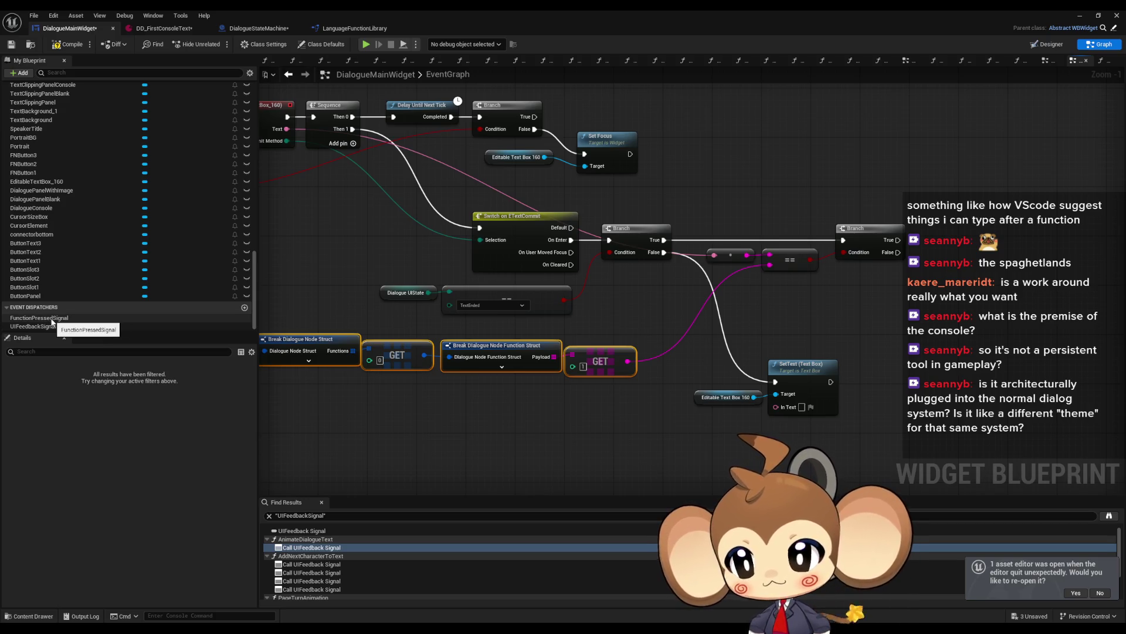
left_click_drag(35, 325, 954, 322)
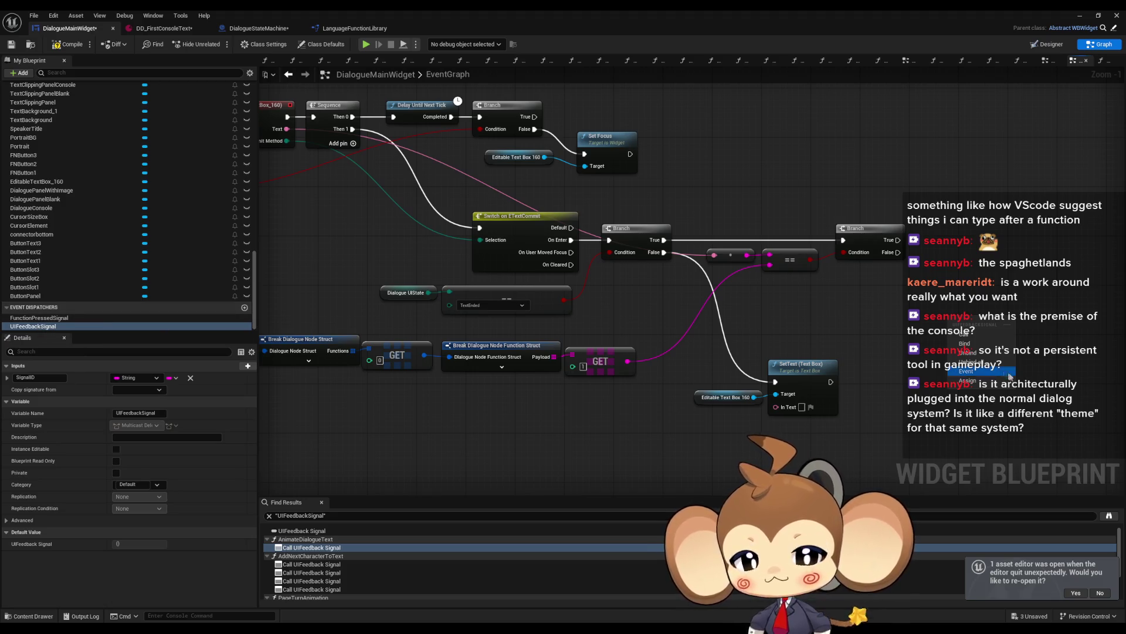
Add a Call UIFeedback Signal with Signal ID Console1, wired from the Branch True output.
left_click(964, 334)
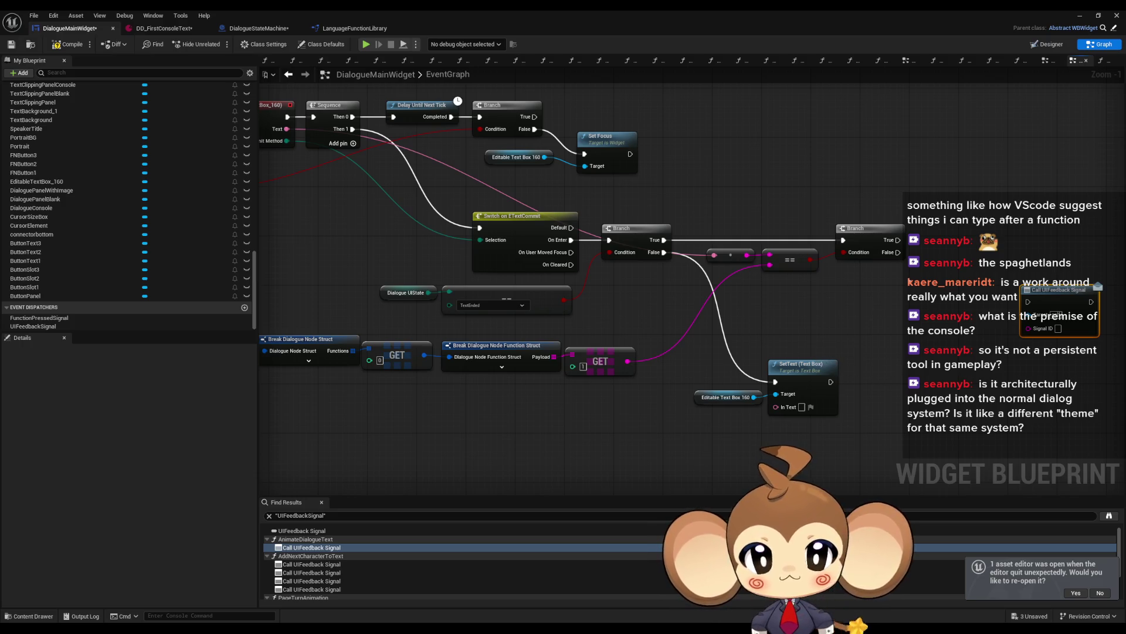
left_click_drag(906, 262, 810, 251)
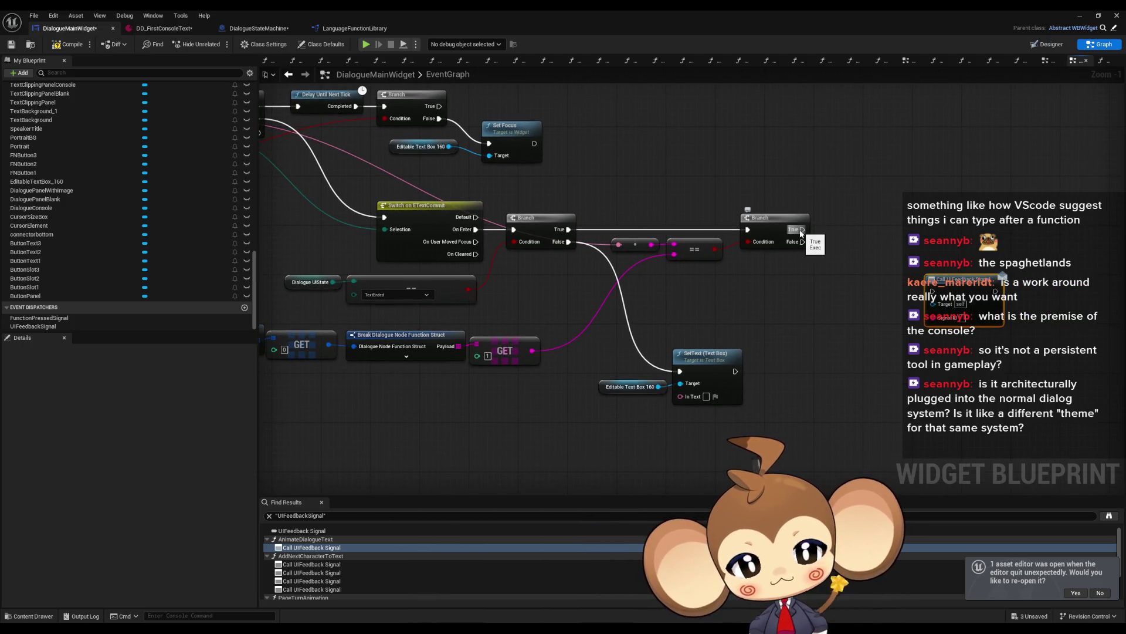
left_click_drag(965, 294, 934, 233)
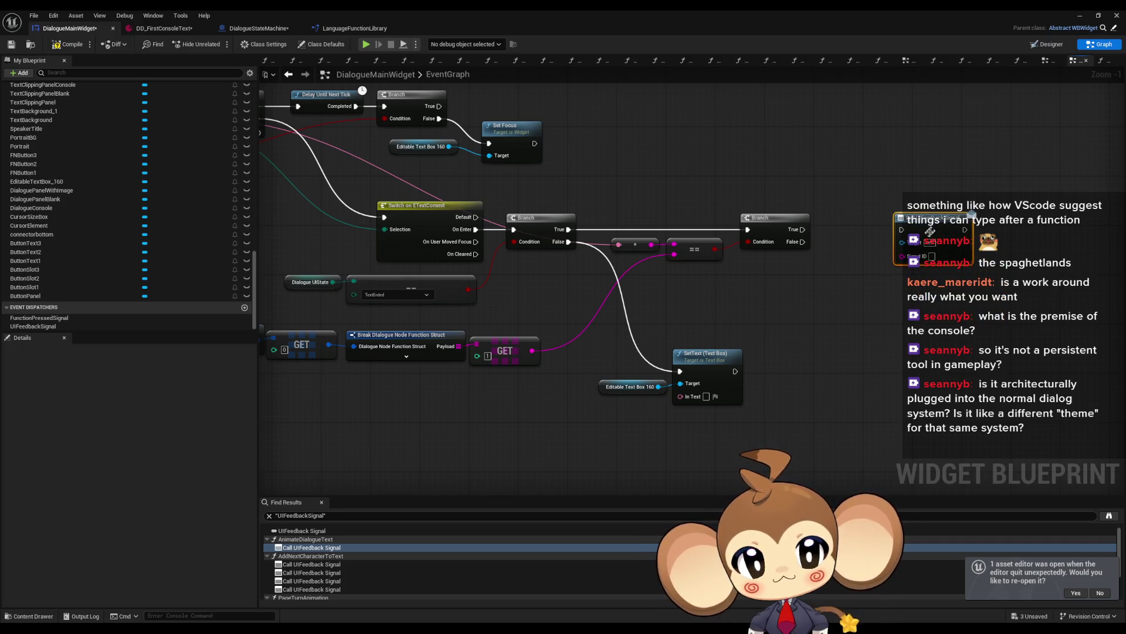
left_click(851, 305)
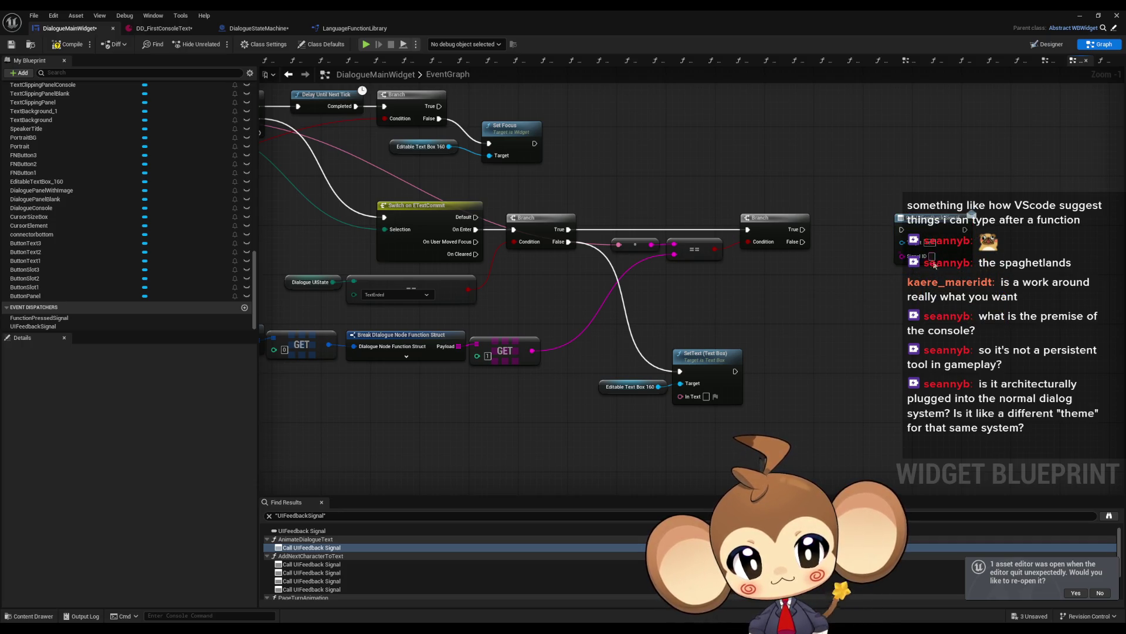
type("Console1")
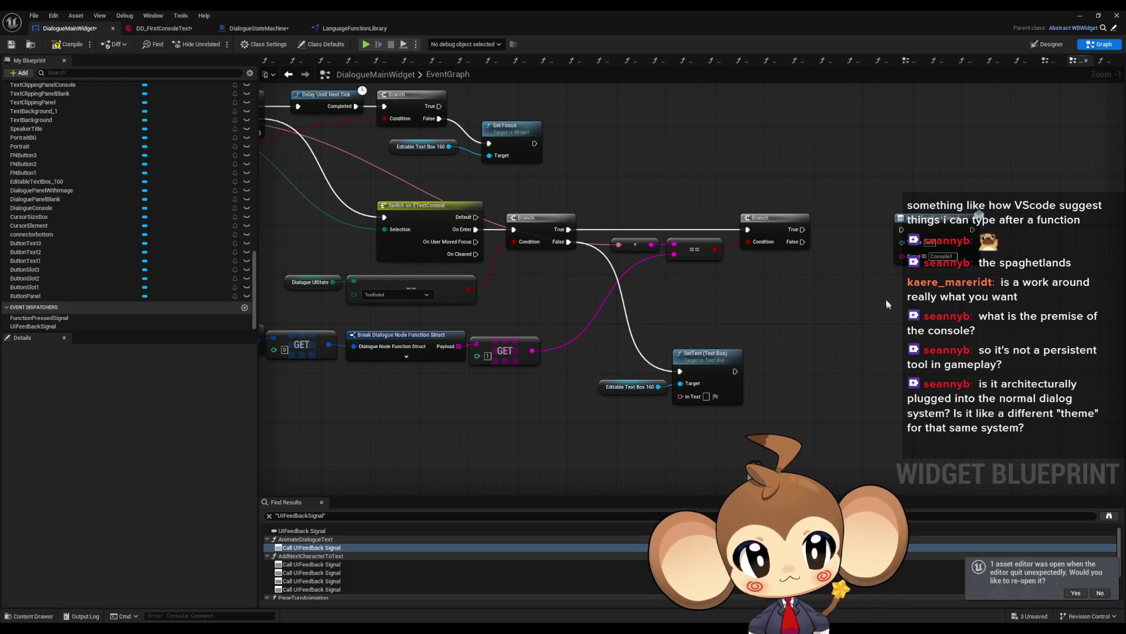
mouse_move(802, 229)
left_mouse_down()
mouse_move(914, 229)
mouse_move(883, 229)
left_mouse_up()
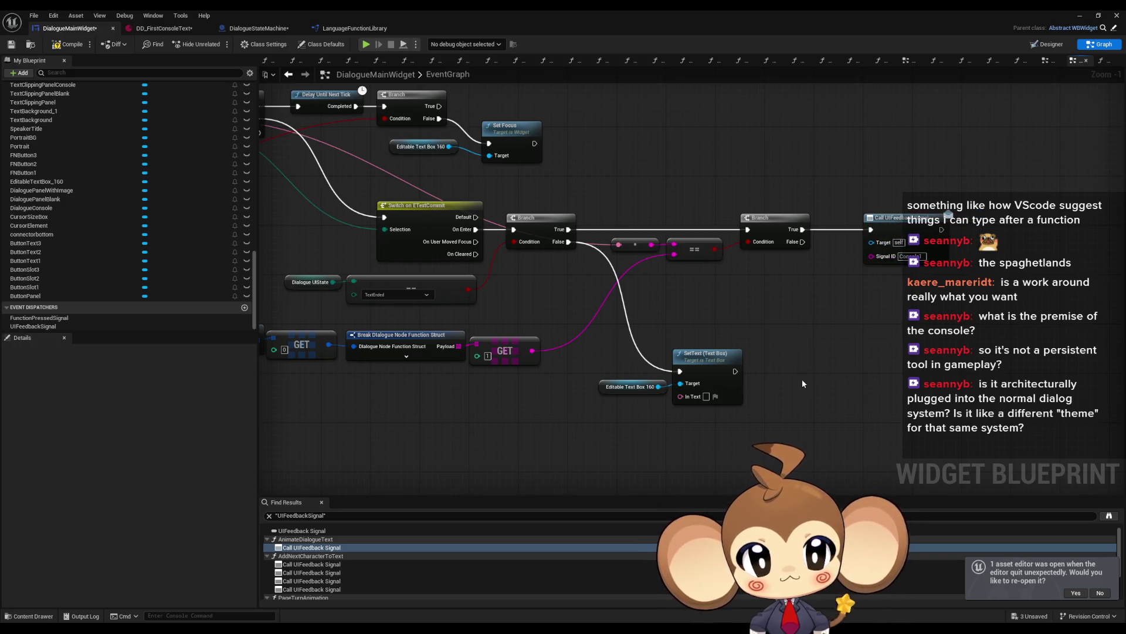
left_click(258, 28)
scroll(417, 257, "up", 4)
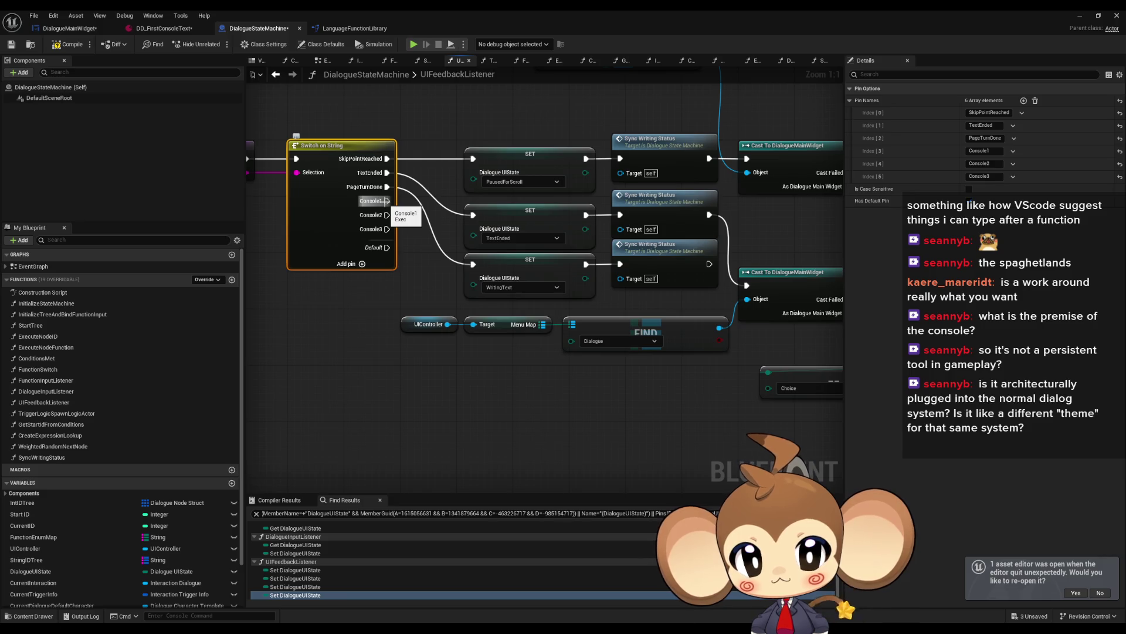
scroll(564, 300, "down", 3)
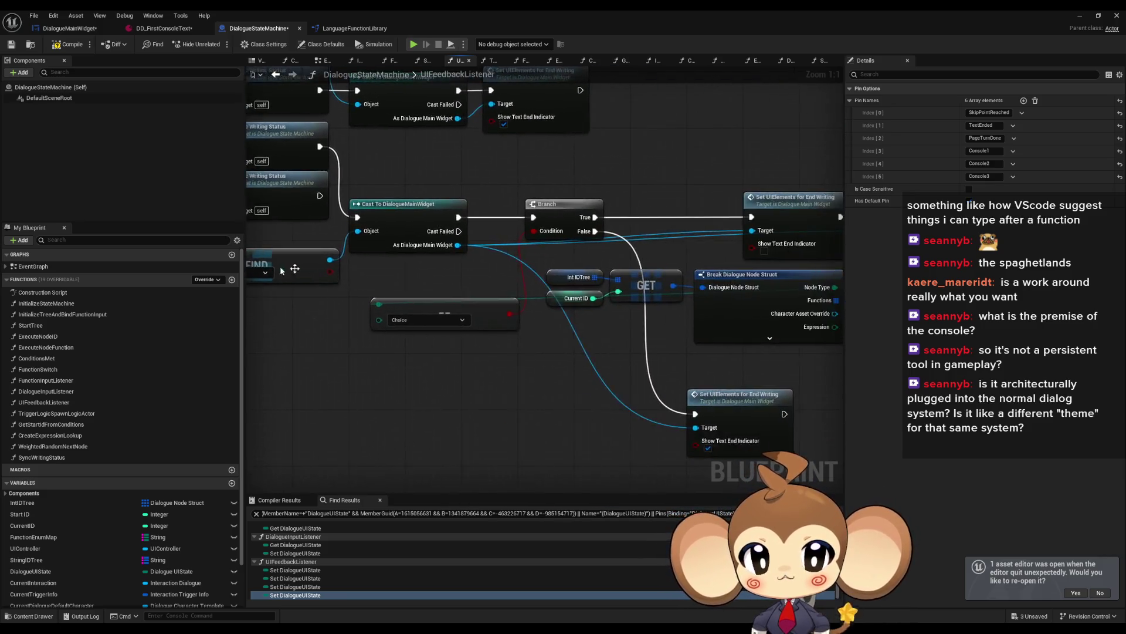
scroll(515, 362, "up", 3)
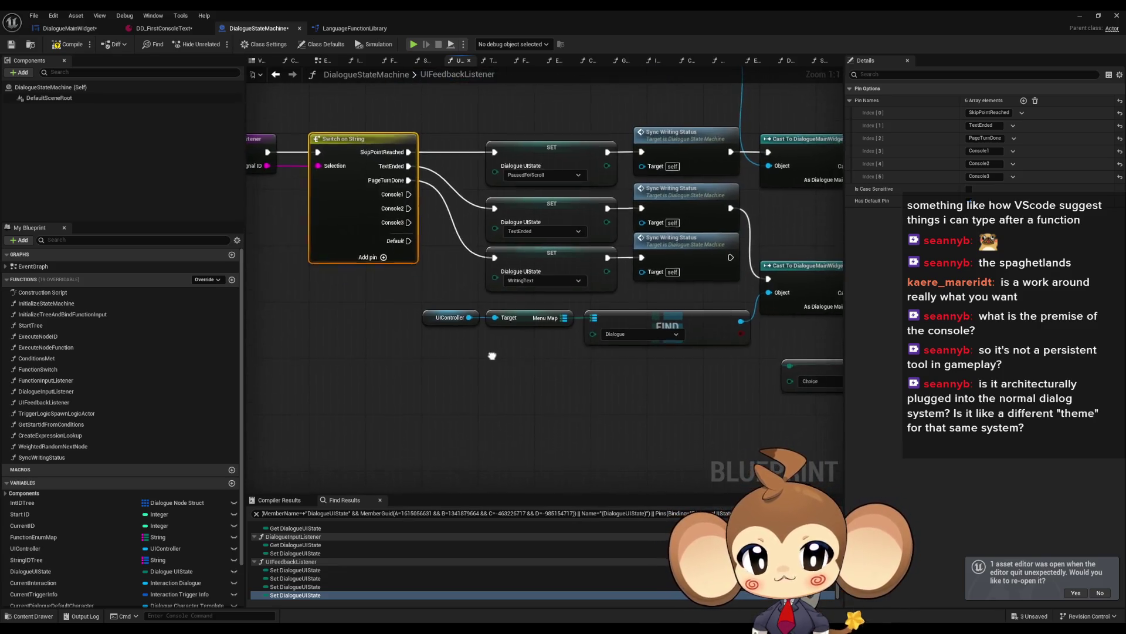
mouse_move(452, 355)
left_mouse_down()
mouse_move(328, 364)
mouse_move(311, 431)
left_mouse_up()
left_click(752, 275)
mouse_move(575, 302)
left_mouse_down()
mouse_move(719, 301)
mouse_move(724, 290)
left_mouse_up()
left_click_drag(342, 284, 414, 295)
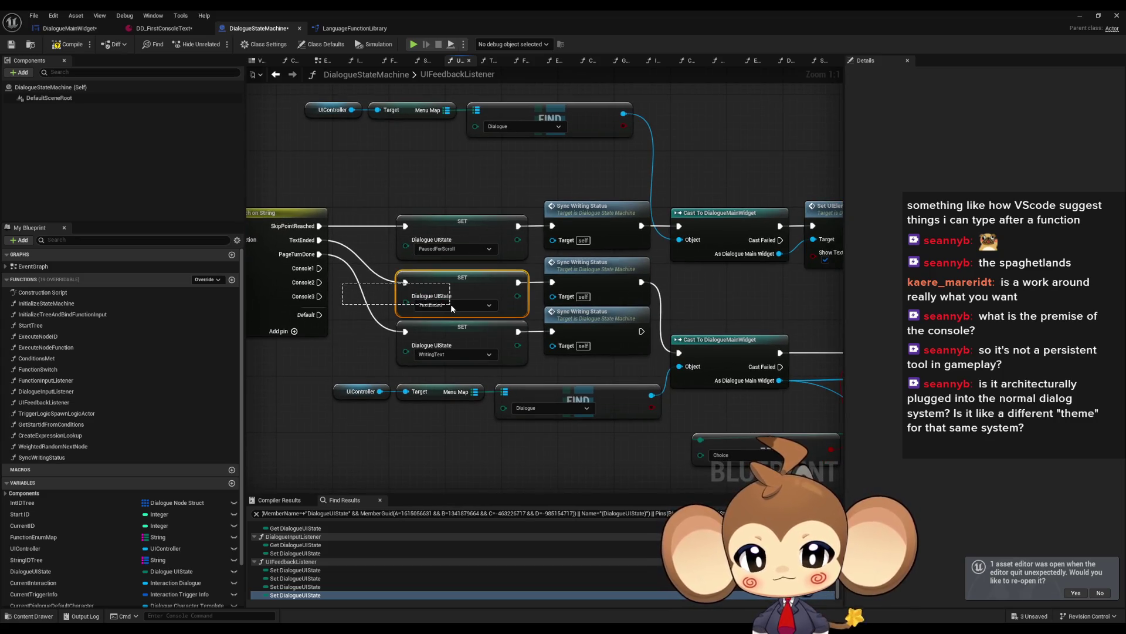
left_click(623, 291)
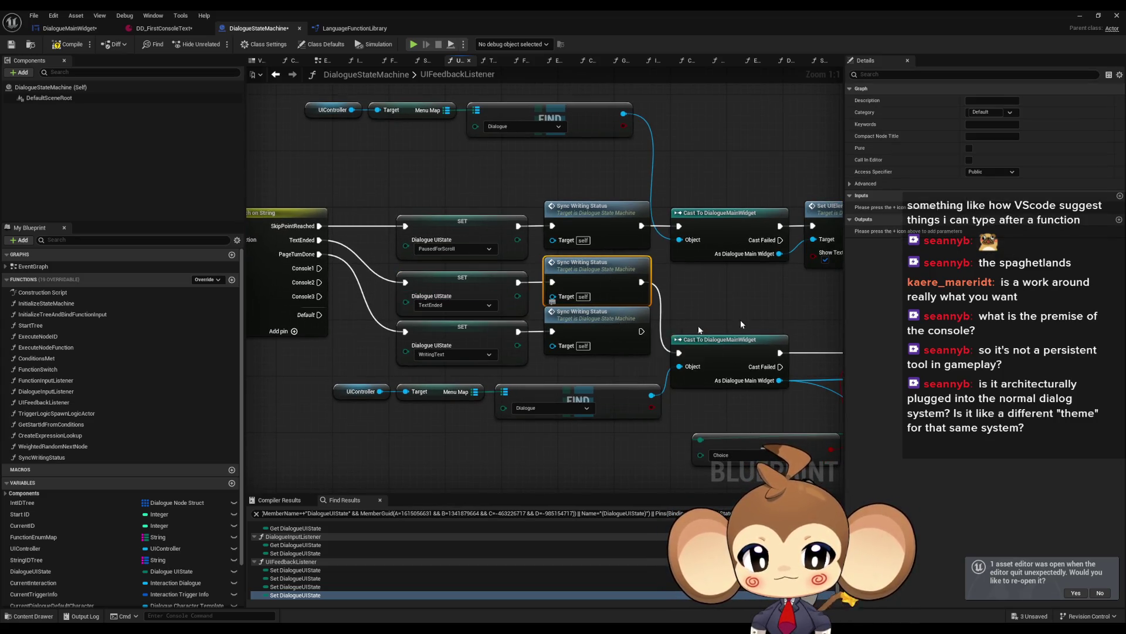
mouse_move(454, 420)
left_mouse_down()
mouse_move(547, 432)
mouse_move(547, 412)
mouse_move(545, 434)
mouse_move(599, 314)
mouse_move(571, 265)
left_mouse_up()
left_click_drag(495, 374, 619, 445)
left_click_drag(444, 422, 494, 405)
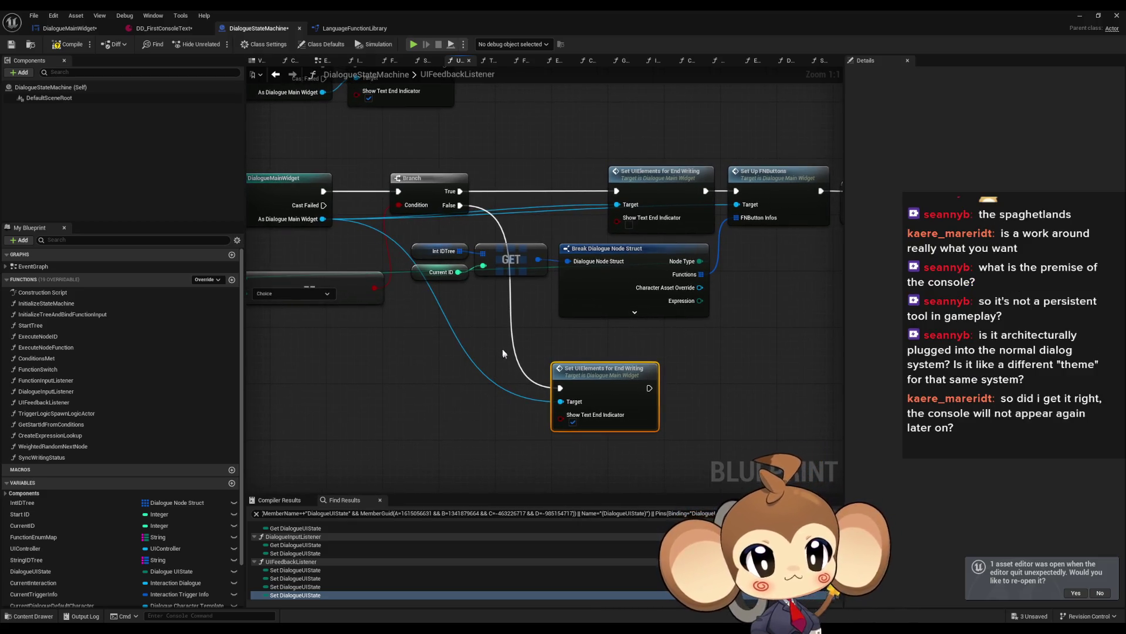
left_click_drag(475, 309, 737, 264)
mouse_move(685, 224)
left_mouse_down()
mouse_move(744, 309)
mouse_move(813, 309)
left_mouse_up()
scroll(745, 310, "down", 1)
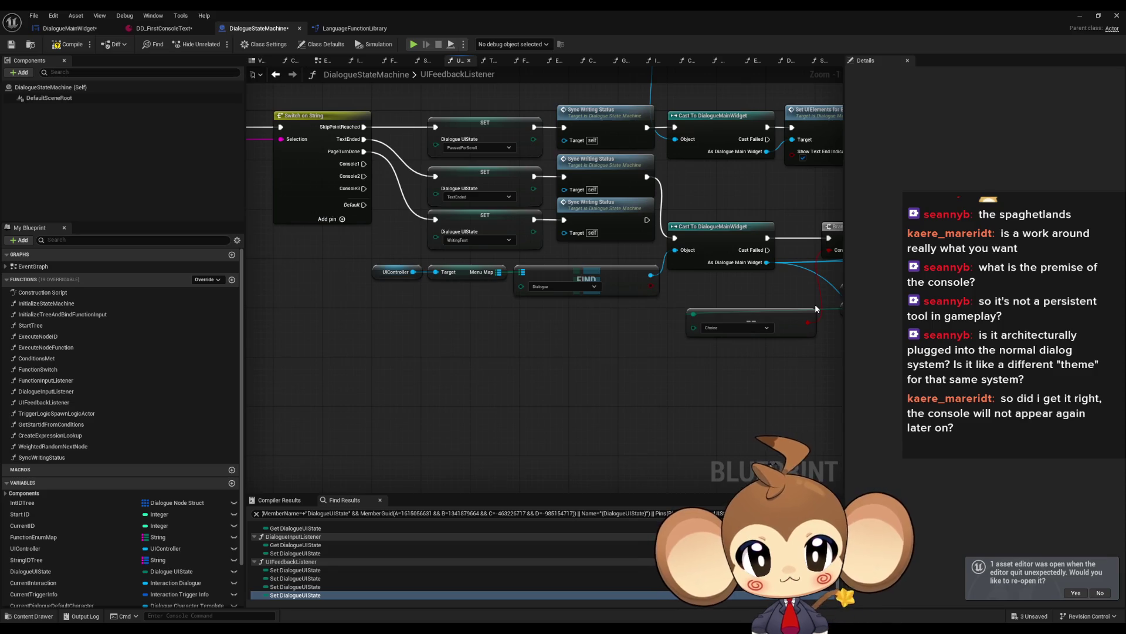
mouse_move(480, 302)
left_mouse_down()
mouse_move(524, 337)
mouse_move(525, 271)
mouse_move(506, 271)
left_mouse_up()
Inspect the UIFeedbackListener graph's TextEnded SET, Sync Writing Status, entry, Cast and Branch nodes.
left_click(553, 237)
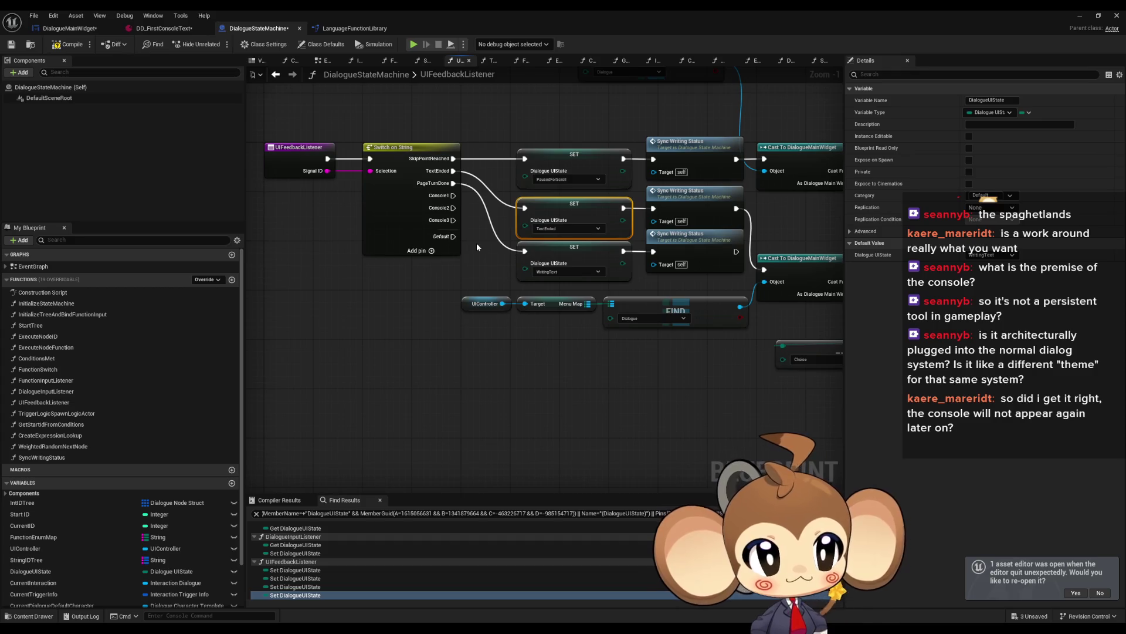
mouse_move(470, 346)
left_mouse_down()
mouse_move(348, 363)
mouse_move(356, 390)
left_mouse_up()
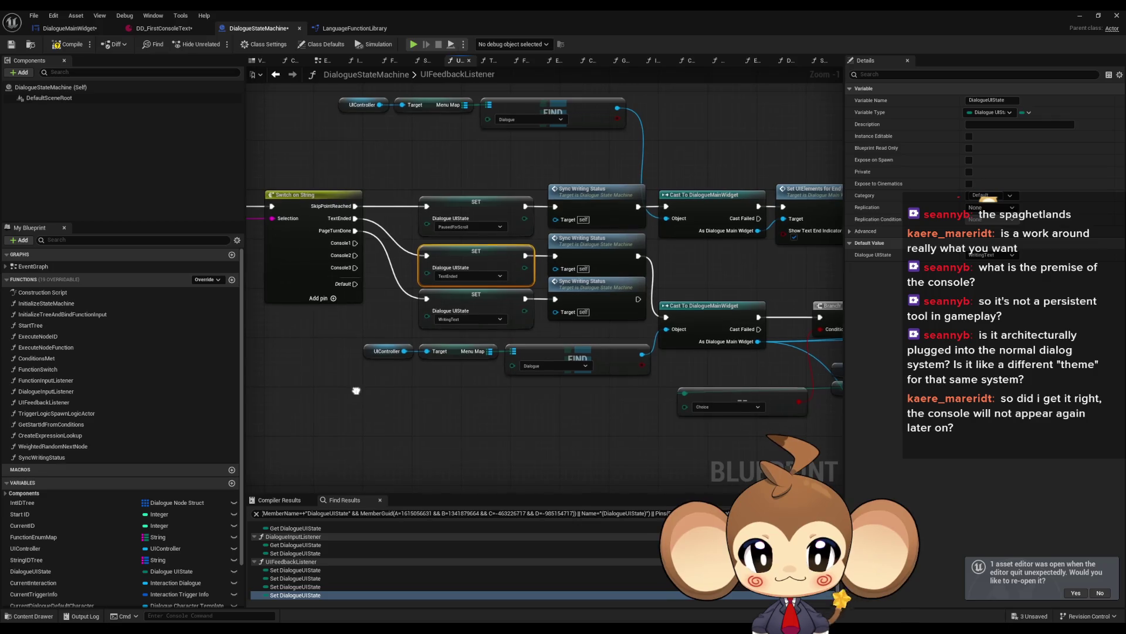
left_click_drag(393, 307, 600, 332)
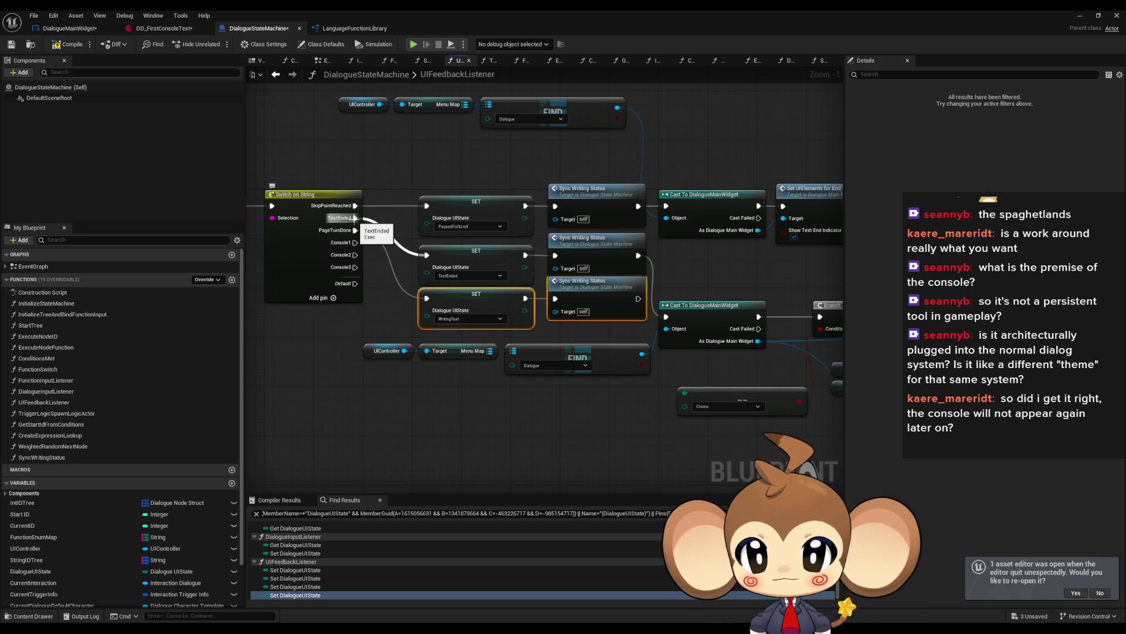
left_click_drag(355, 218, 621, 238)
left_click_drag(759, 271, 426, 274)
Select the Set UIElements for End Writing node and open its SetUIElementsForEndWriting function graph.
left_click(426, 275)
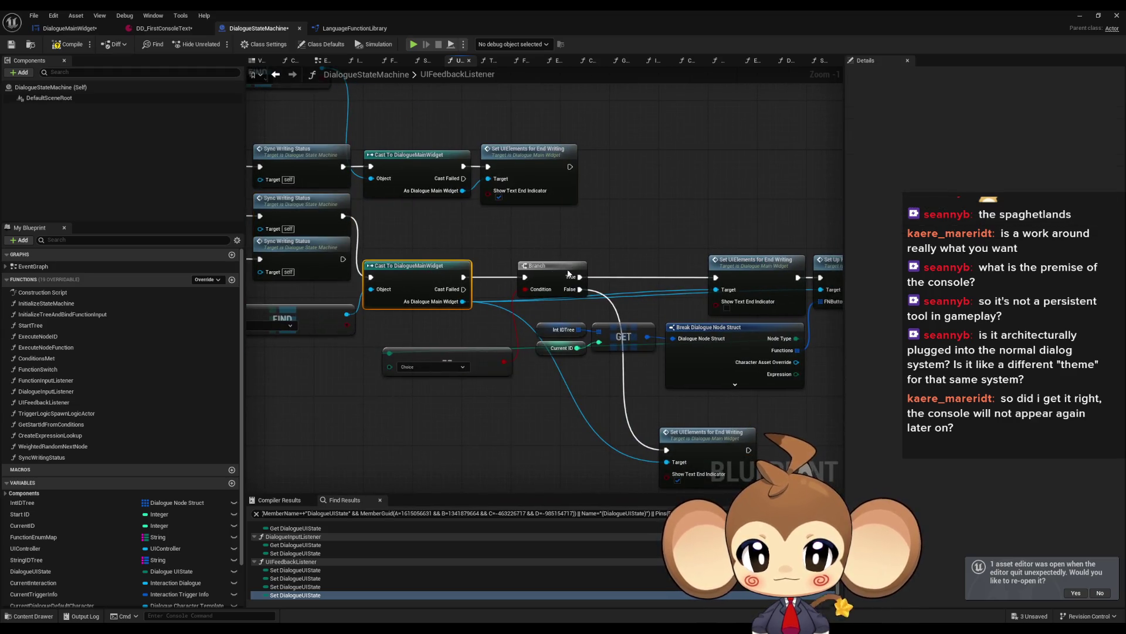
left_click(714, 451)
mouse_move(714, 451)
left_mouse_down()
mouse_move(622, 402)
mouse_move(627, 379)
mouse_move(276, 232)
left_mouse_up()
double_click(546, 351)
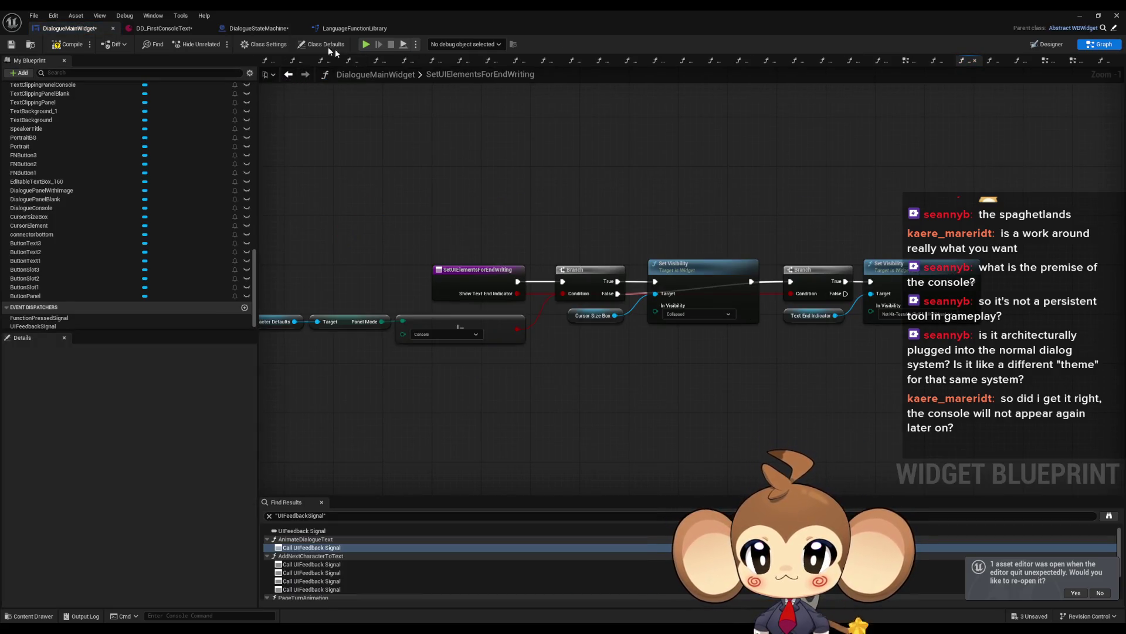
left_click(262, 28)
scroll(442, 315, "down", 5)
scroll(570, 317, "up", 3)
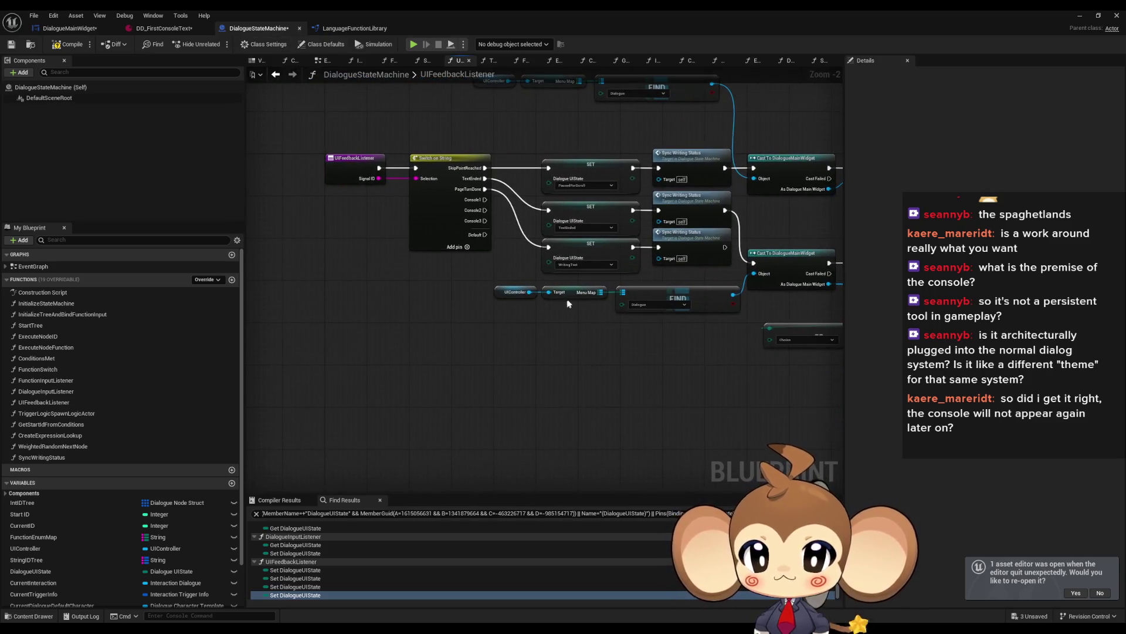
left_click(71, 28)
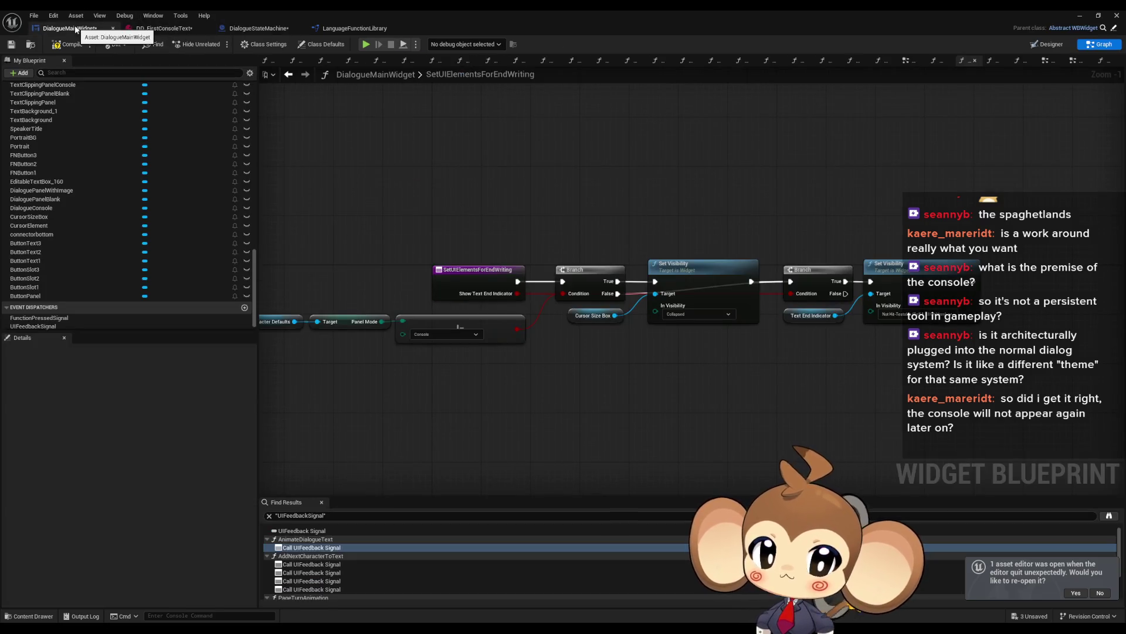
scroll(111, 164, "up", 5)
scroll(123, 182, "up", 5)
left_click(254, 28)
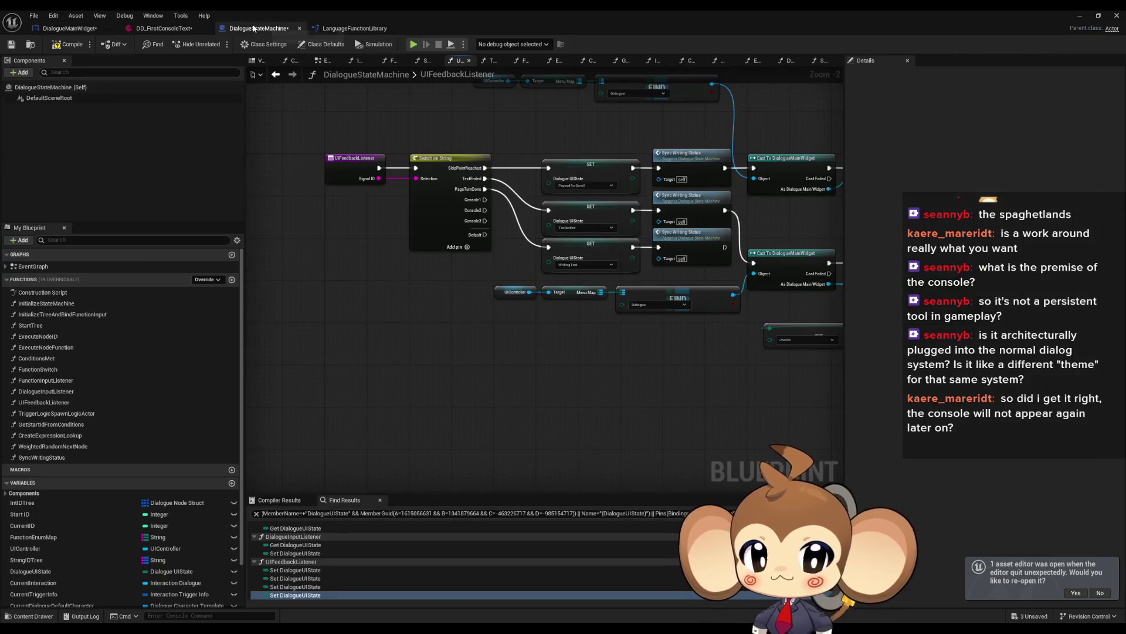
key("ctrl+Tab")
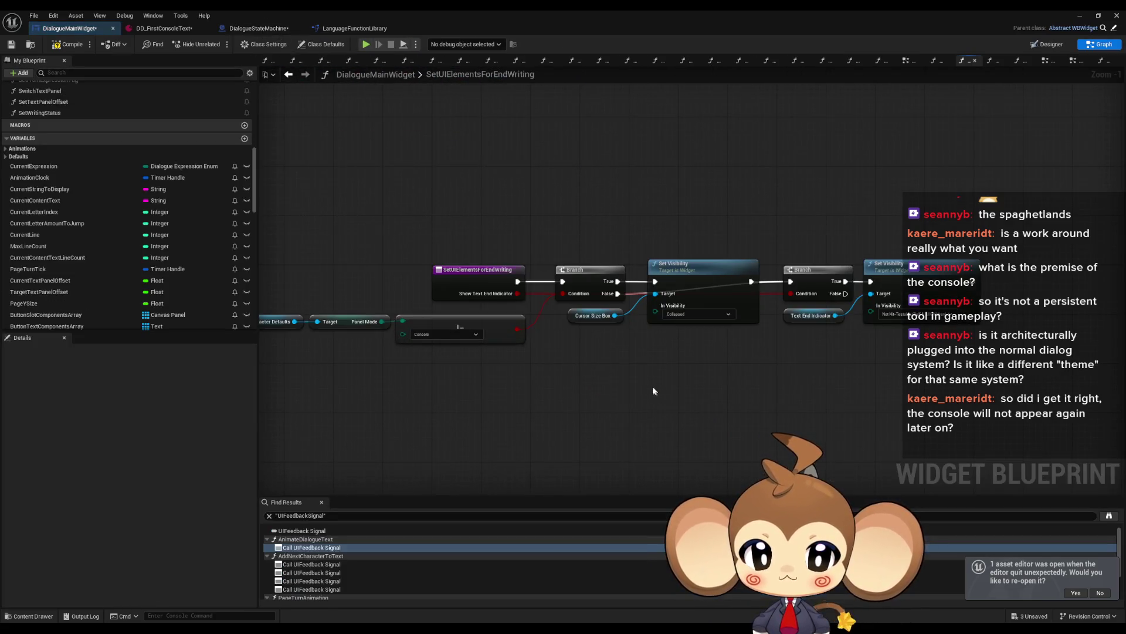
left_click(888, 276)
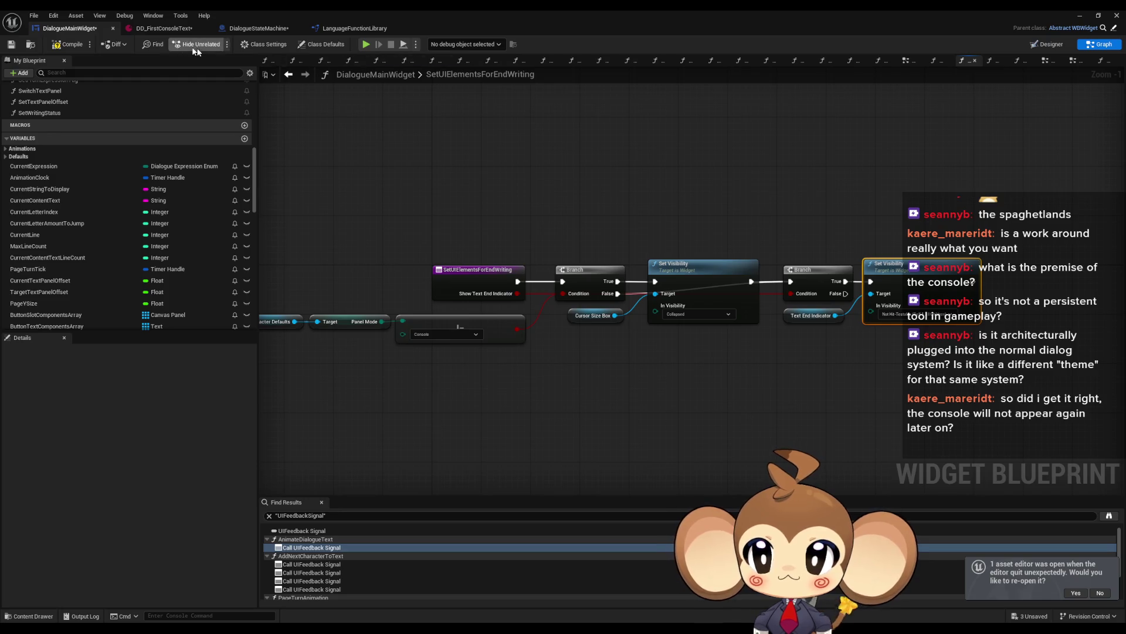
left_click(258, 28)
scroll(351, 255, "down", 2)
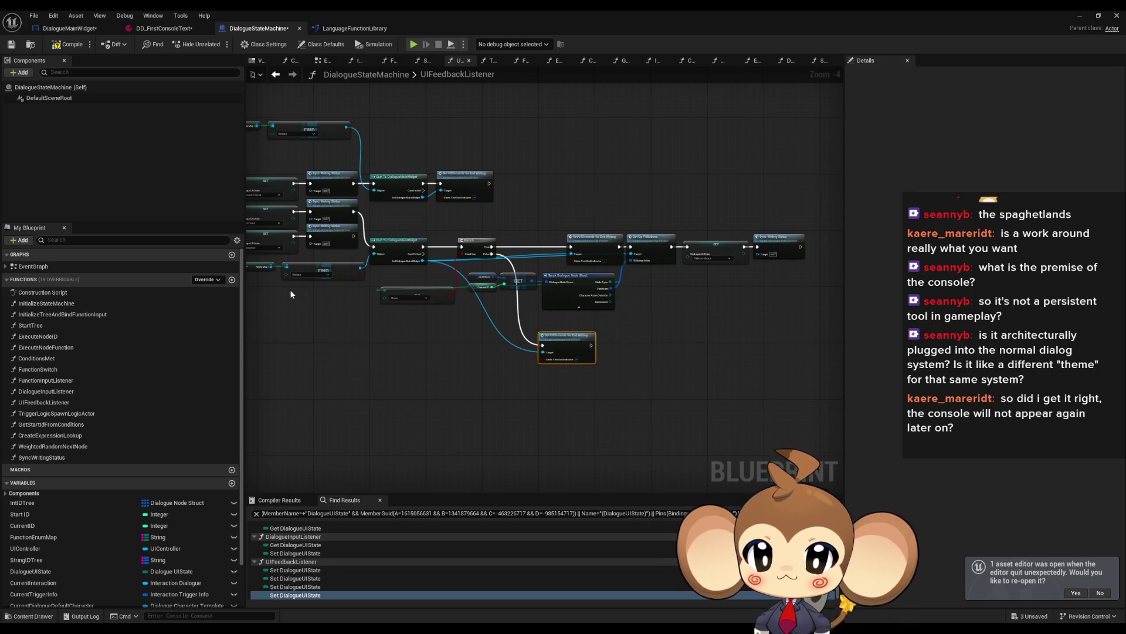
Open ExecuteNodeID, find its references by class member, and jump to both FunctionSwitch calls.
left_click_drag(290, 293, 454, 303)
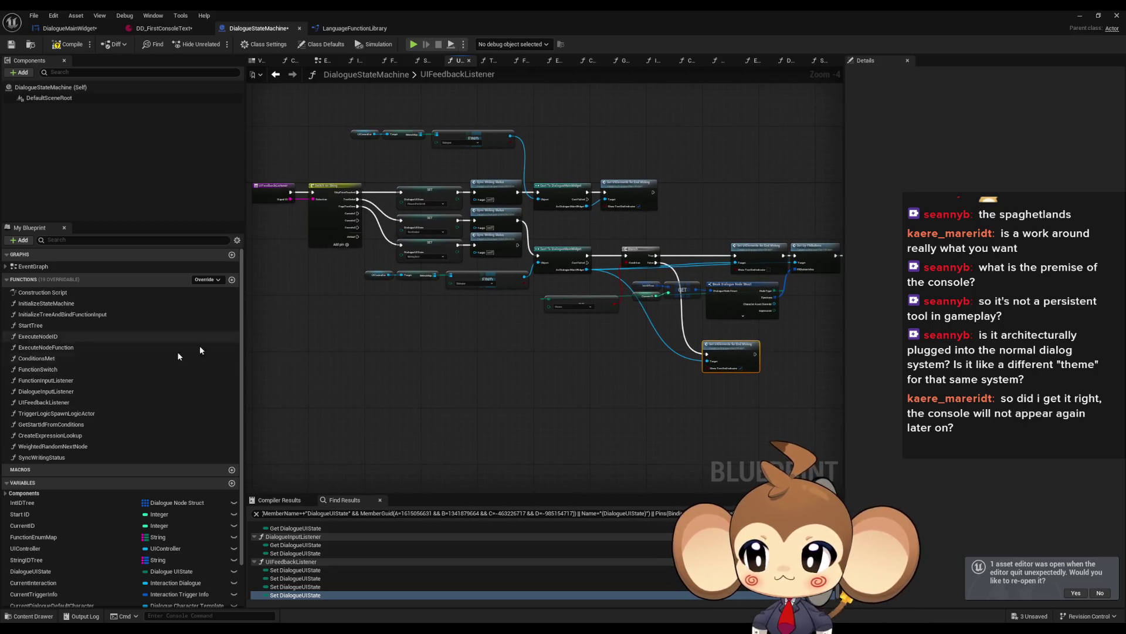
double_click(53, 336)
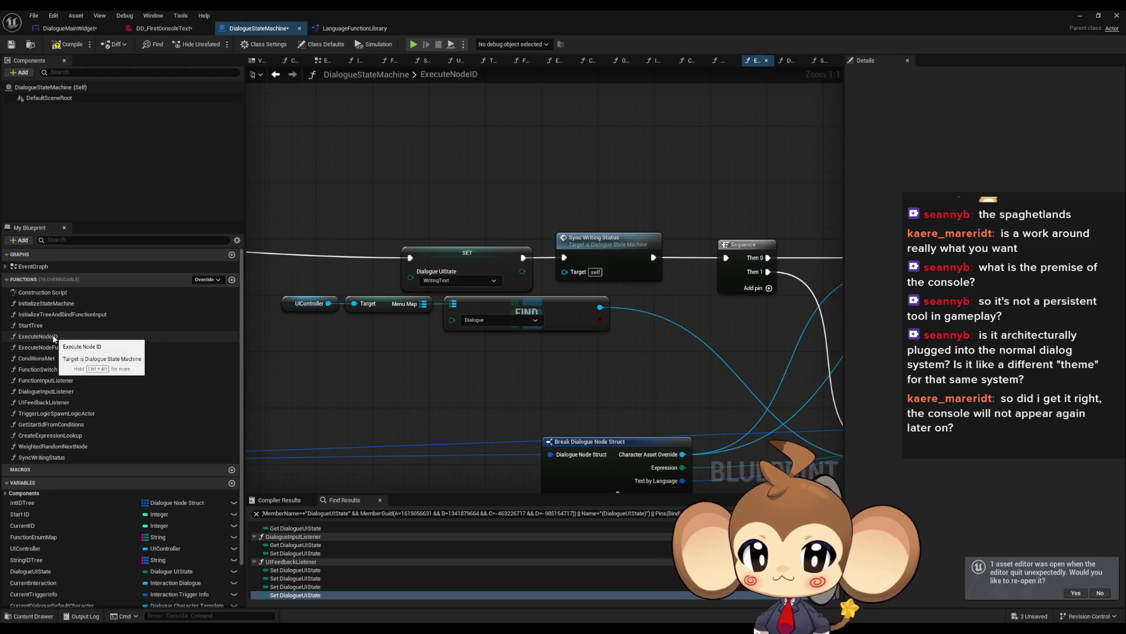
right_click(54, 337)
mouse_move(103, 385)
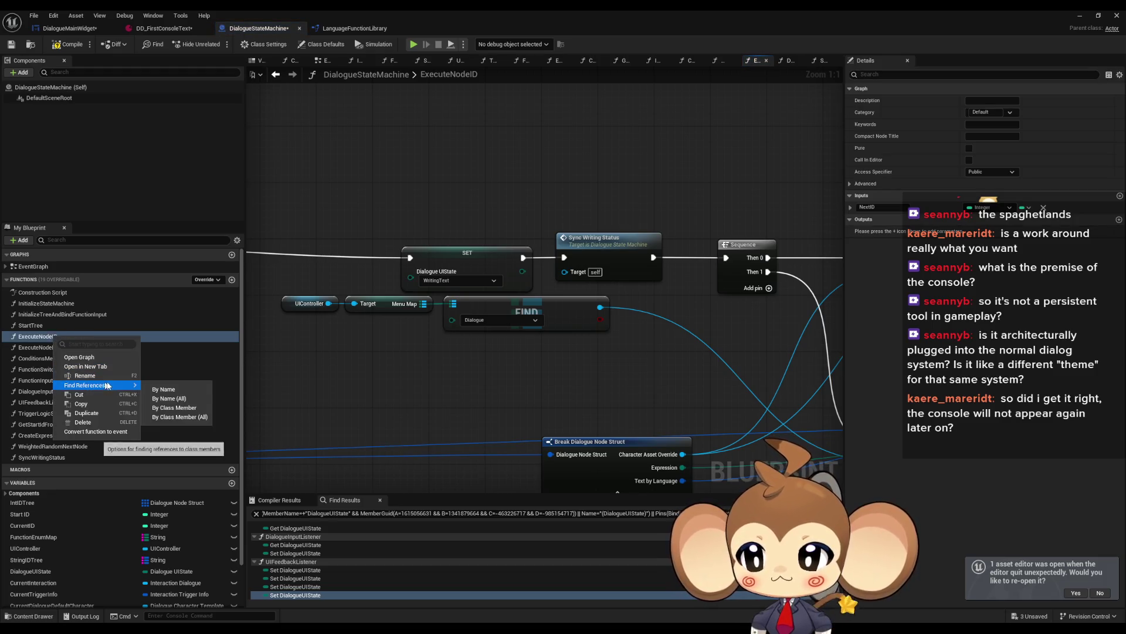
left_click(169, 410)
double_click(287, 562)
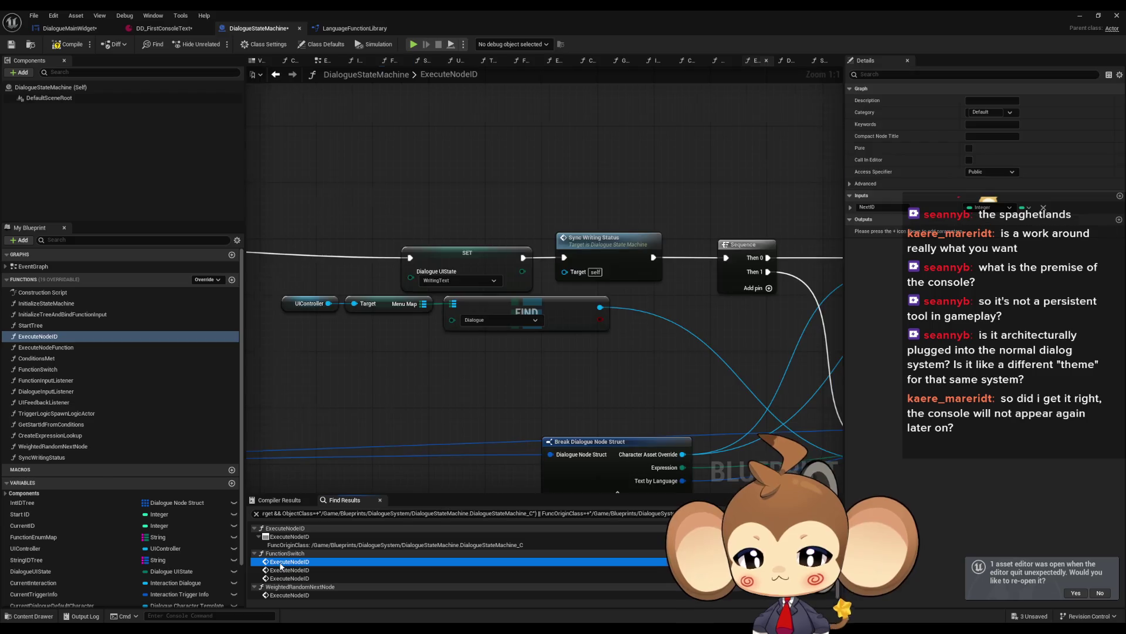
double_click(282, 569)
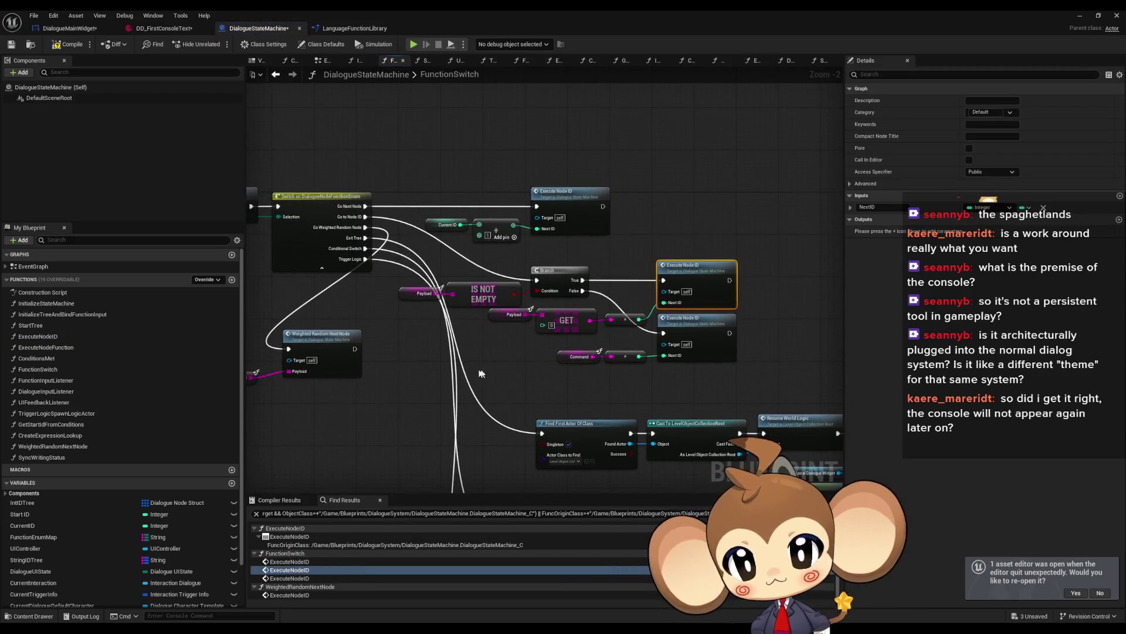
Examine FunctionSwitch's Execute Node ID, Make Array, Hide All FNButtons and Switch nodes.
left_click_drag(475, 372, 530, 318)
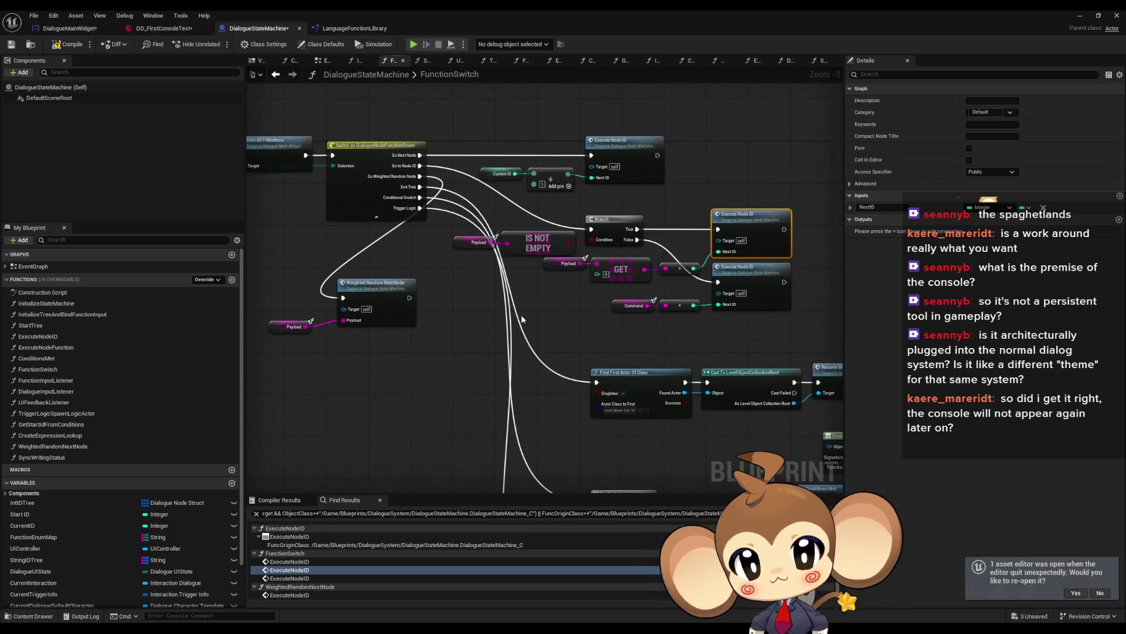
scroll(432, 275, "up", 2)
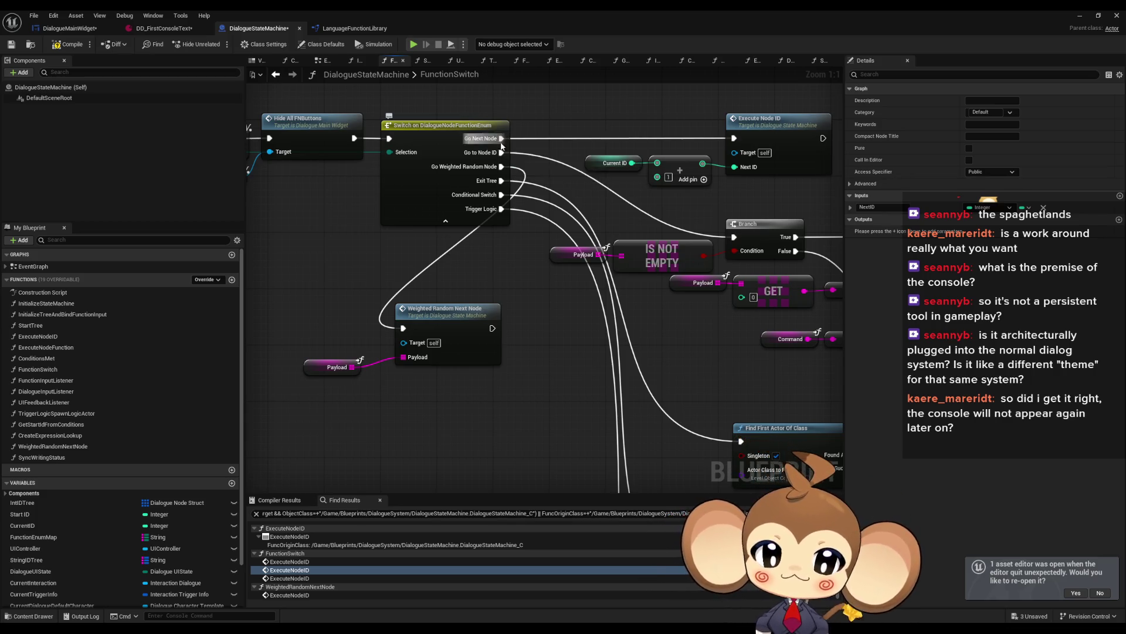
left_click_drag(525, 167, 671, 183)
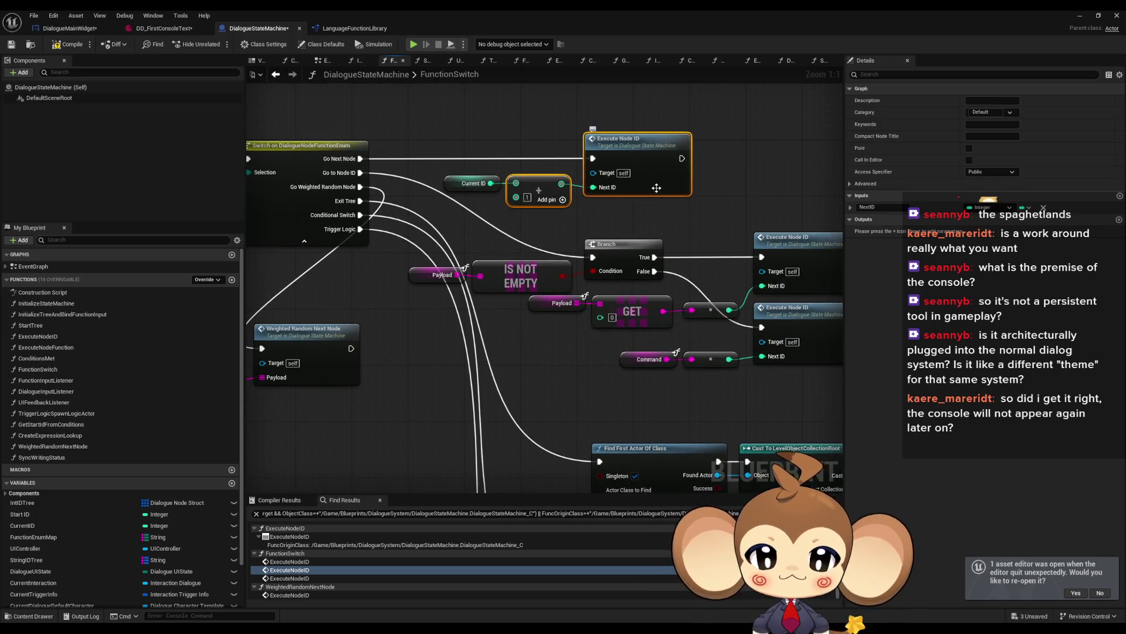
mouse_move(400, 244)
left_mouse_down()
mouse_move(465, 201)
mouse_move(586, 258)
mouse_move(843, 314)
left_mouse_up()
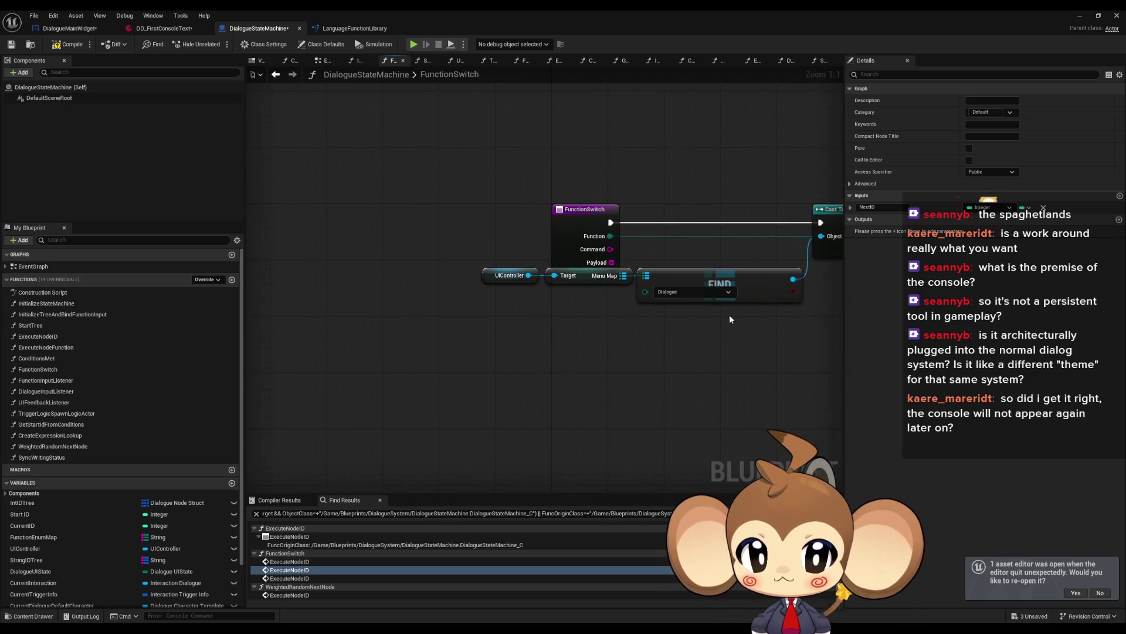
Find references to the FunctionSwitch function, searching across all Blueprints.
mouse_move(705, 322)
left_mouse_down()
mouse_move(515, 307)
mouse_move(591, 295)
mouse_move(565, 312)
mouse_move(576, 316)
left_mouse_up()
right_click(437, 214)
mouse_move(498, 305)
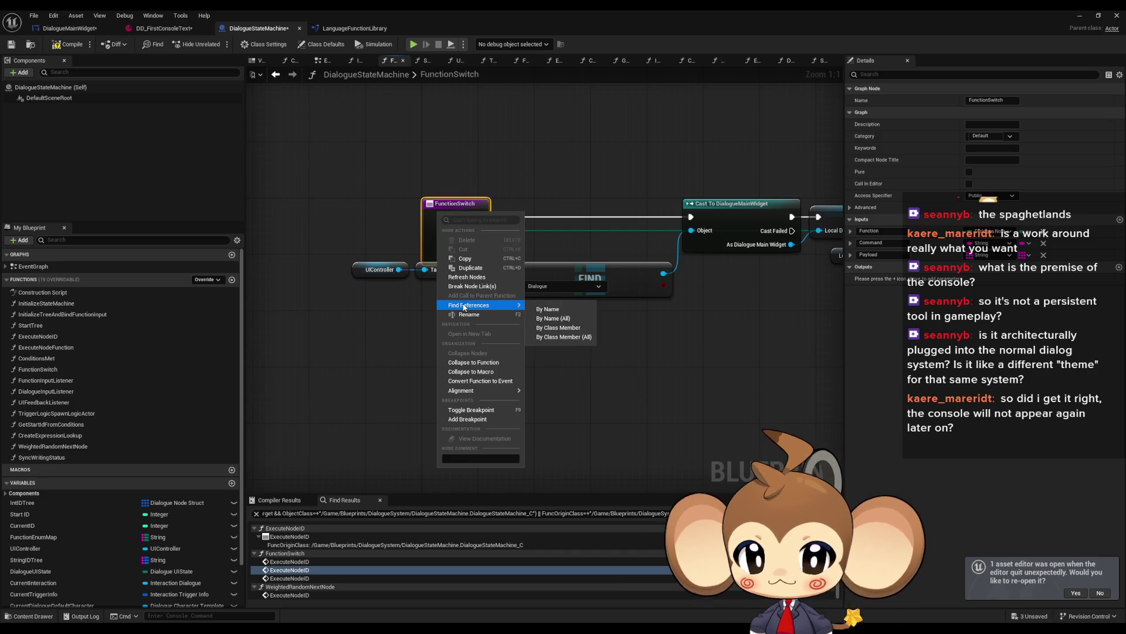
left_click(557, 329)
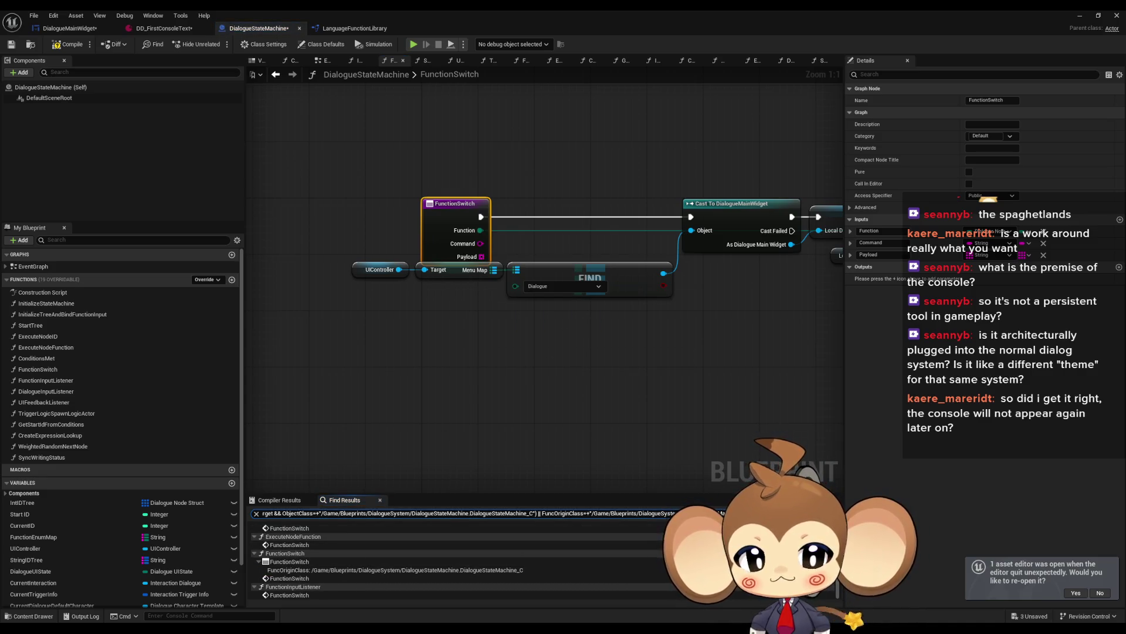
left_click(833, 514)
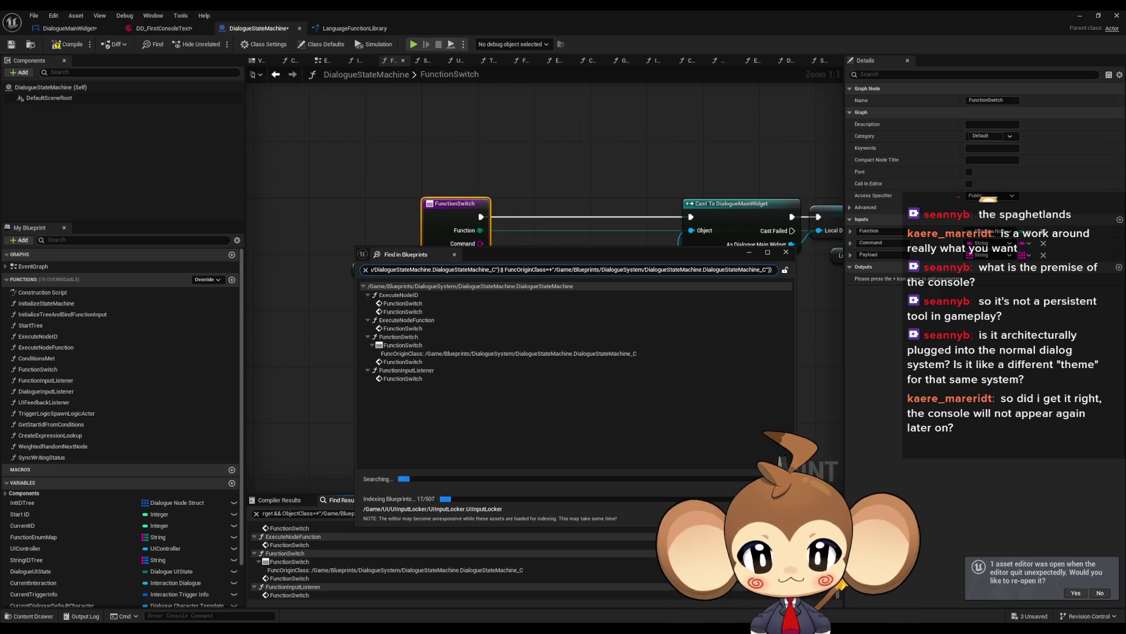
Jump to the FunctionSwitch calls in ExecuteNodeID and FunctionInputListener.
double_click(418, 303)
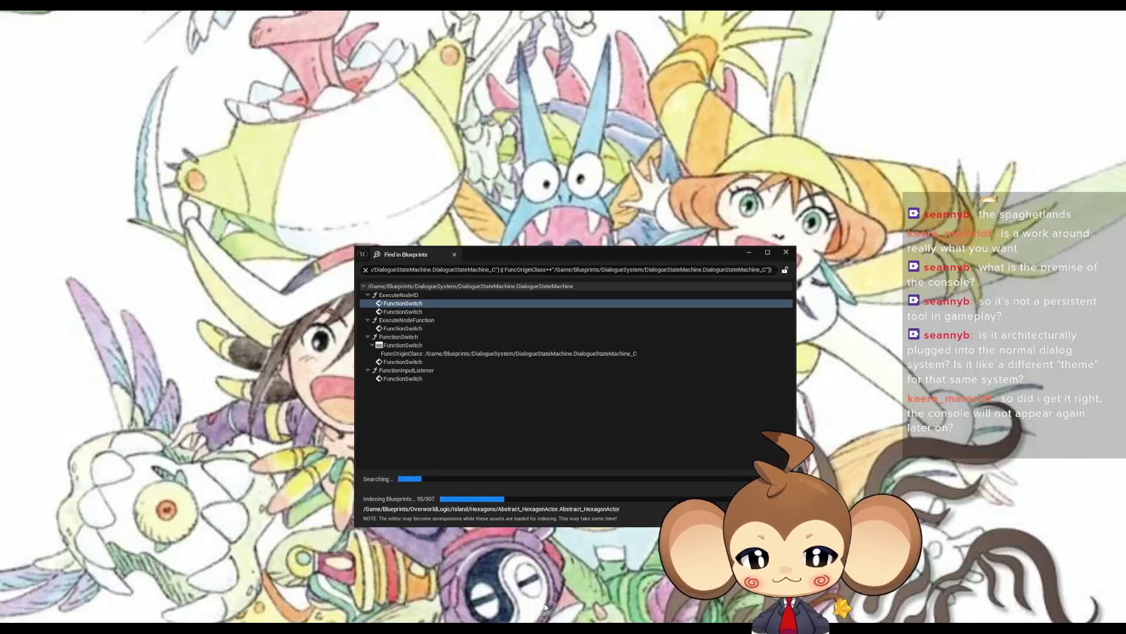
left_click(552, 587)
left_click(545, 370)
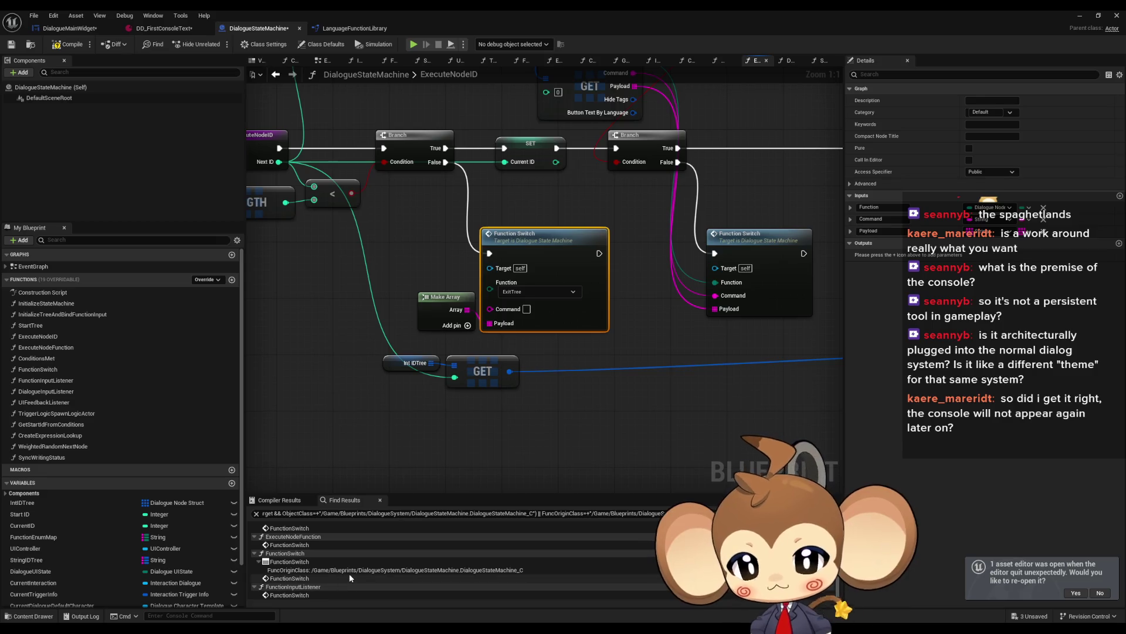
double_click(293, 595)
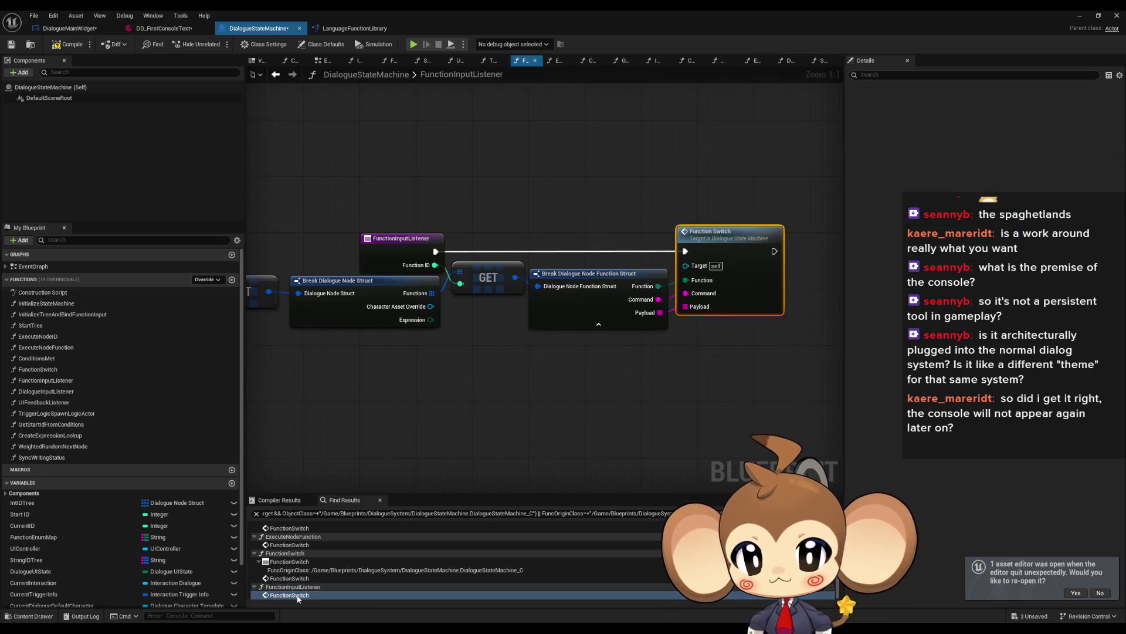
mouse_move(364, 416)
left_mouse_down()
mouse_move(558, 413)
mouse_move(599, 392)
mouse_move(680, 400)
mouse_move(670, 398)
left_mouse_up()
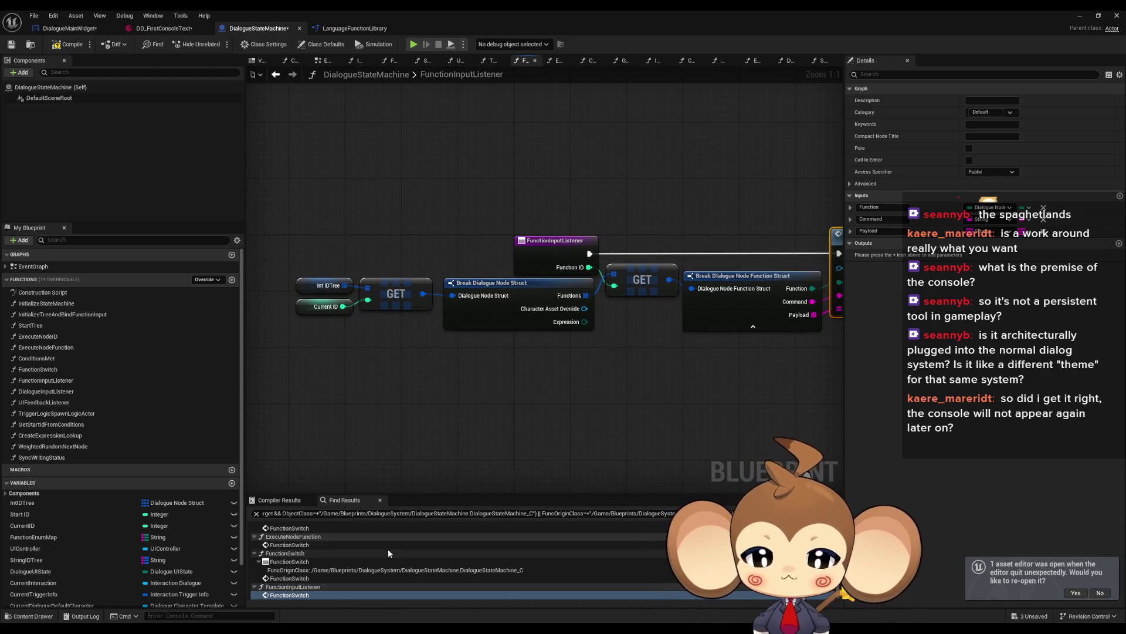
Visit the FunctionSwitch calls in FunctionSwitch, ExecuteNodeFunction and ExecuteNodeID, then return to DialogueMainWidget.
double_click(322, 577)
scroll(653, 393, "down", 4)
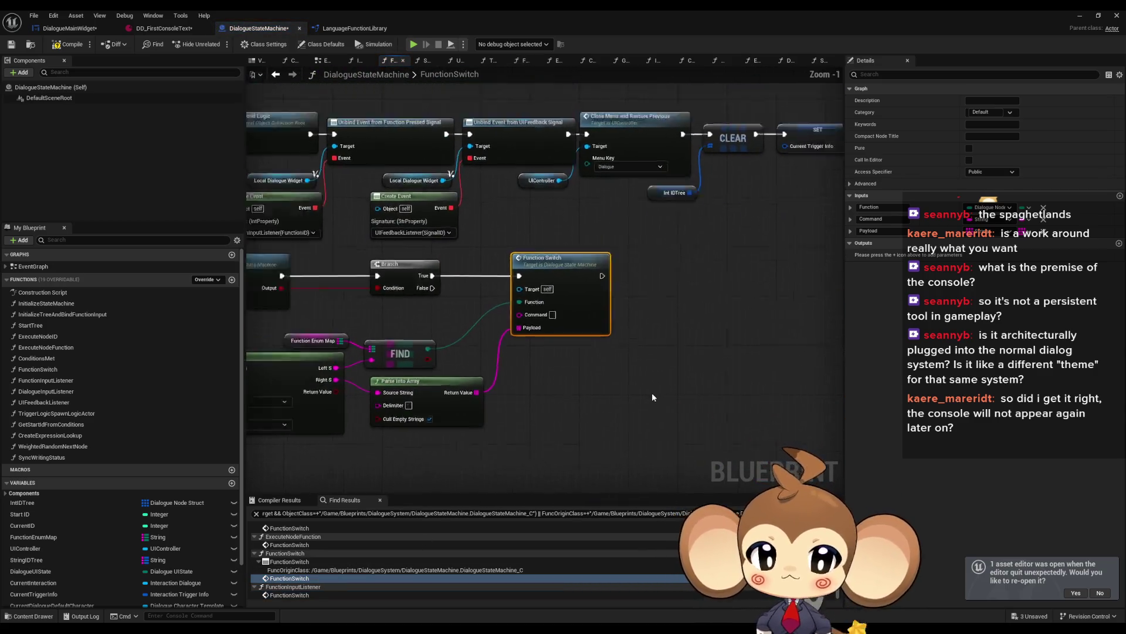
scroll(668, 384, "up", 5)
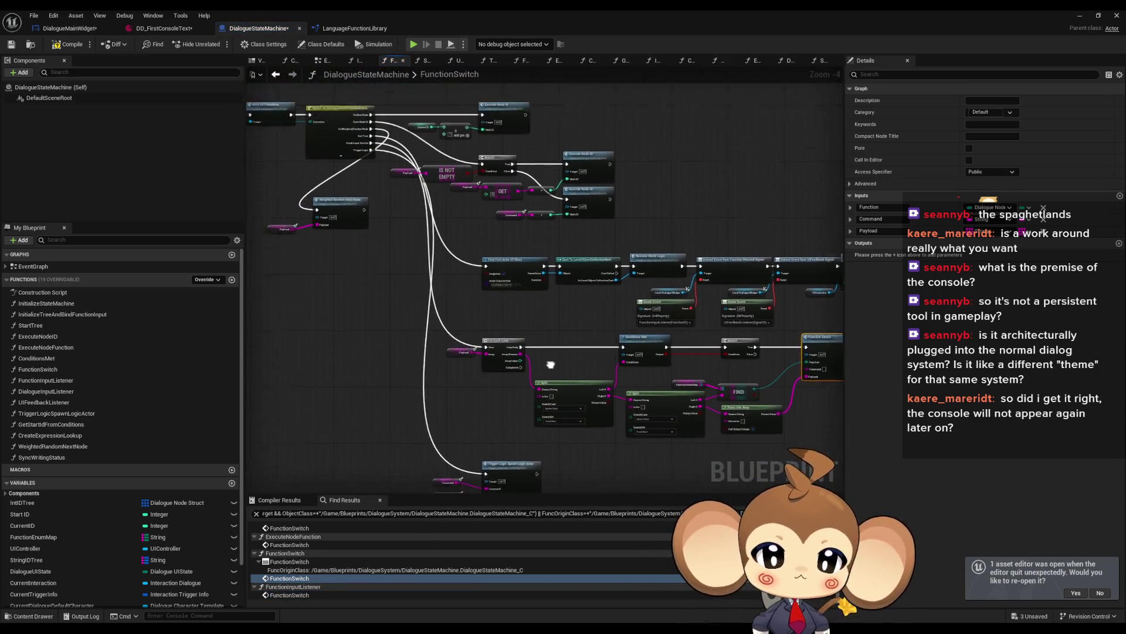
double_click(293, 545)
double_click(296, 529)
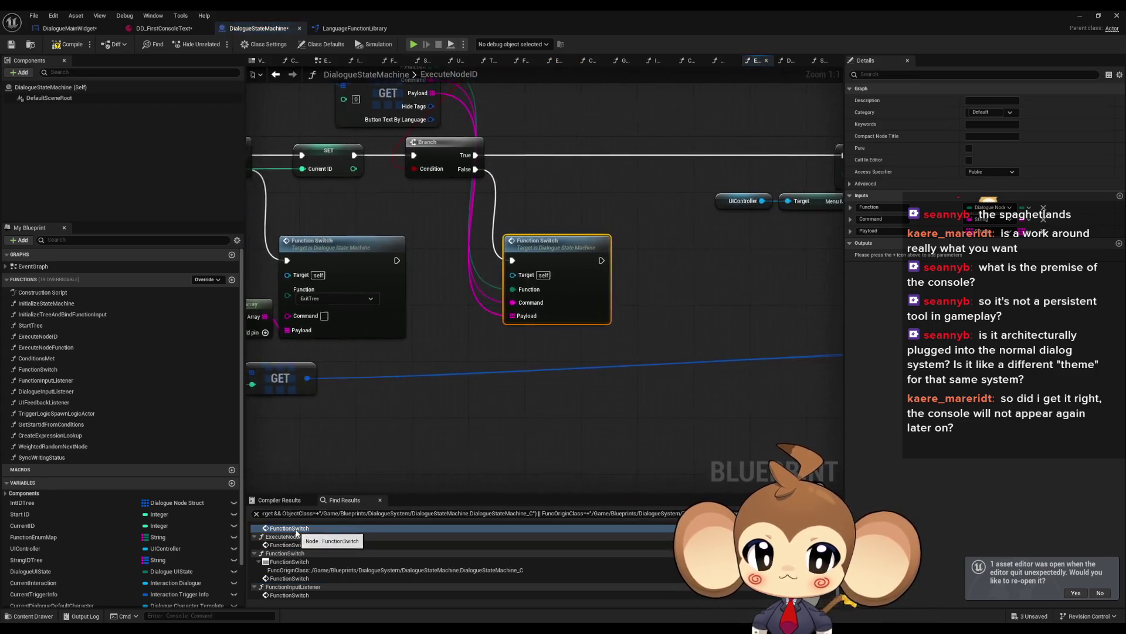
left_click(74, 36)
scroll(129, 140, "down", 15)
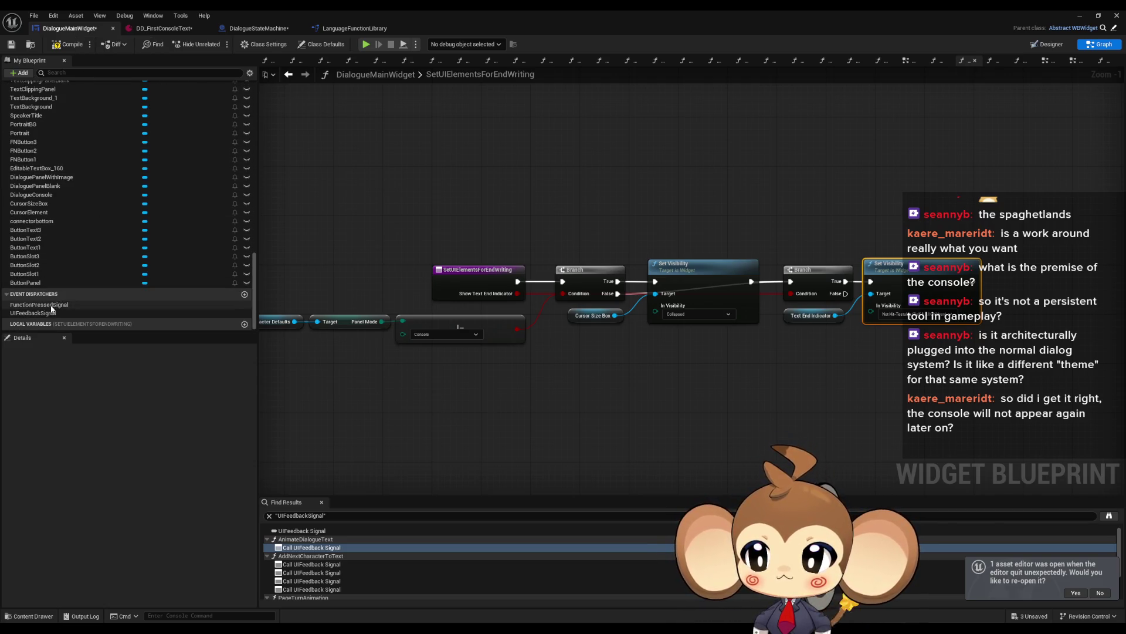
Find references to the FunctionPressedSignal dispatcher and jump to the second Call Function Pressed Signal node.
right_click(53, 304)
left_click(85, 355)
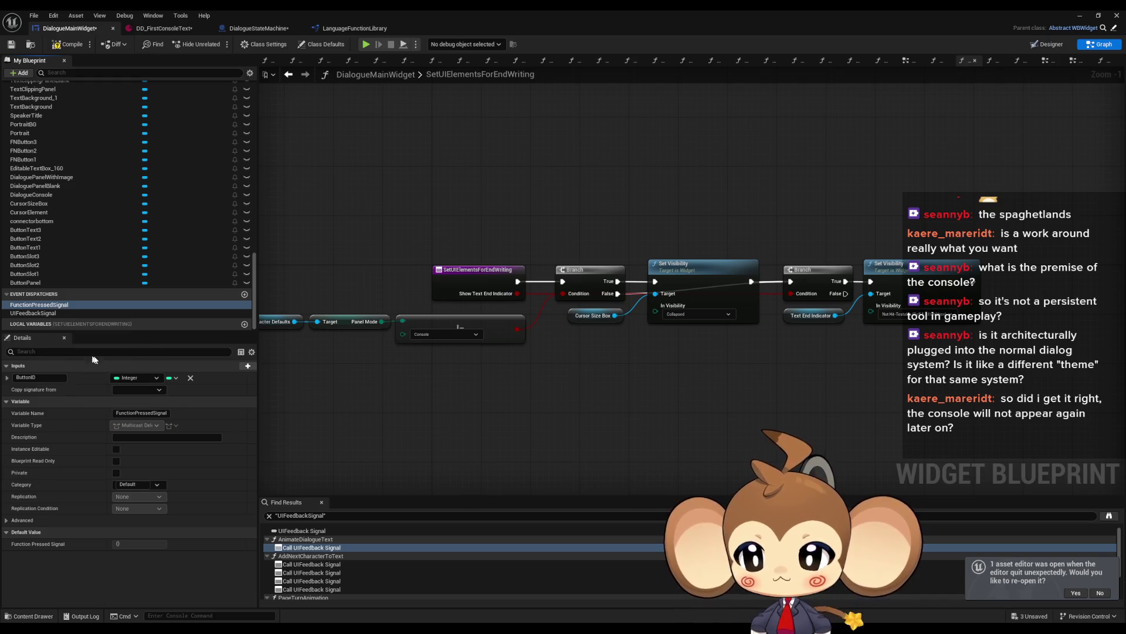
left_click(300, 549)
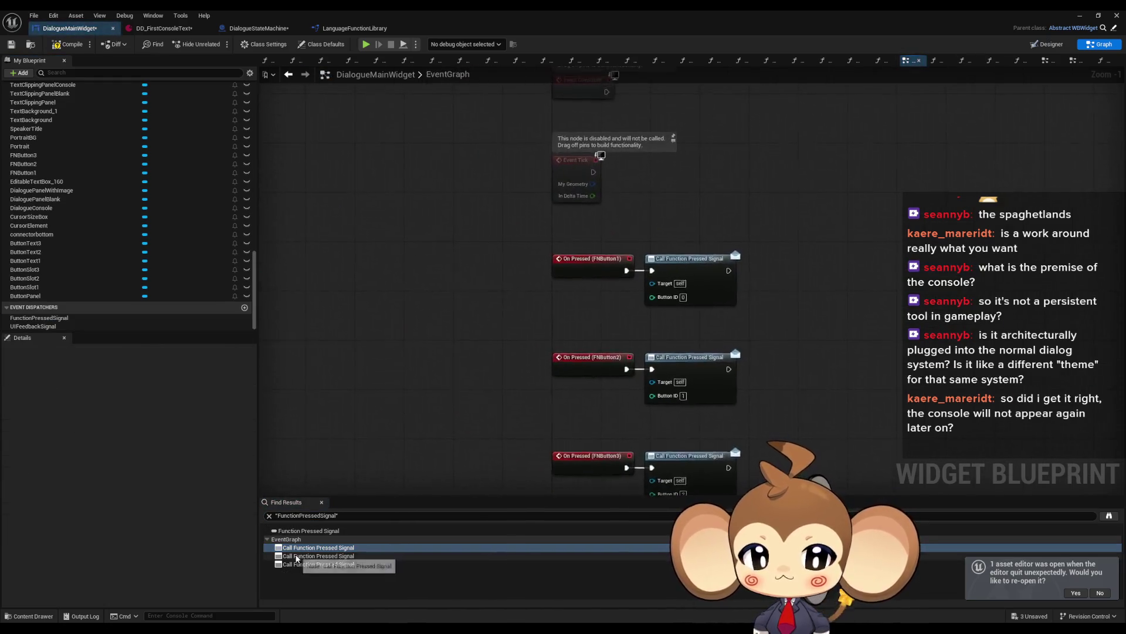
left_click(297, 556)
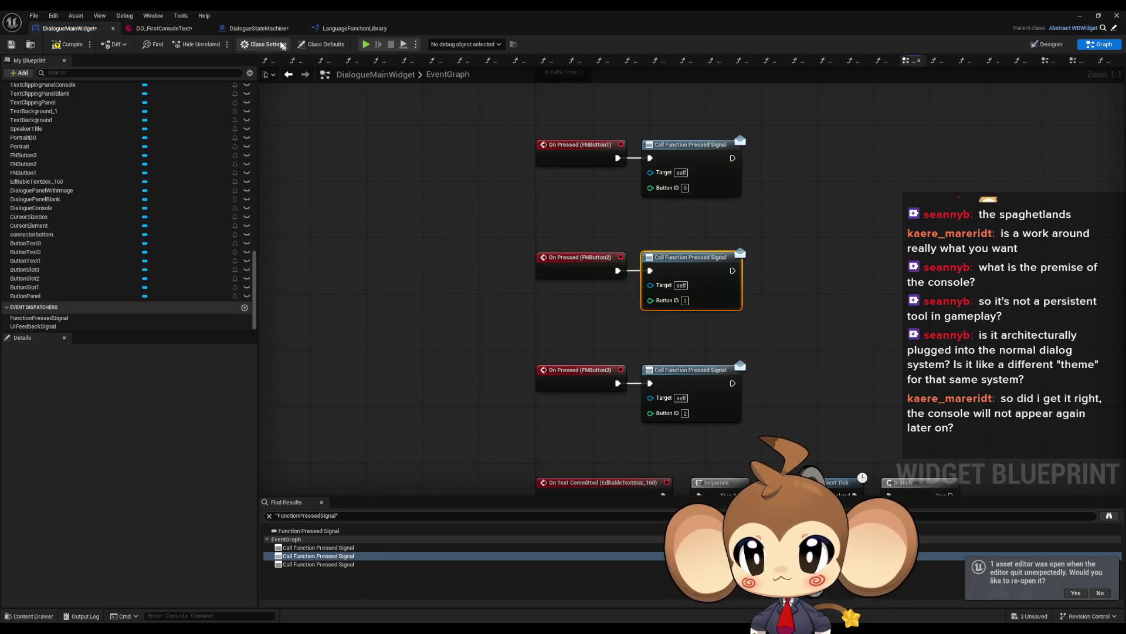
In DialogueStateMachine, jump to the Function Switch calls in ExecuteNodeFunction and FunctionSwitch.
left_click(259, 28)
scroll(458, 327, "down", 5)
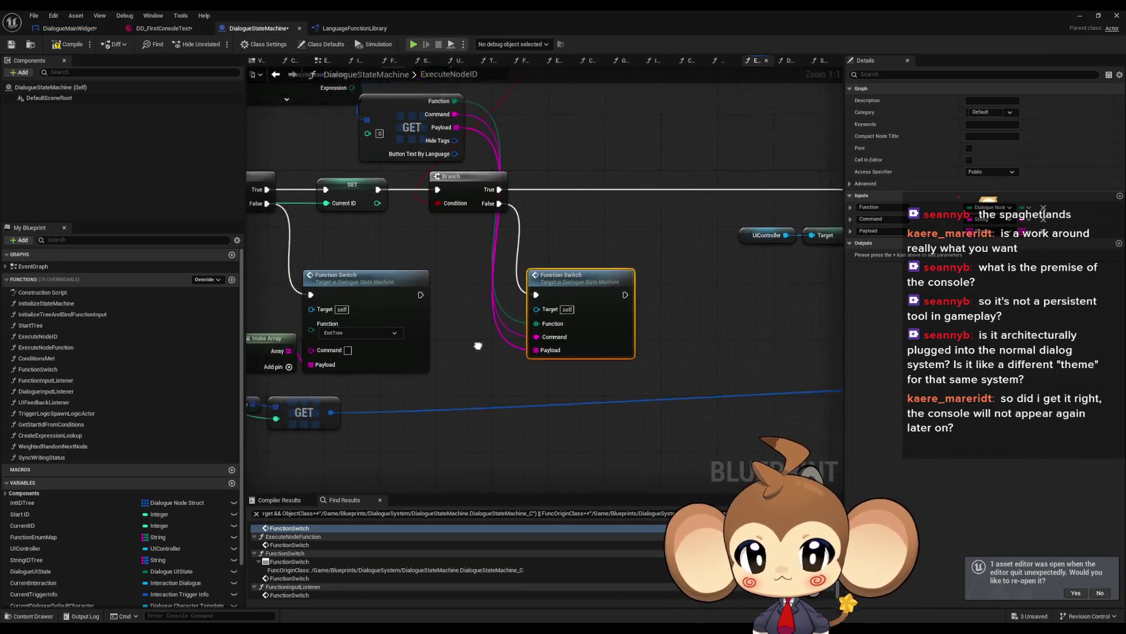
scroll(380, 293, "up", 4)
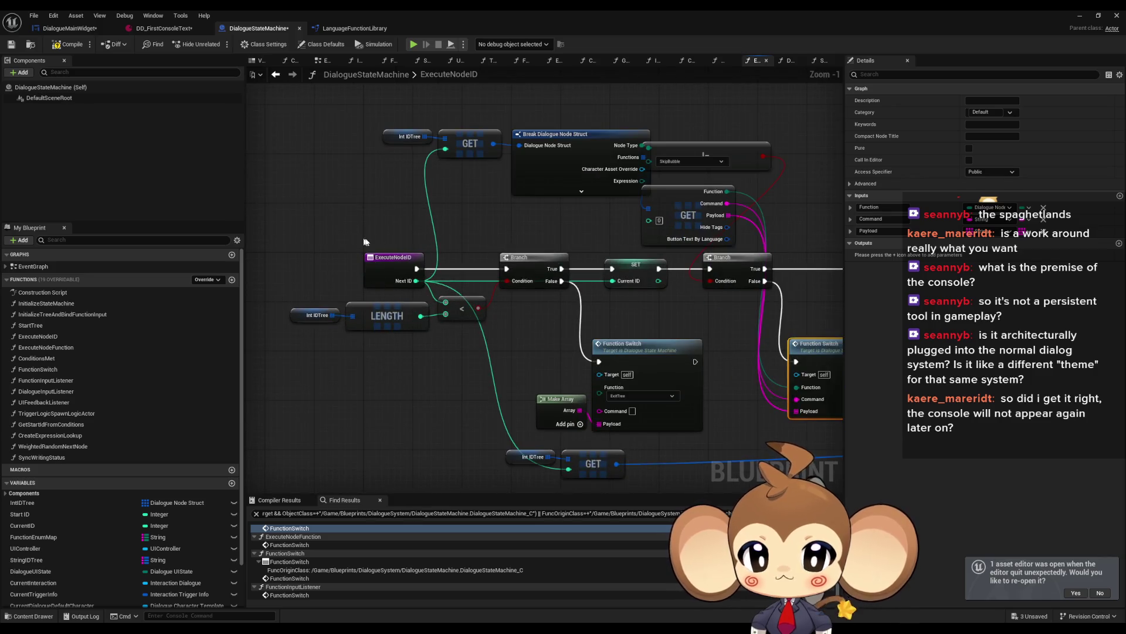
mouse_move(736, 338)
left_mouse_down()
mouse_move(434, 316)
mouse_move(510, 329)
mouse_move(469, 317)
mouse_move(467, 294)
mouse_move(509, 293)
left_mouse_up()
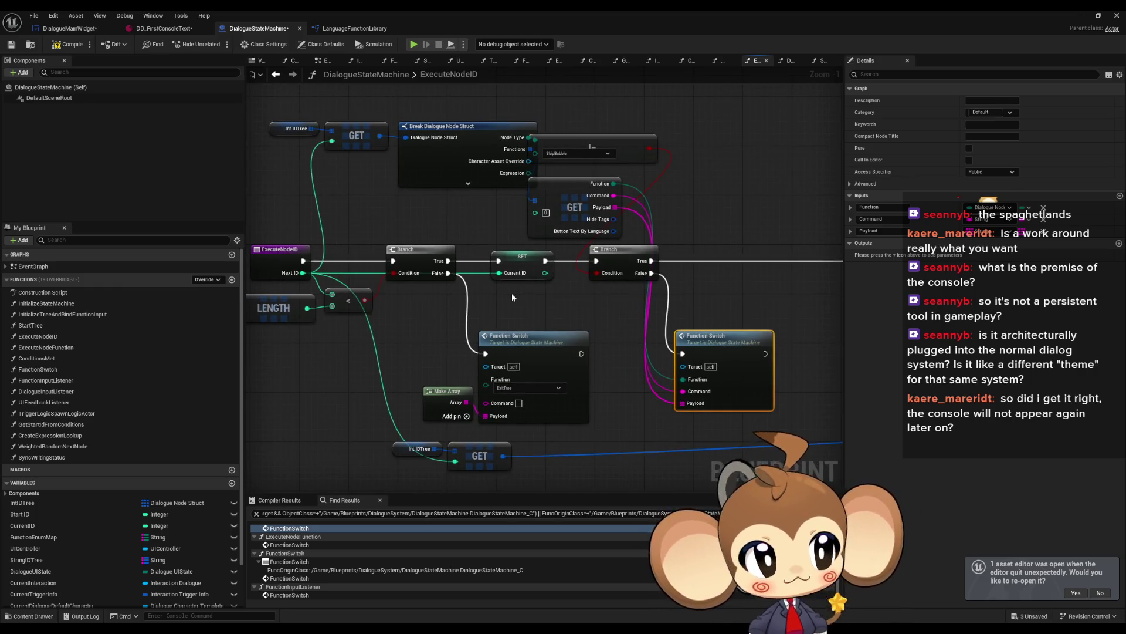
scroll(511, 293, "down", 4)
left_click(287, 544)
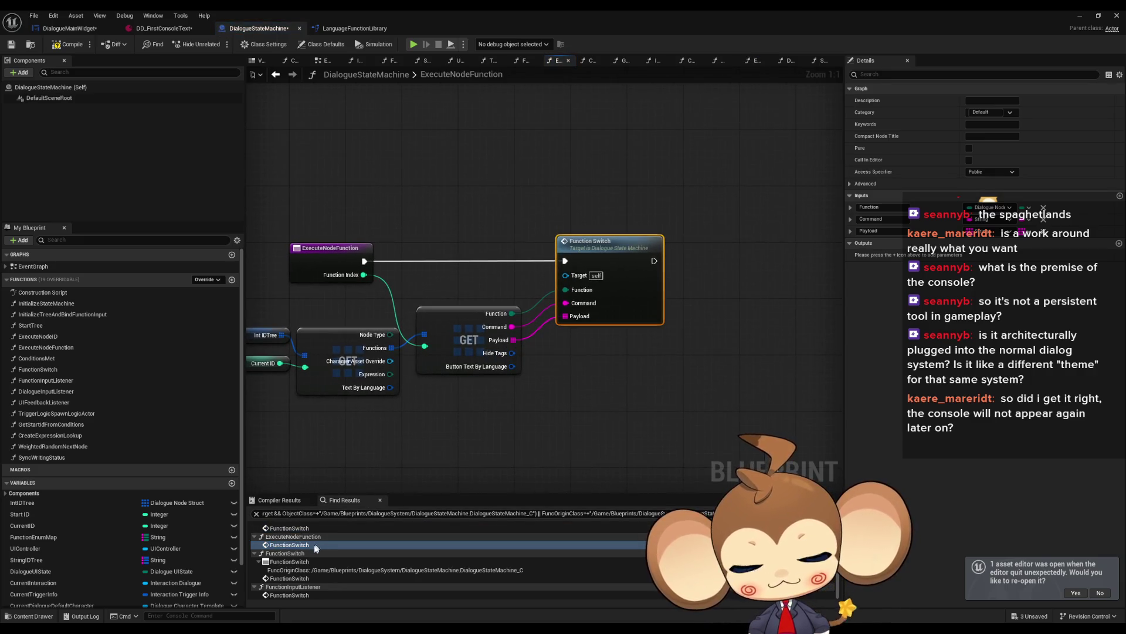
left_click(289, 578)
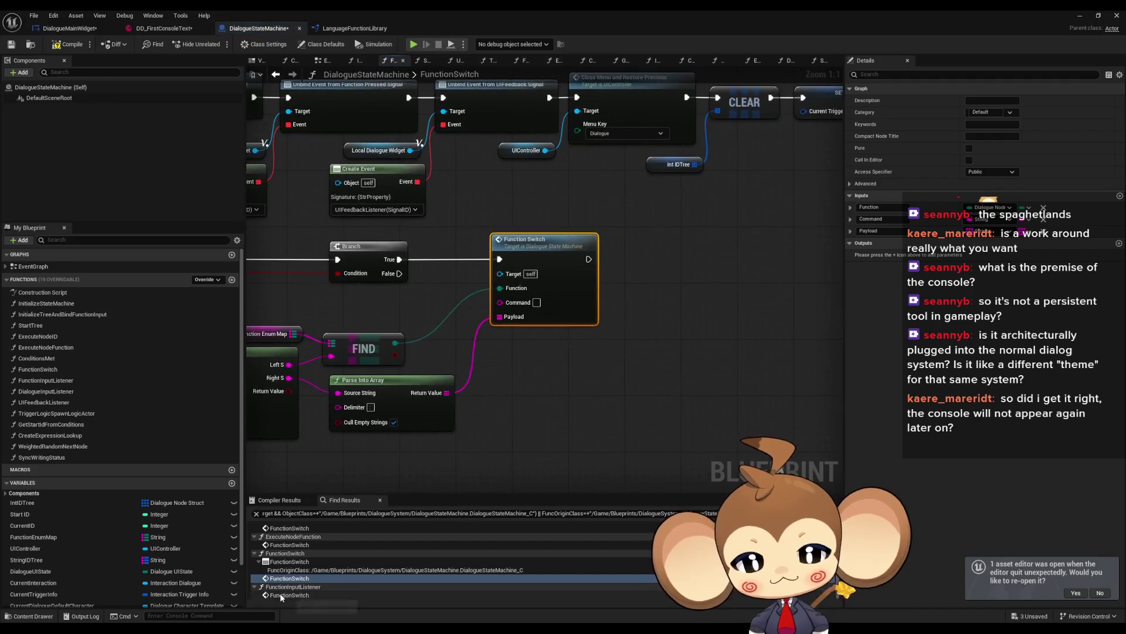
Review the Switch on DialogueNodeFunctionEnum node, then the FunctionInputListener and ExecuteNodeID Function Switch calls.
scroll(353, 485, "down", 5)
left_click_drag(581, 313, 570, 466)
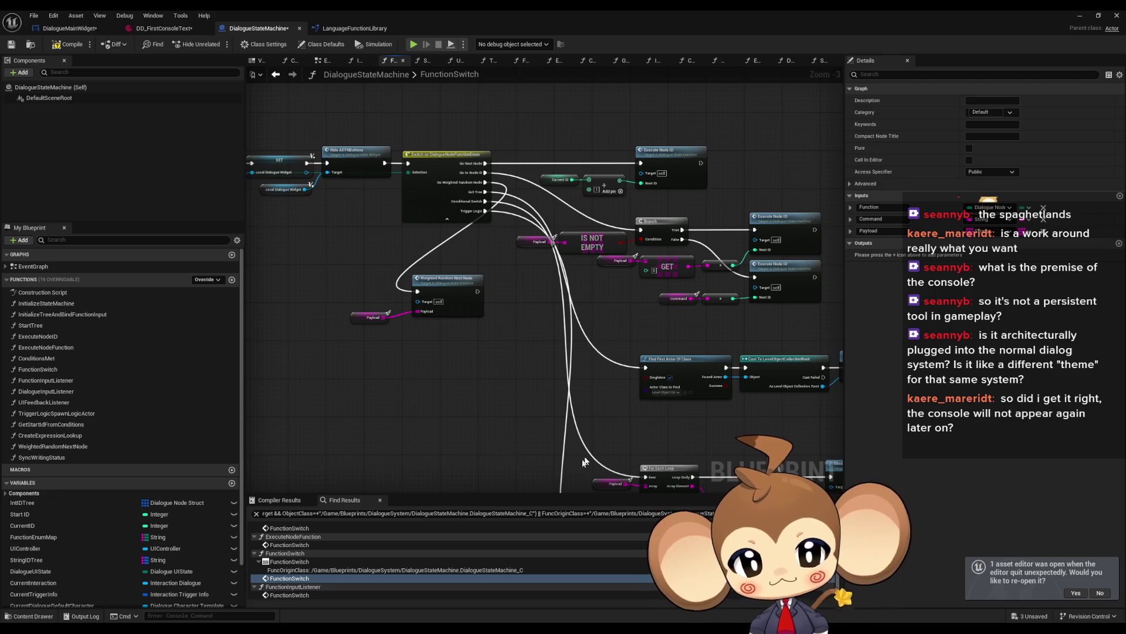
left_click(308, 595)
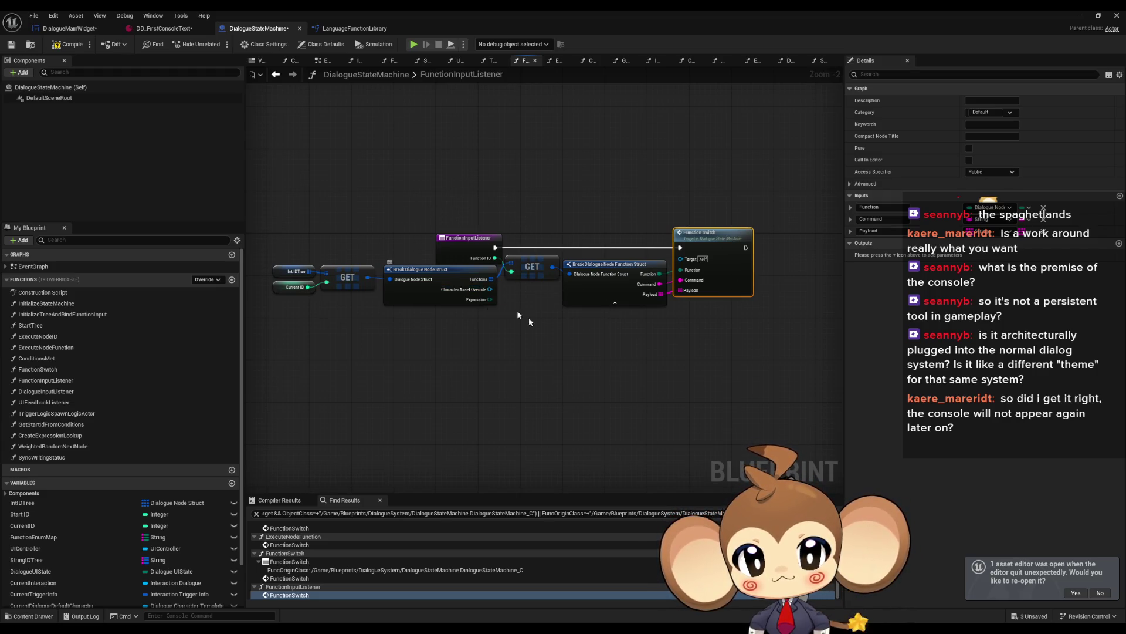
scroll(525, 329, "up", 2)
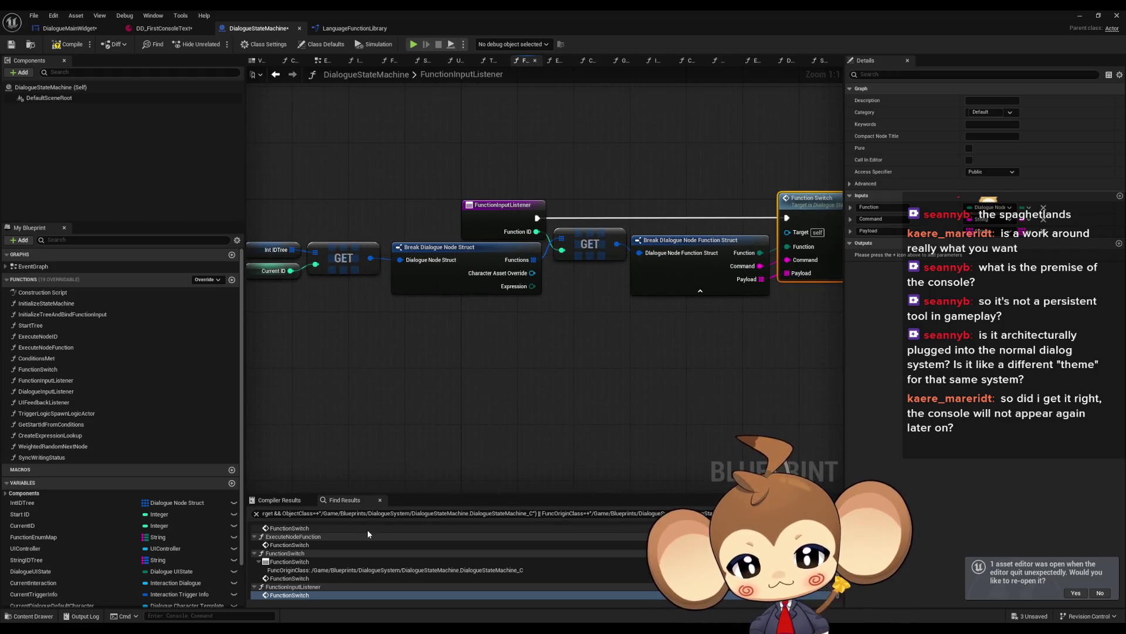
scroll(328, 537, "up", 1)
left_click(288, 545)
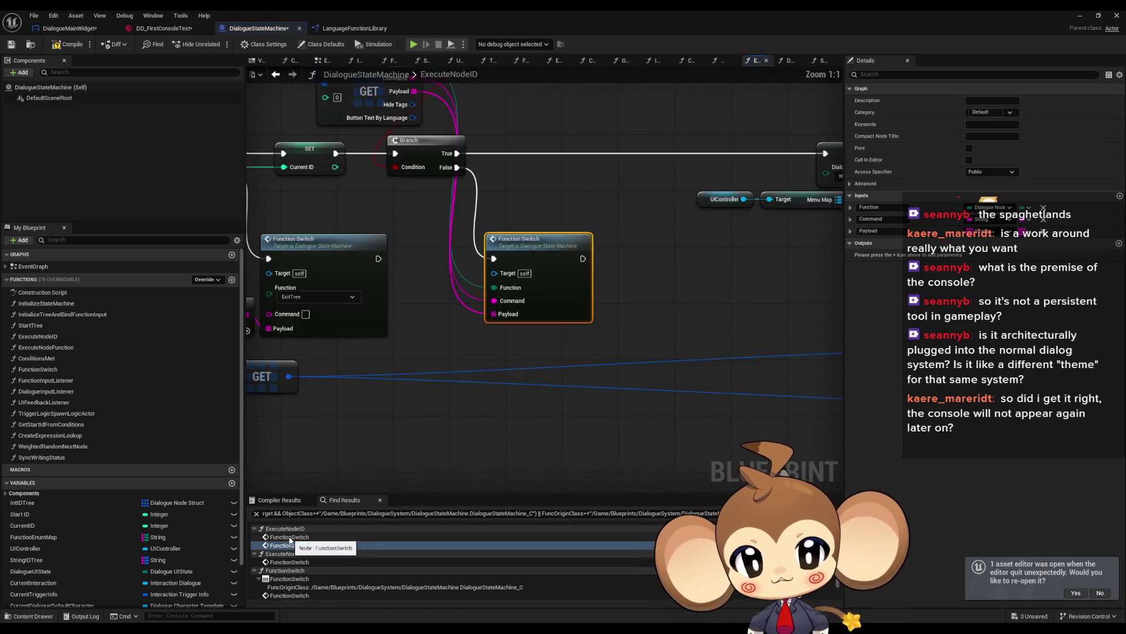
left_click(297, 537)
Inspect ExecuteNodeID's Function Switch and UIController nodes, then select ExecuteNodeFunction's entry node for actions.
left_click(727, 264)
mouse_move(681, 263)
left_mouse_down()
mouse_move(421, 304)
mouse_move(555, 307)
mouse_move(623, 364)
mouse_move(613, 329)
left_mouse_up()
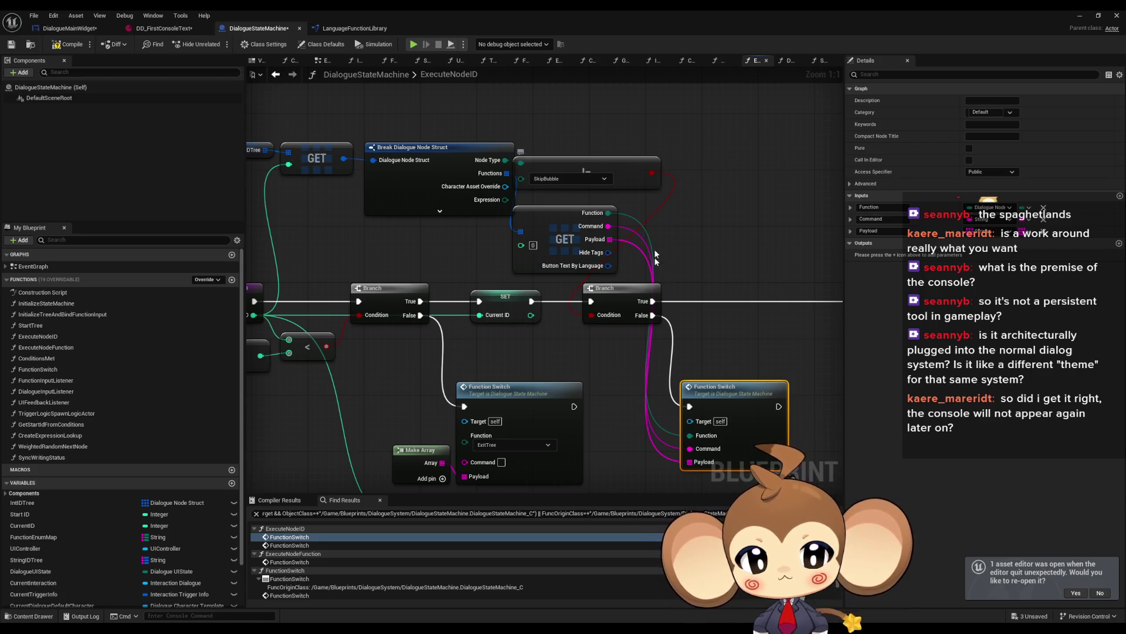
left_click_drag(654, 234, 539, 218)
left_click(289, 561)
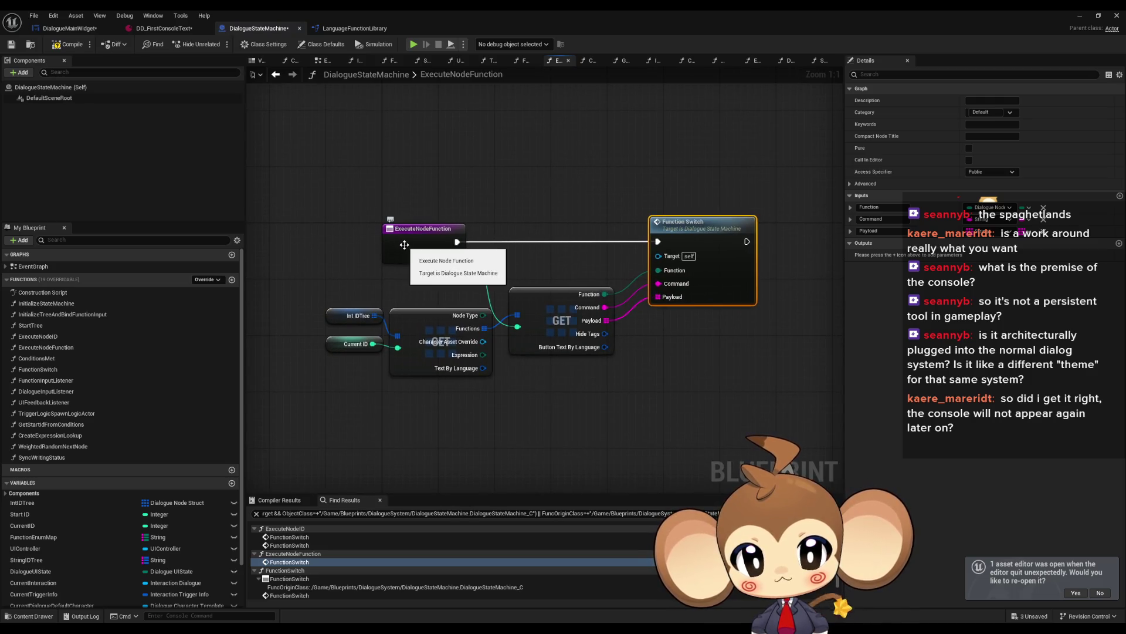
left_click(406, 244)
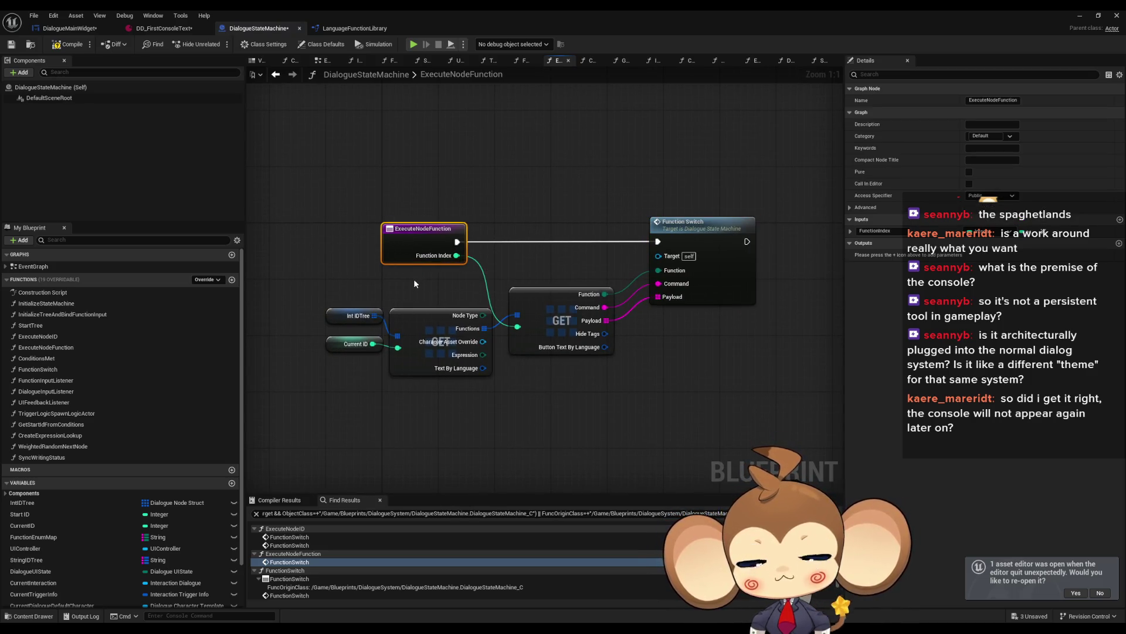
right_click(413, 235)
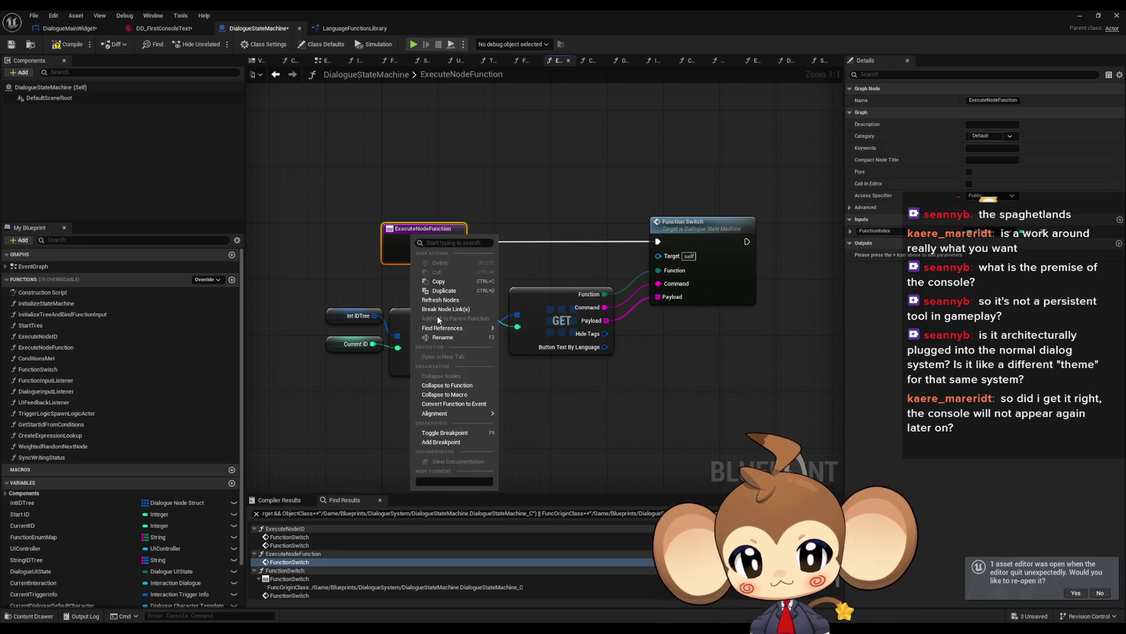
Find references to the FunctionSwitch function and open its calls in FunctionSwitch and FunctionInputListener.
left_click(530, 349)
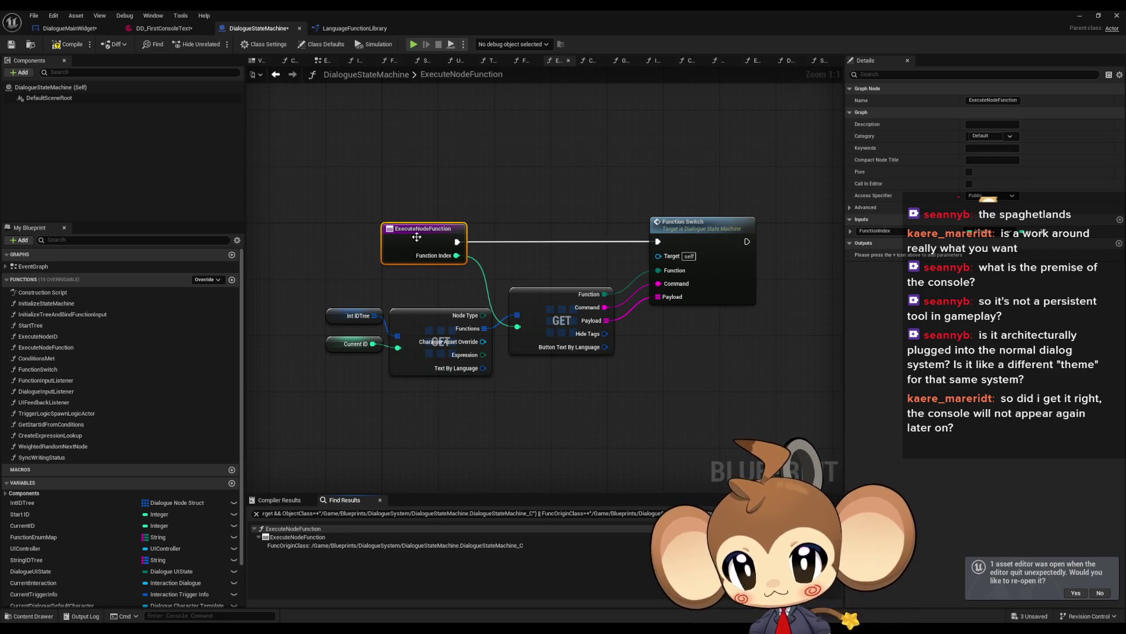
right_click(707, 240)
mouse_move(745, 330)
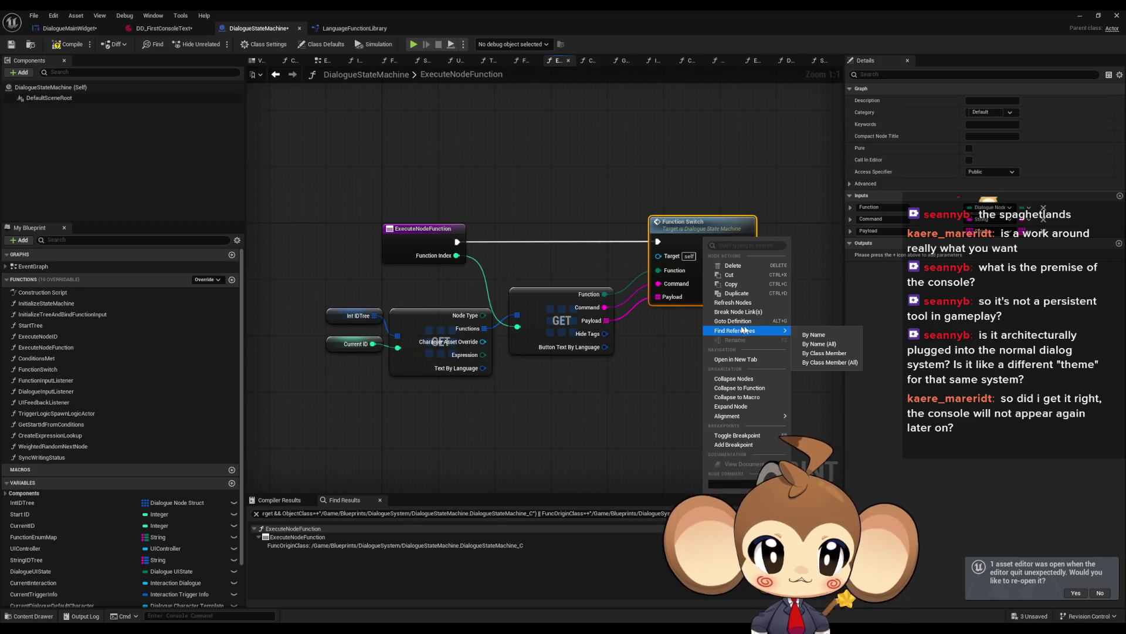
left_click(832, 354)
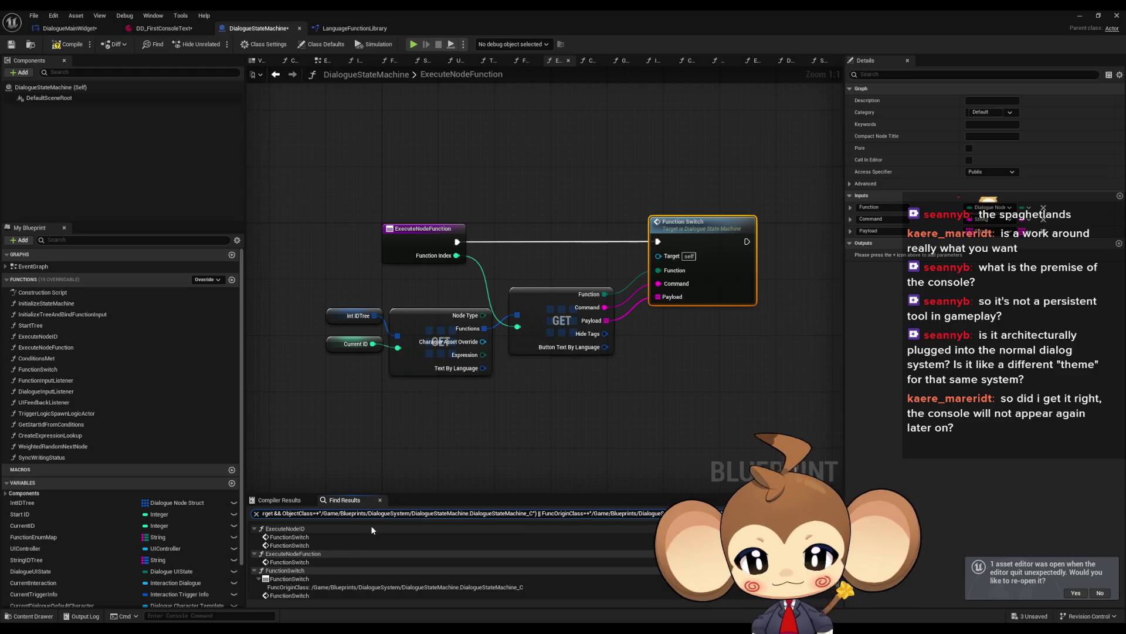
left_click(289, 578)
double_click(289, 579)
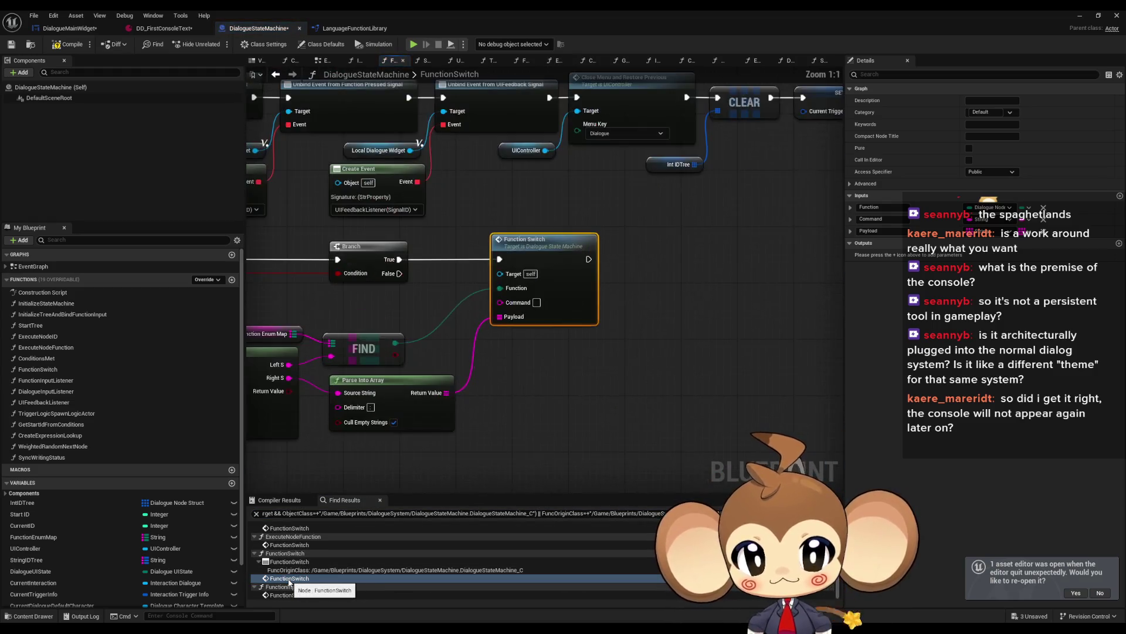
double_click(289, 595)
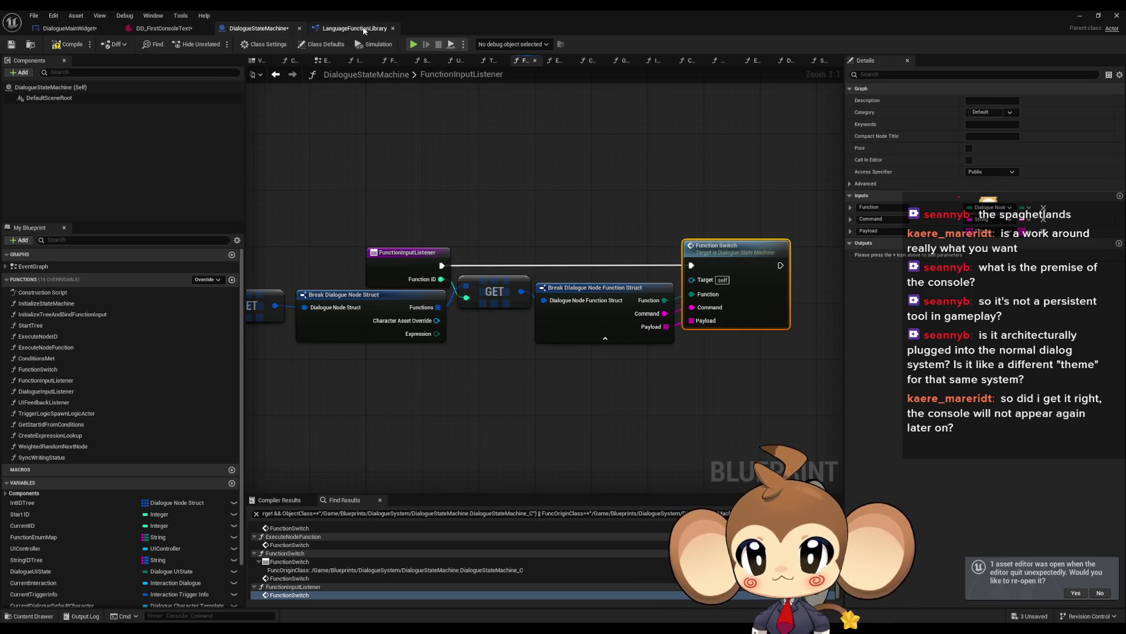
Find references to FunctionInputListener and jump to its Create Event node in FunctionSwitch.
left_click(86, 32)
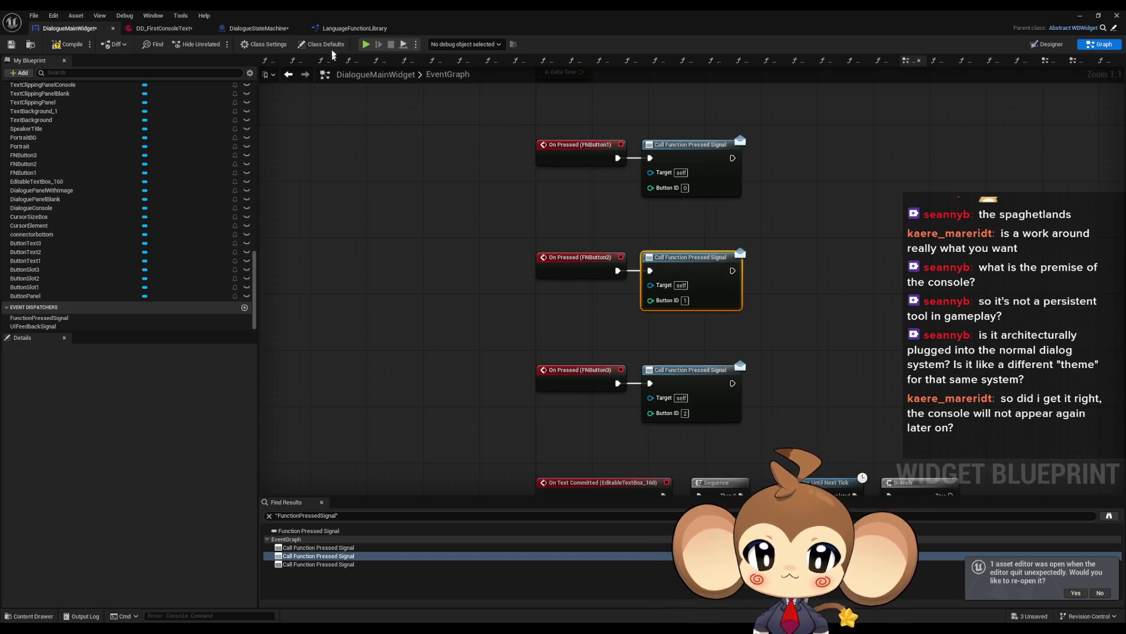
left_click(263, 30)
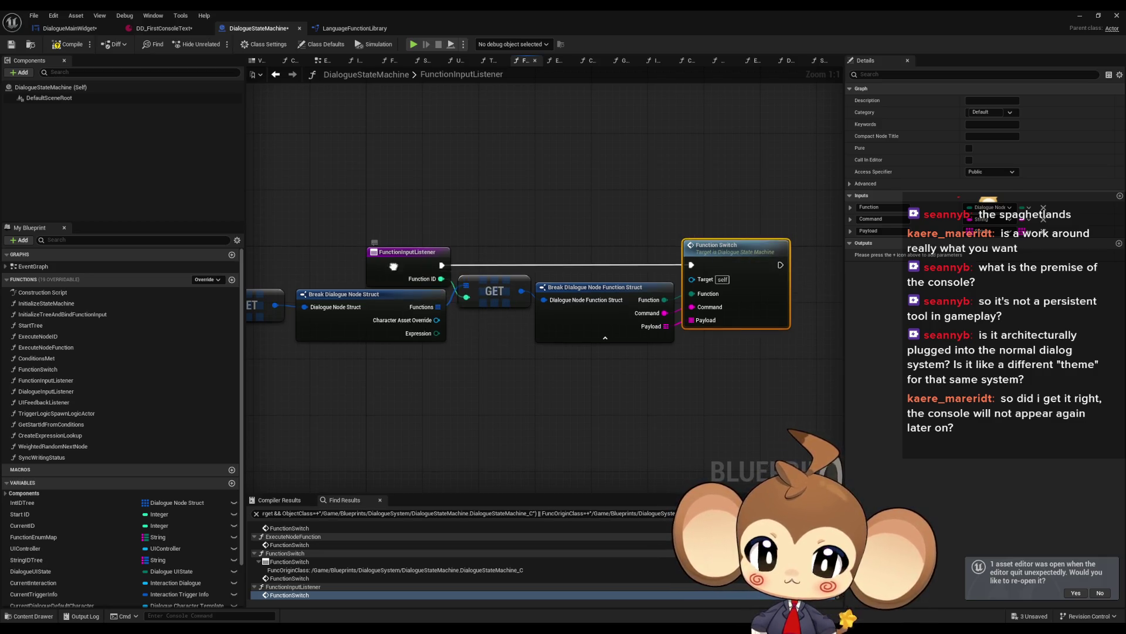
right_click(396, 270)
mouse_move(445, 363)
left_click(515, 382)
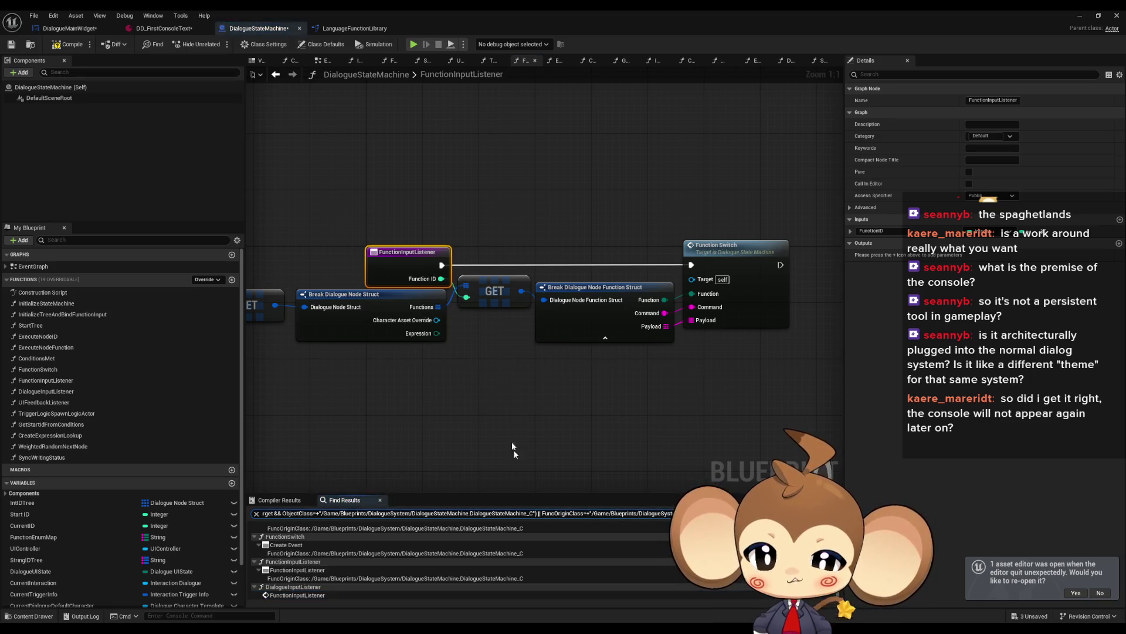
left_click(300, 543)
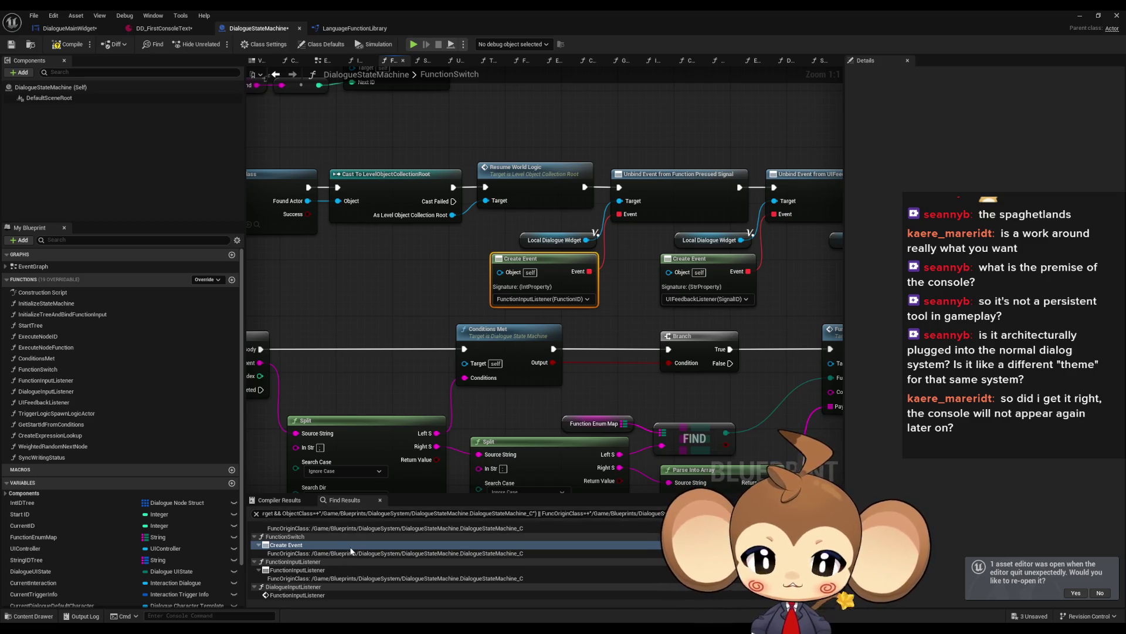
left_click(312, 579)
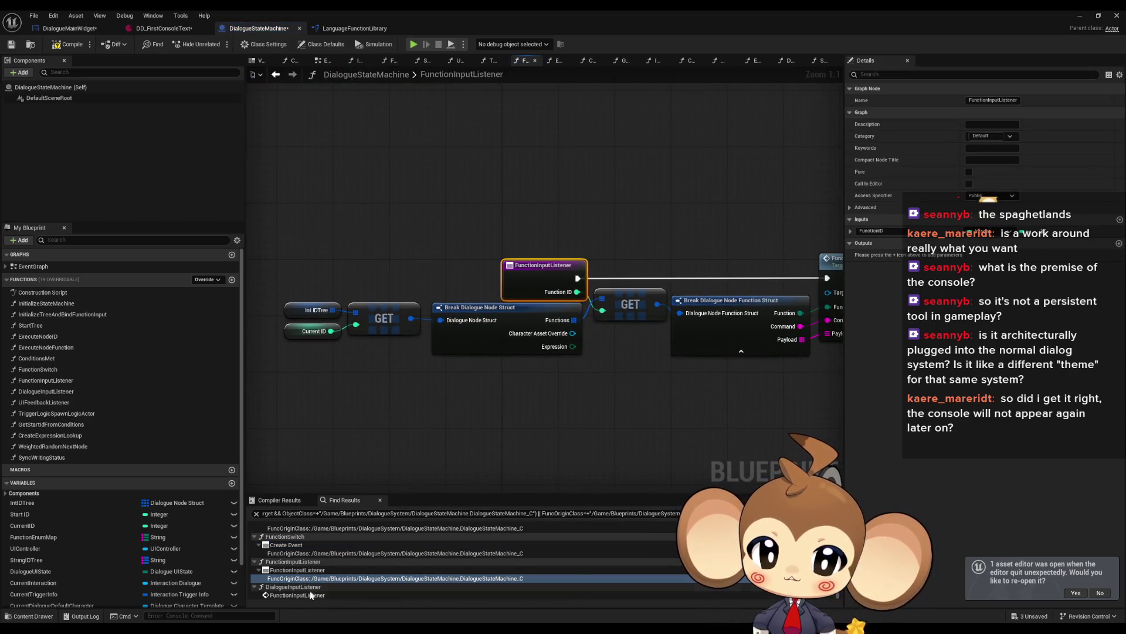
In InitializeTreeAndBindFunctionInput, connect Create Event to the Bind Event node's Event input.
scroll(300, 593, "up", 1)
left_click(287, 536)
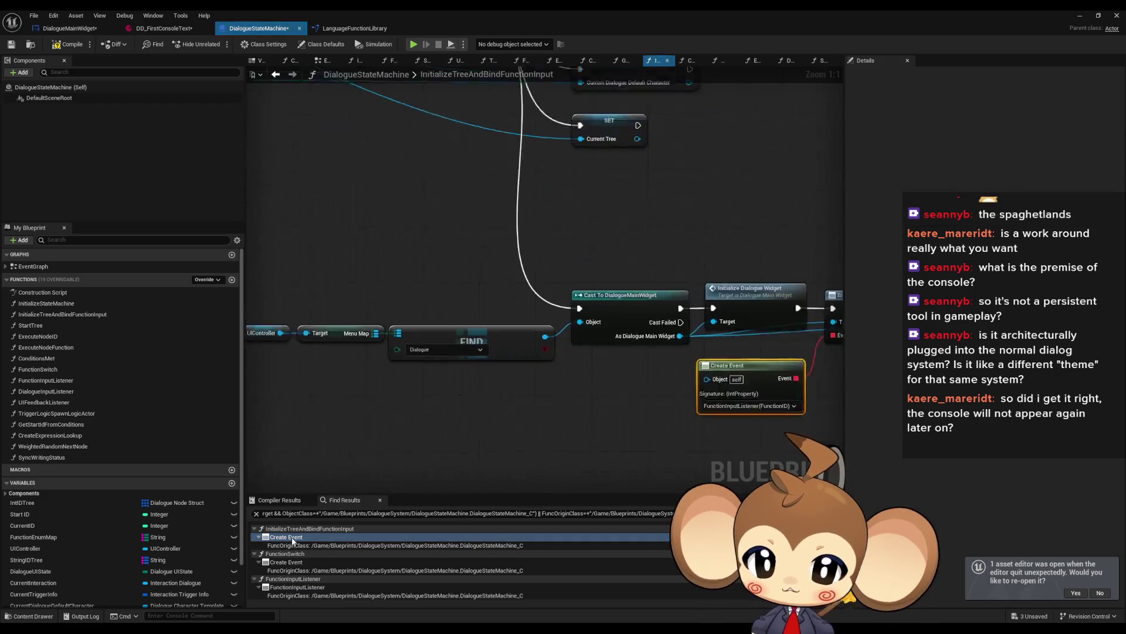
left_click_drag(486, 374, 577, 463)
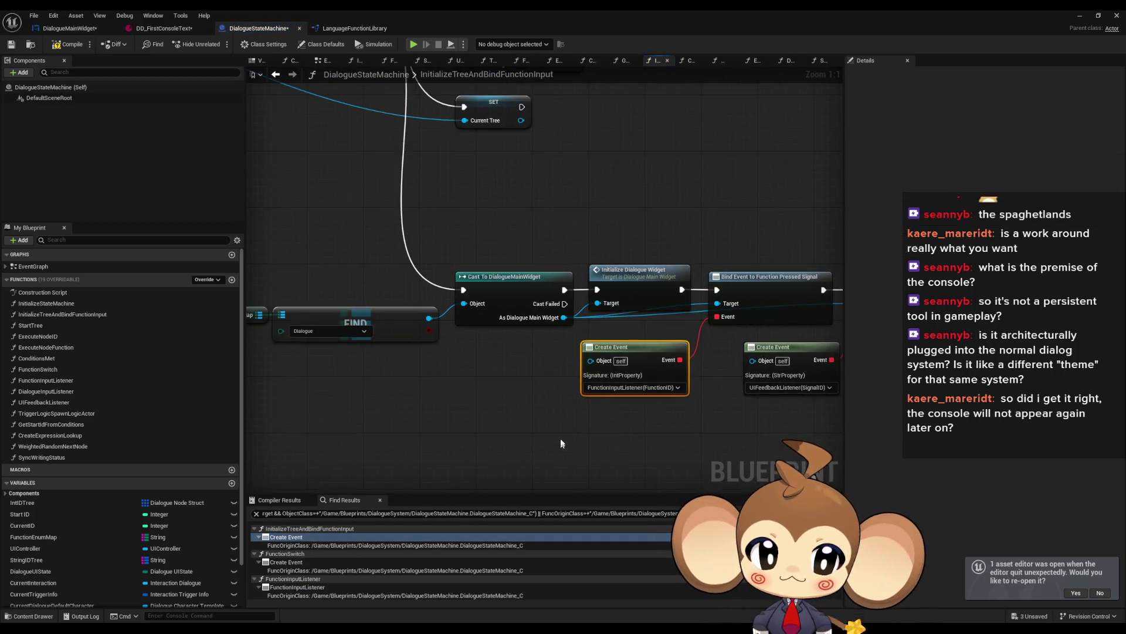
left_click_drag(703, 322, 717, 317)
scroll(709, 477, "down", 2)
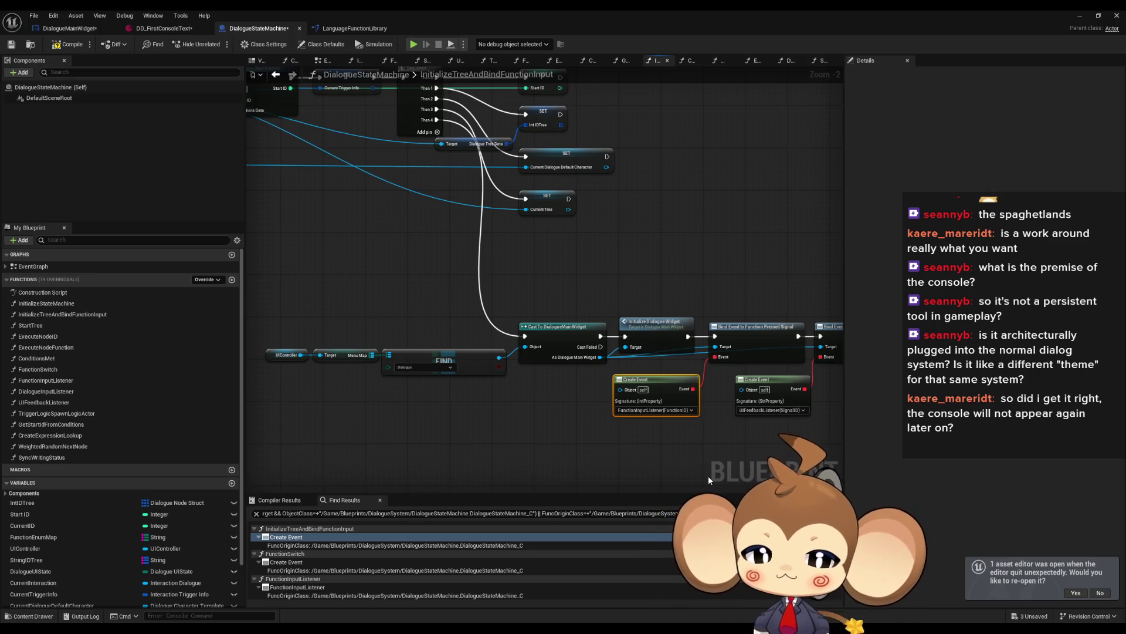
scroll(655, 384, "down", 3)
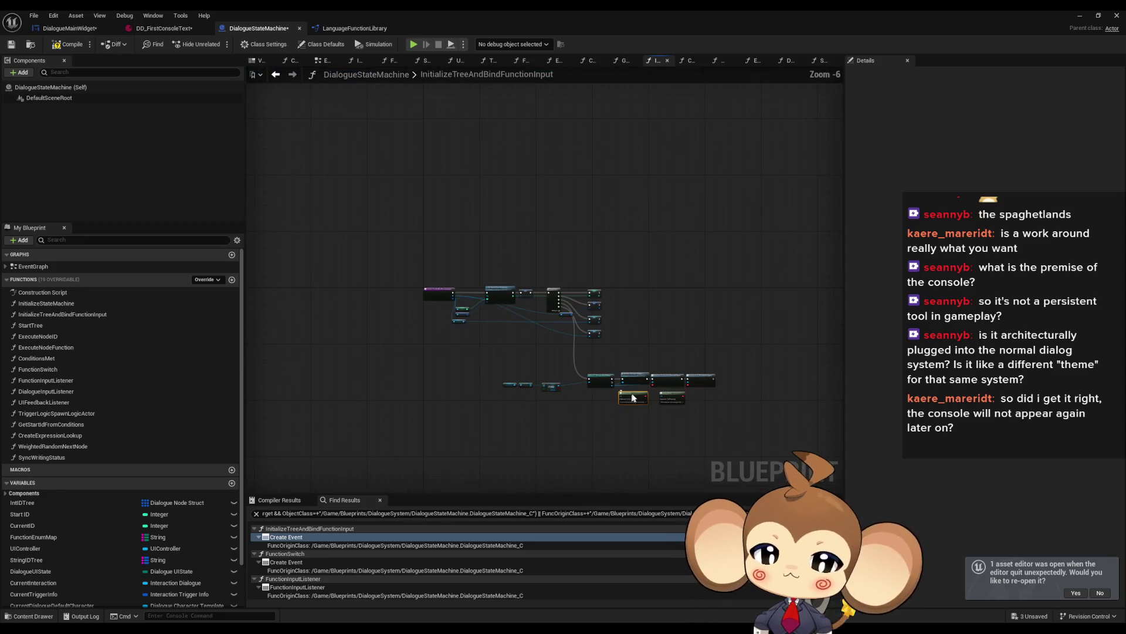
scroll(612, 411, "up", 3)
mouse_move(589, 413)
left_mouse_down()
mouse_move(864, 473)
mouse_move(436, 375)
left_mouse_up()
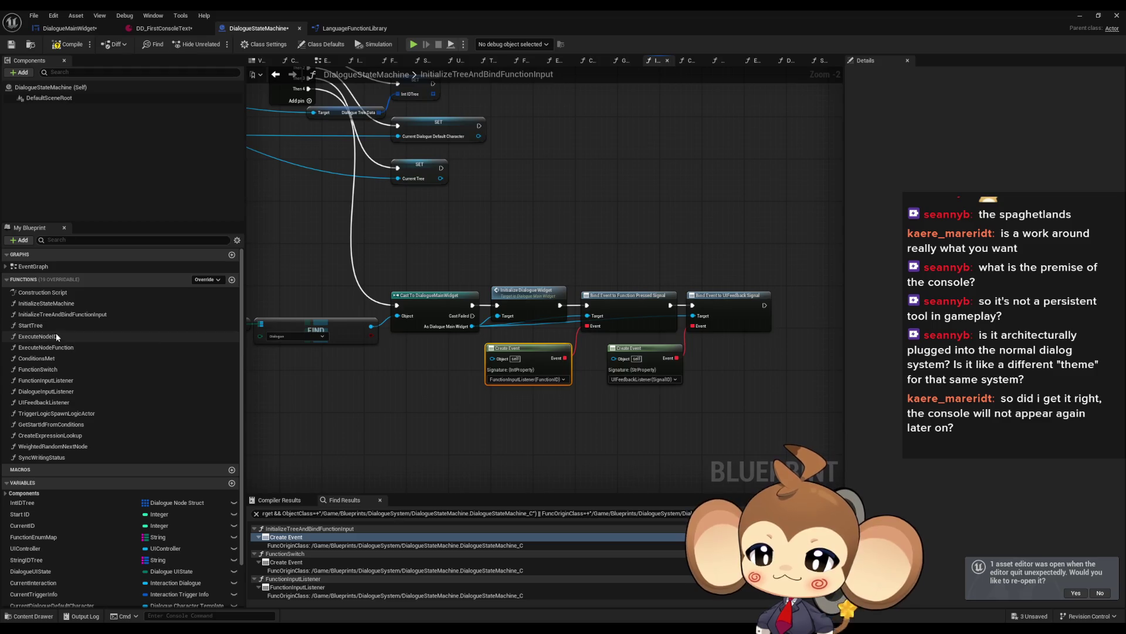
Review the ExecuteNodeID graph's Sync Writing Status nodes, then open UIFeedbackListener.
left_click(73, 339)
double_click(73, 338)
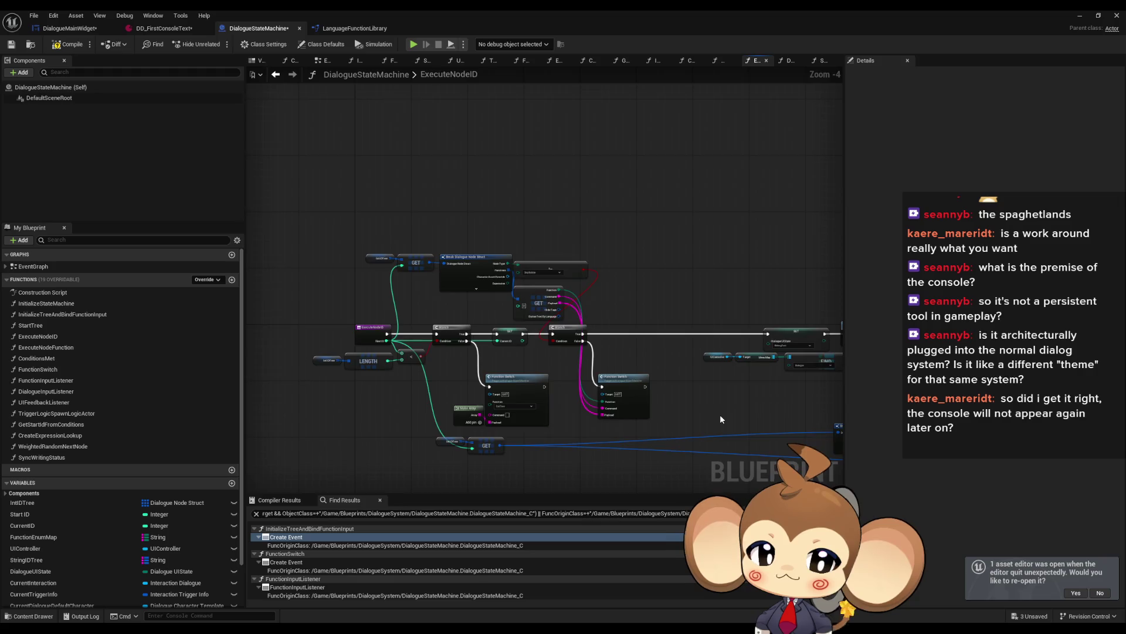
scroll(714, 384, "up", 3)
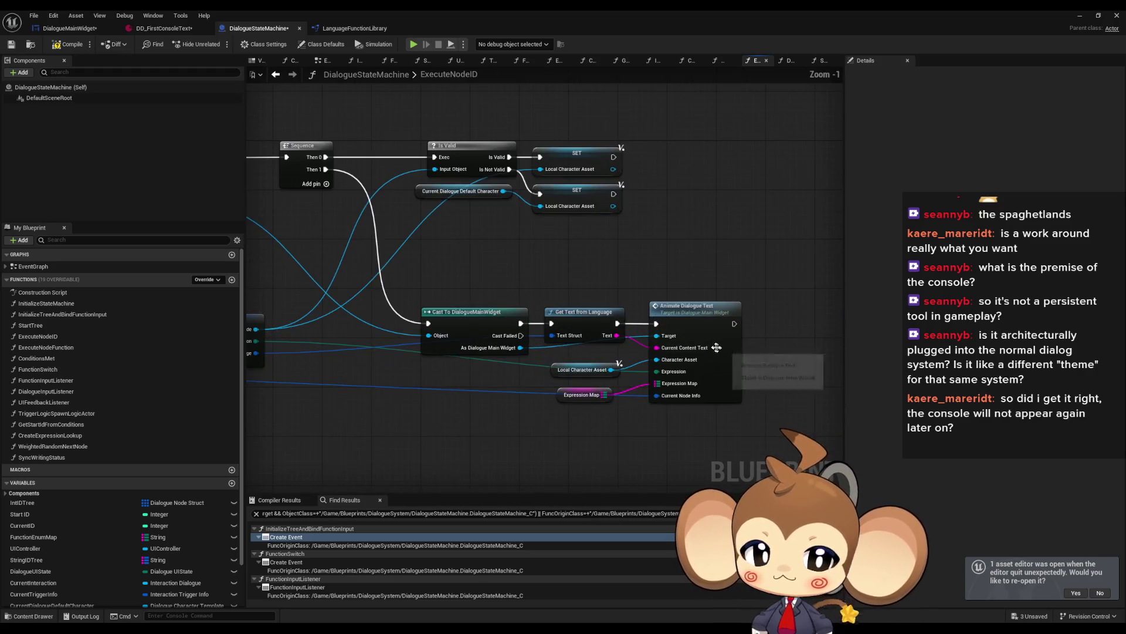
left_click_drag(719, 327, 950, 329)
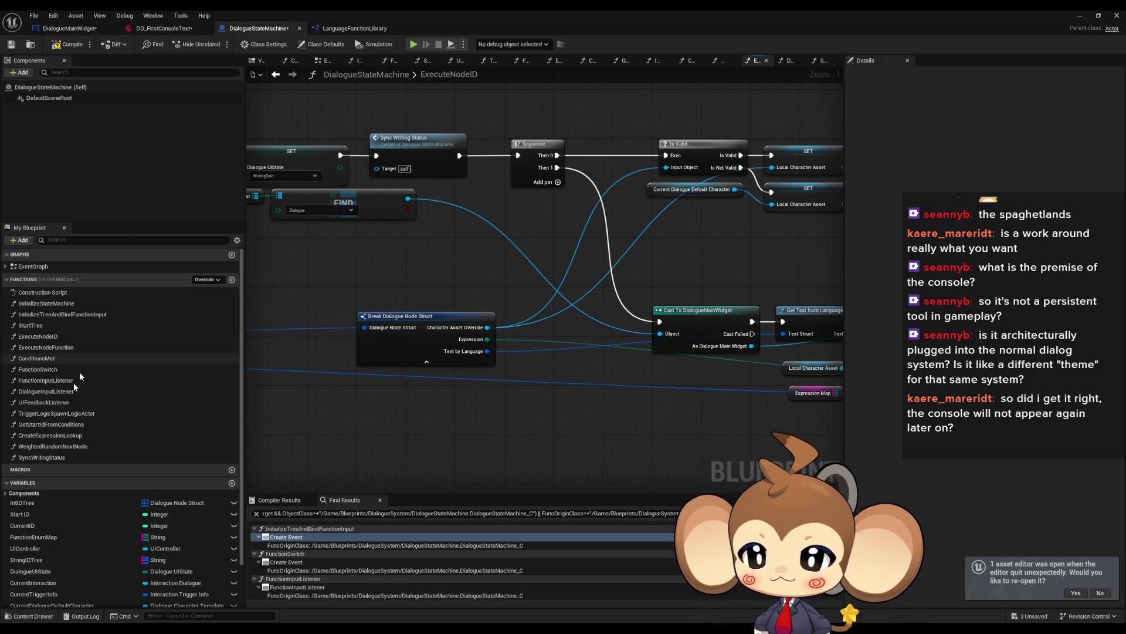
double_click(54, 403)
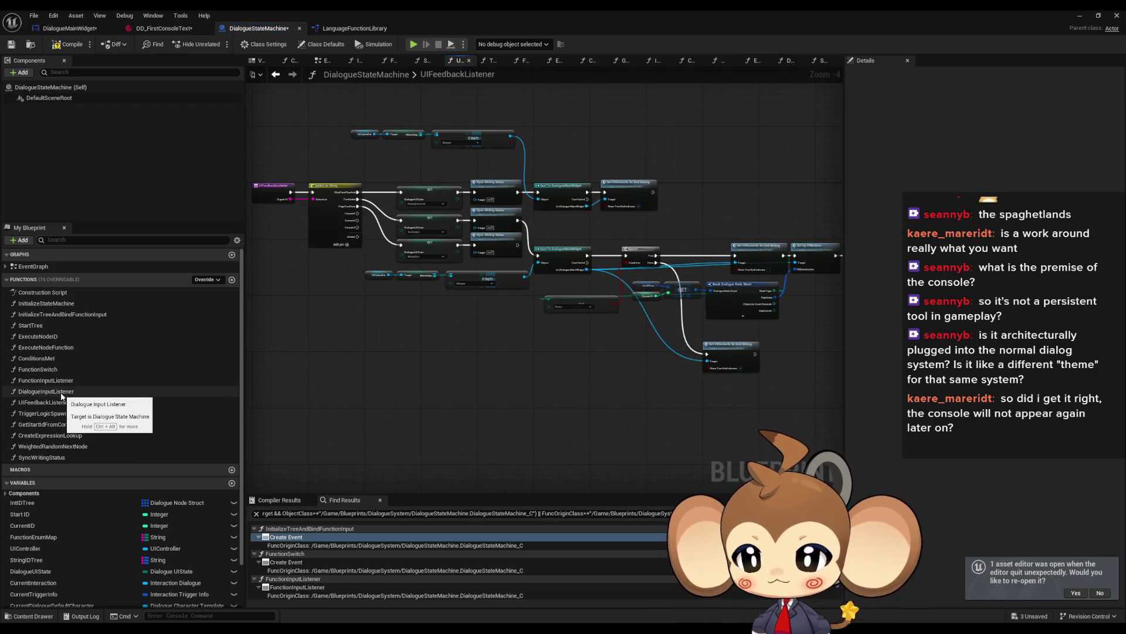
Open DialogueInputListener and follow its Start Page Turn node into the widget's StartPageTurn function.
double_click(62, 397)
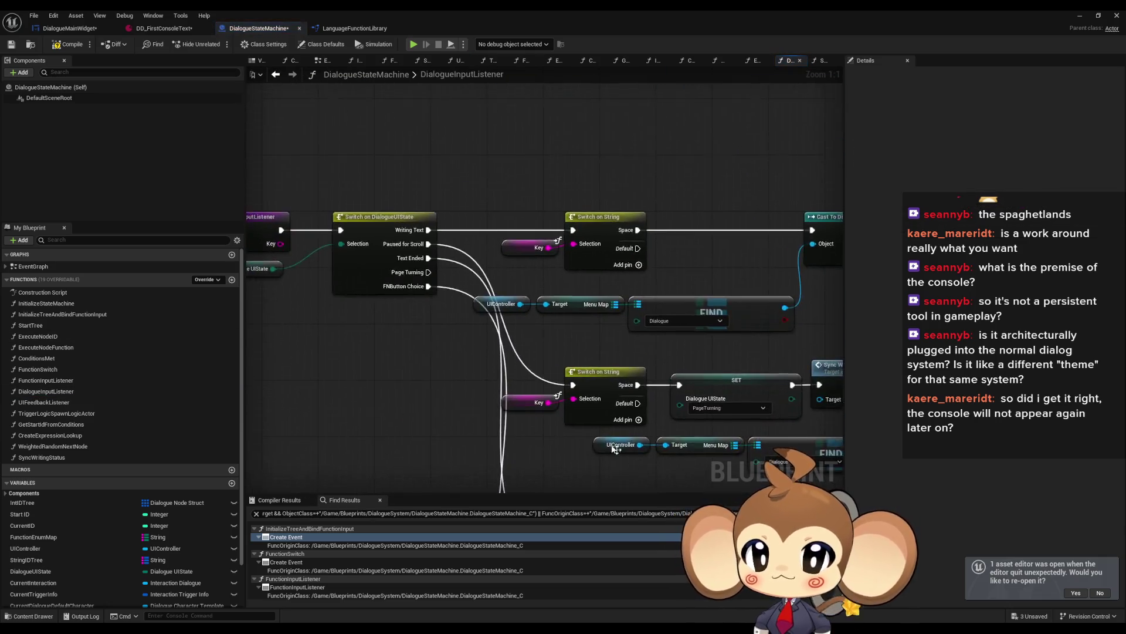
left_click_drag(574, 333, 299, 339)
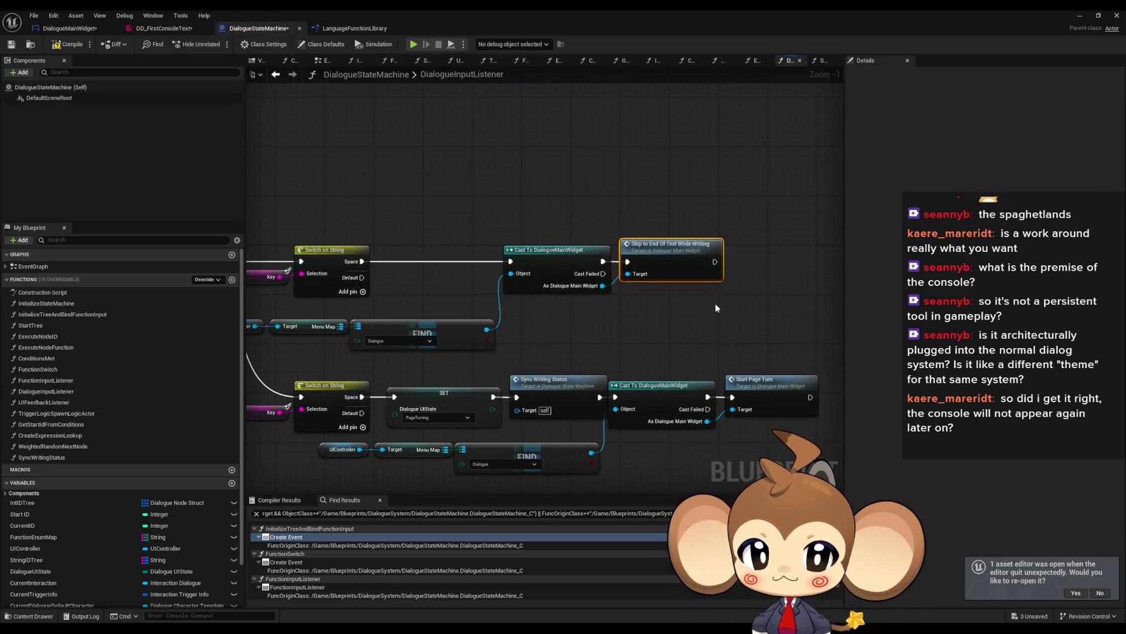
left_click_drag(700, 325, 672, 317)
left_click_drag(719, 405, 759, 353)
left_click_drag(629, 404, 651, 319)
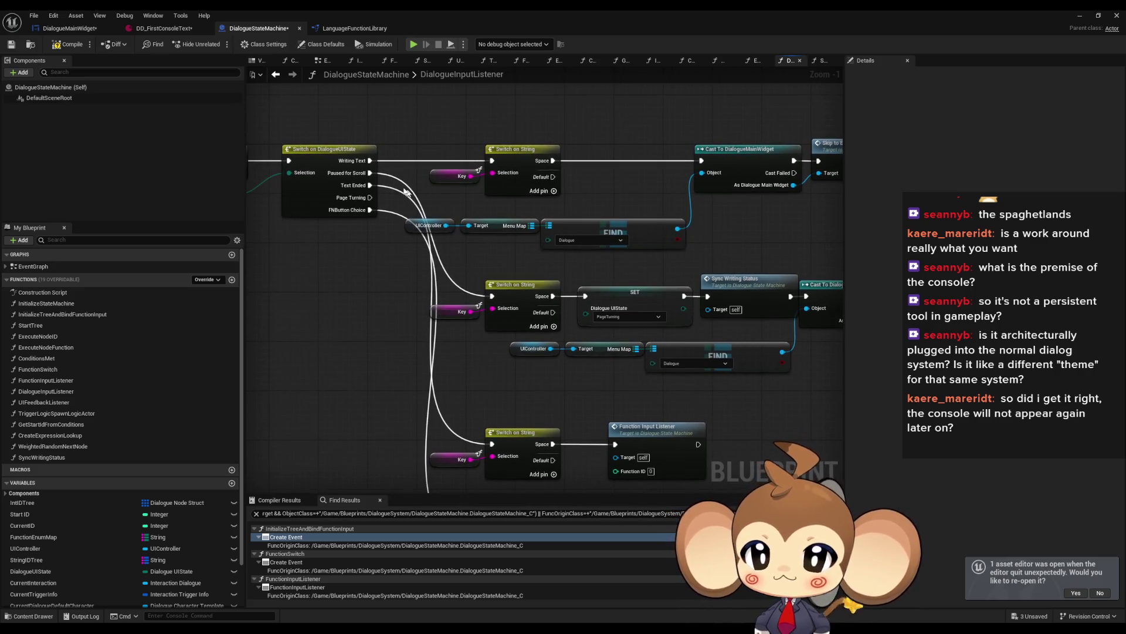
left_click_drag(436, 195, 206, 164)
left_click(618, 230)
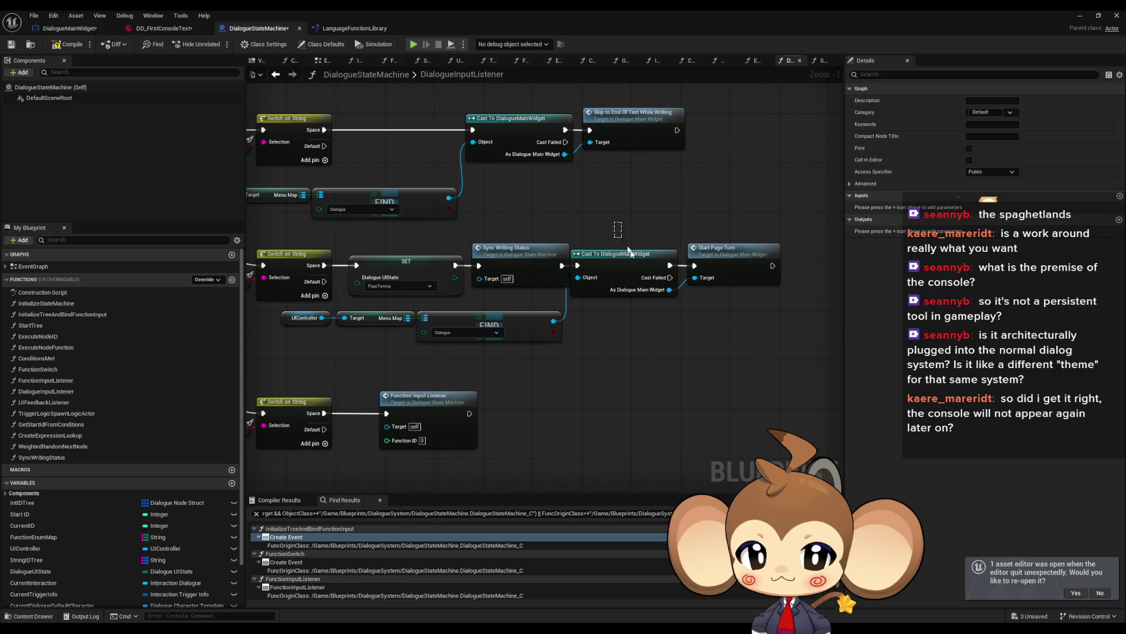
double_click(737, 262)
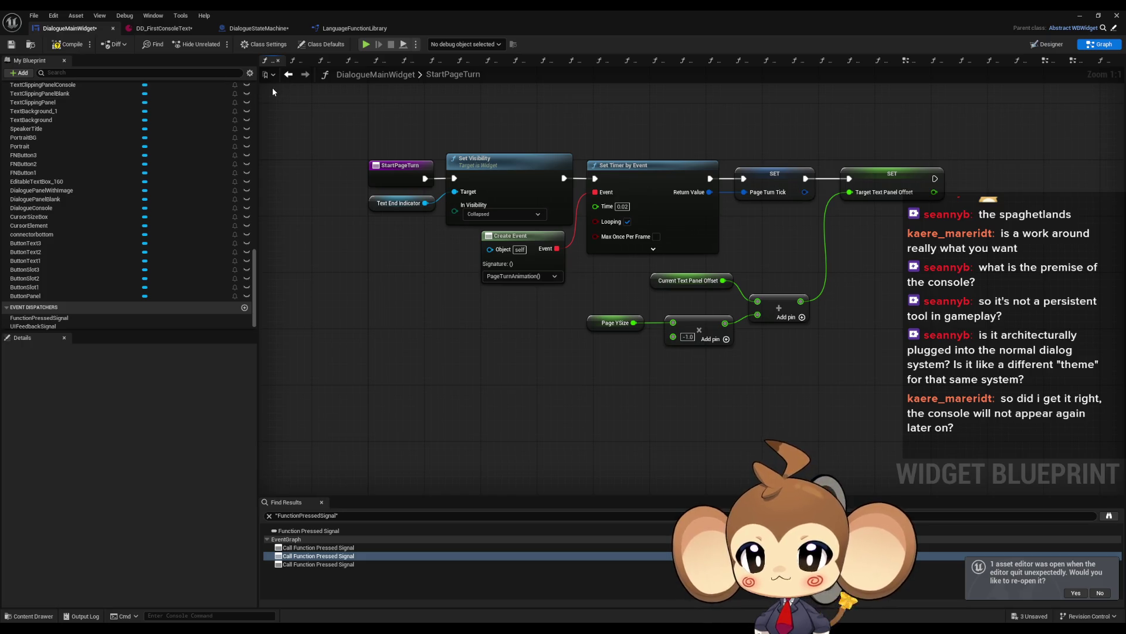
Leave StartPageTurn and return to the DialogueStateMachine's DialogueInputListener graph.
left_click(288, 74)
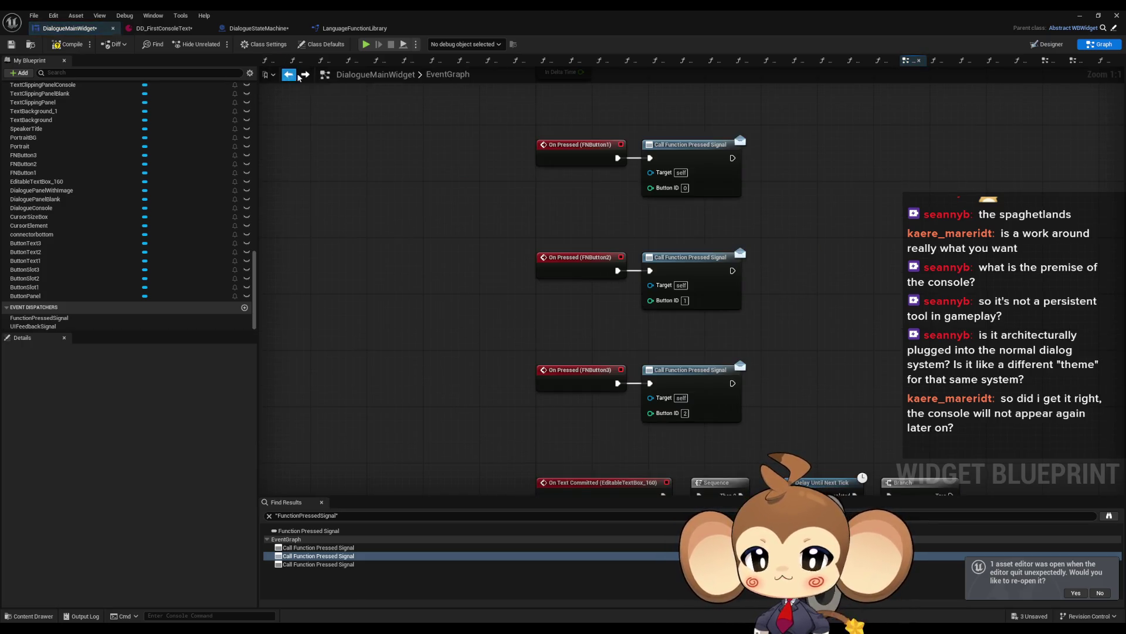
left_click(269, 60)
left_click(258, 28)
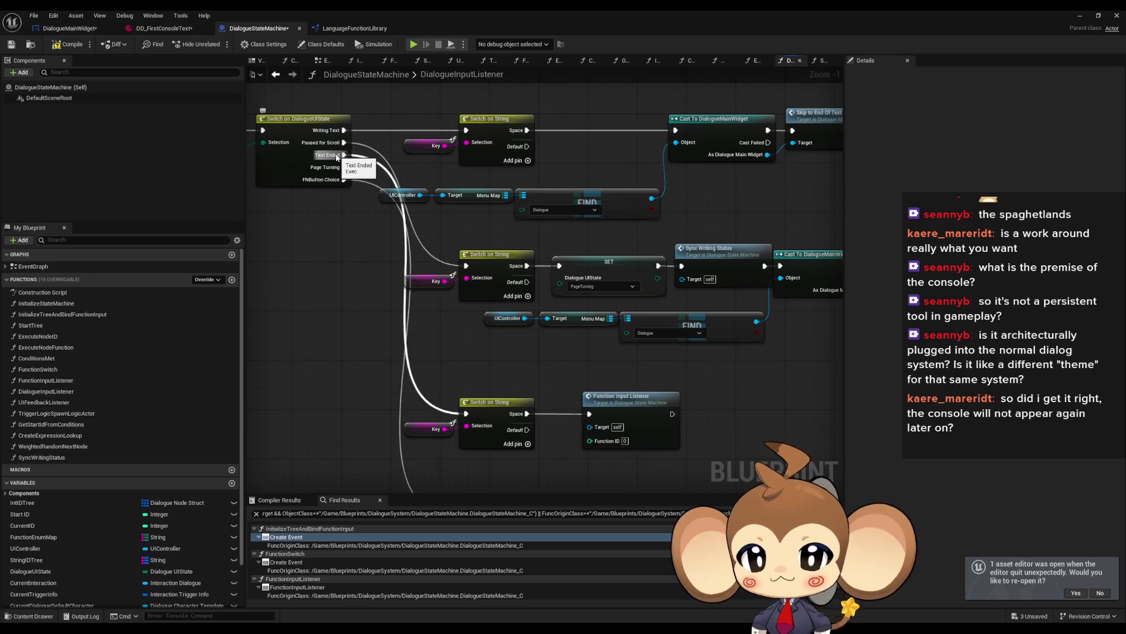
Select the Function Input Listener, Switch on String and Key nodes, then open the UIFeedbackListener graph.
left_click(657, 359)
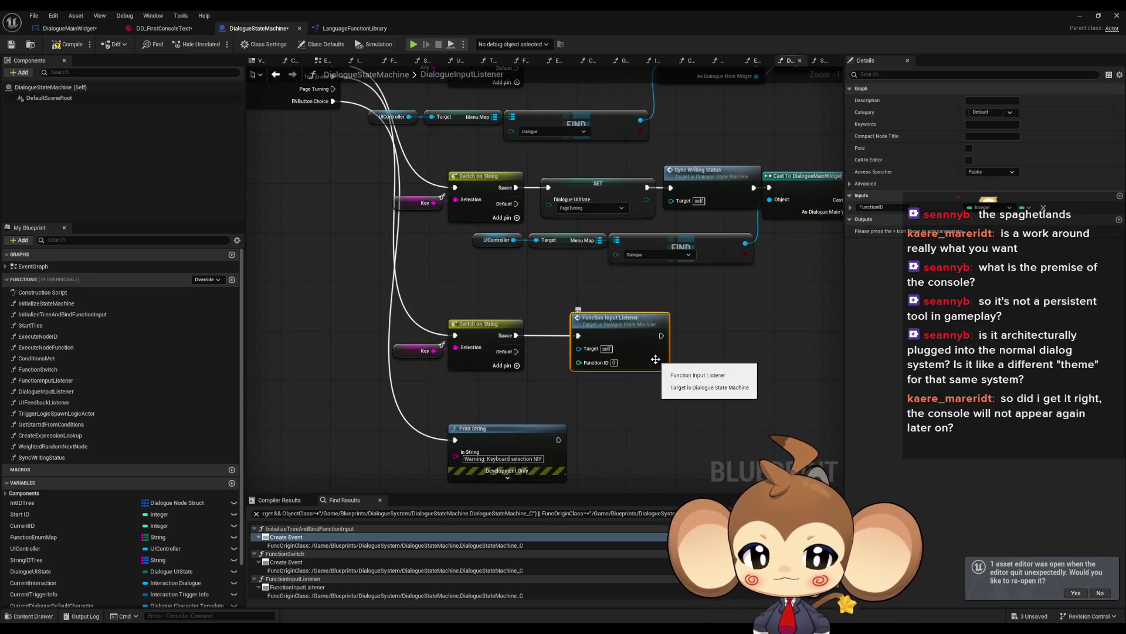
left_click_drag(536, 284, 412, 358)
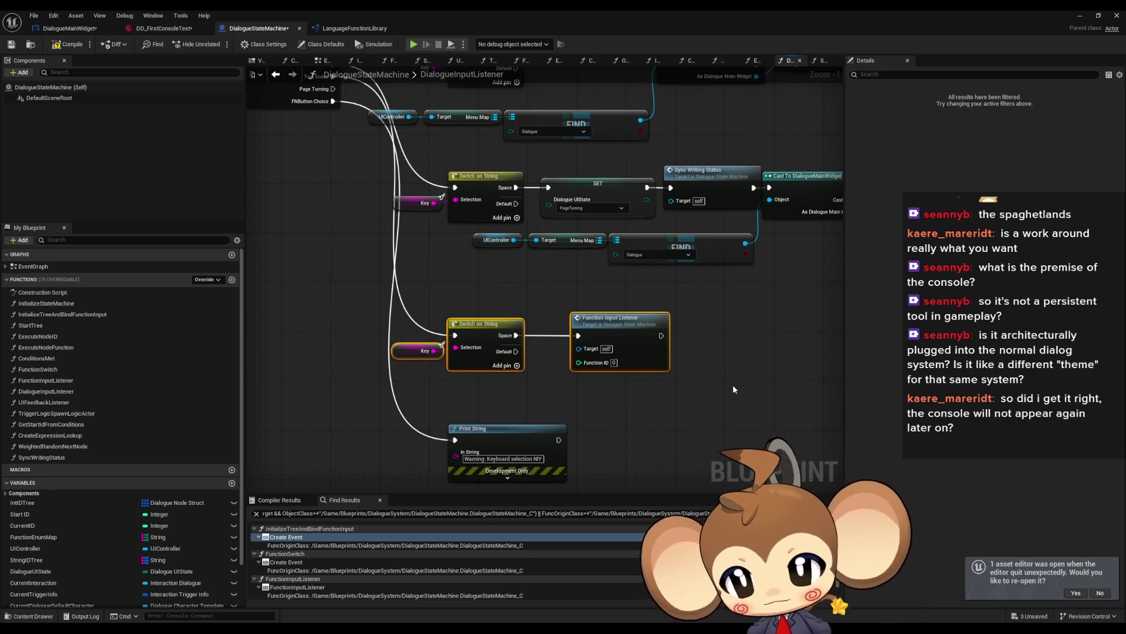
mouse_move(453, 391)
left_mouse_down()
mouse_move(542, 456)
mouse_move(565, 459)
left_mouse_up()
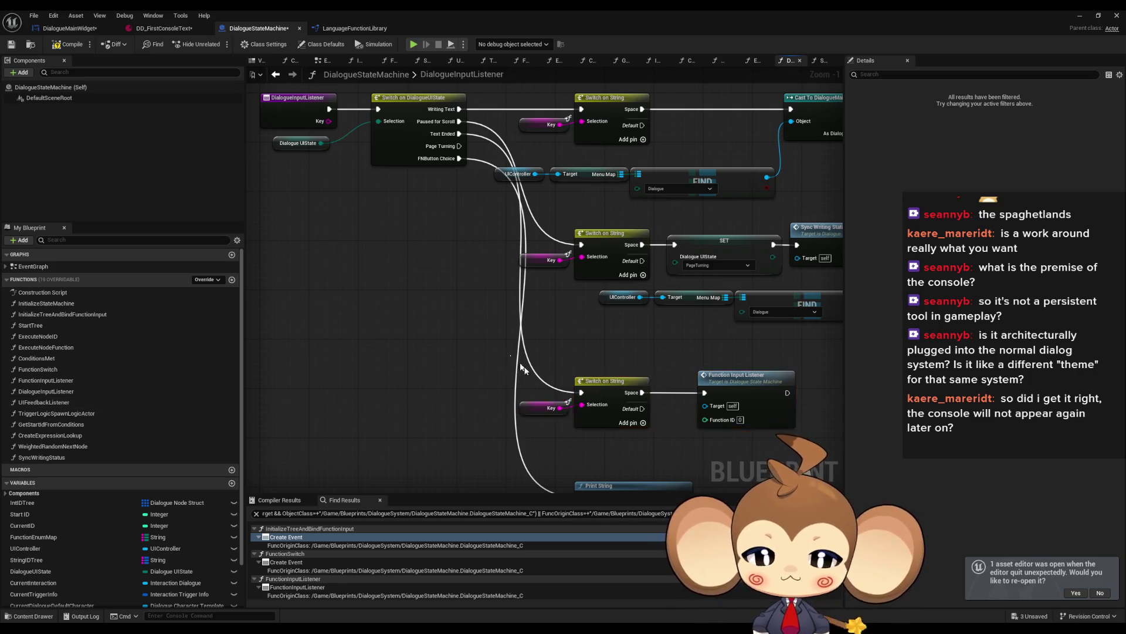
double_click(64, 403)
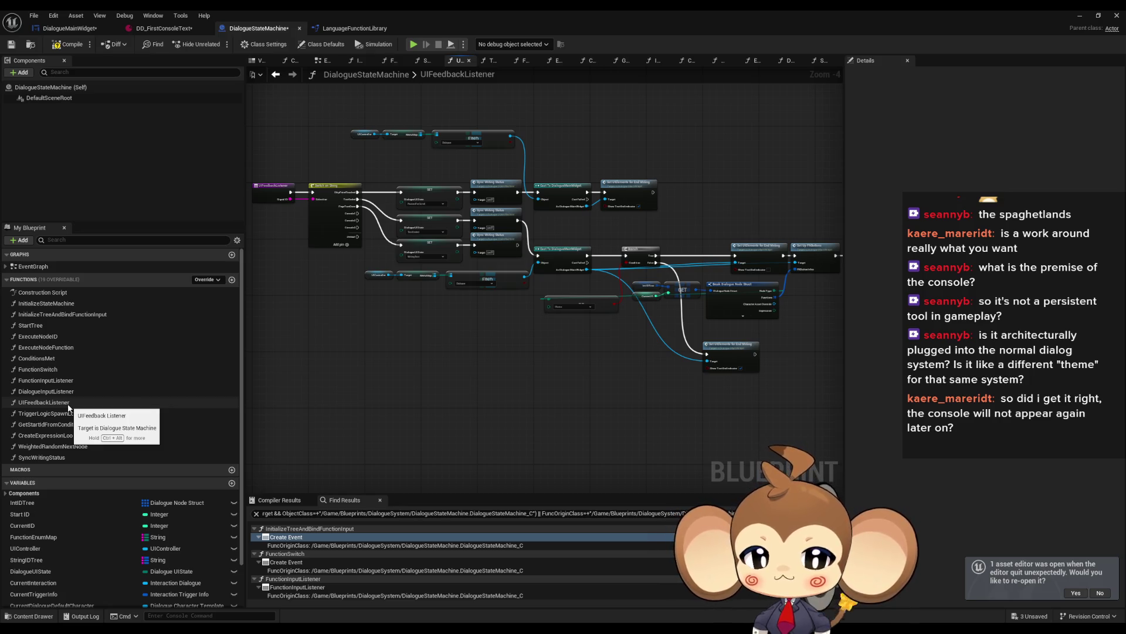
Place a Function Input Listener node in UIFeedbackListener, then delete that misplaced copy.
left_click_drag(703, 325, 531, 309)
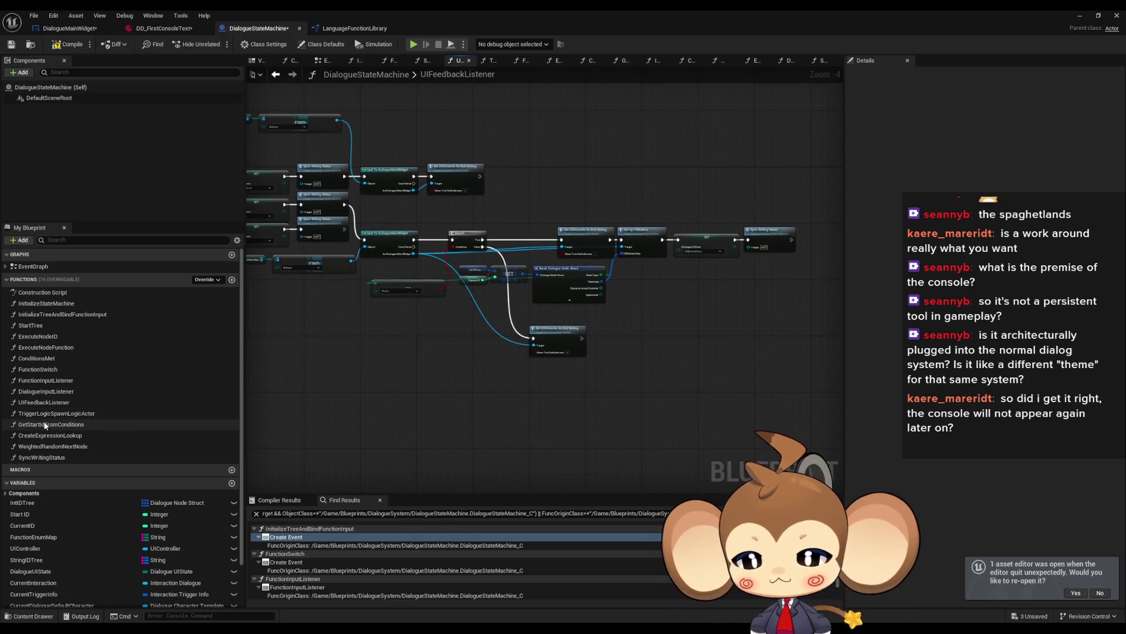
left_click(275, 74)
left_click(292, 74)
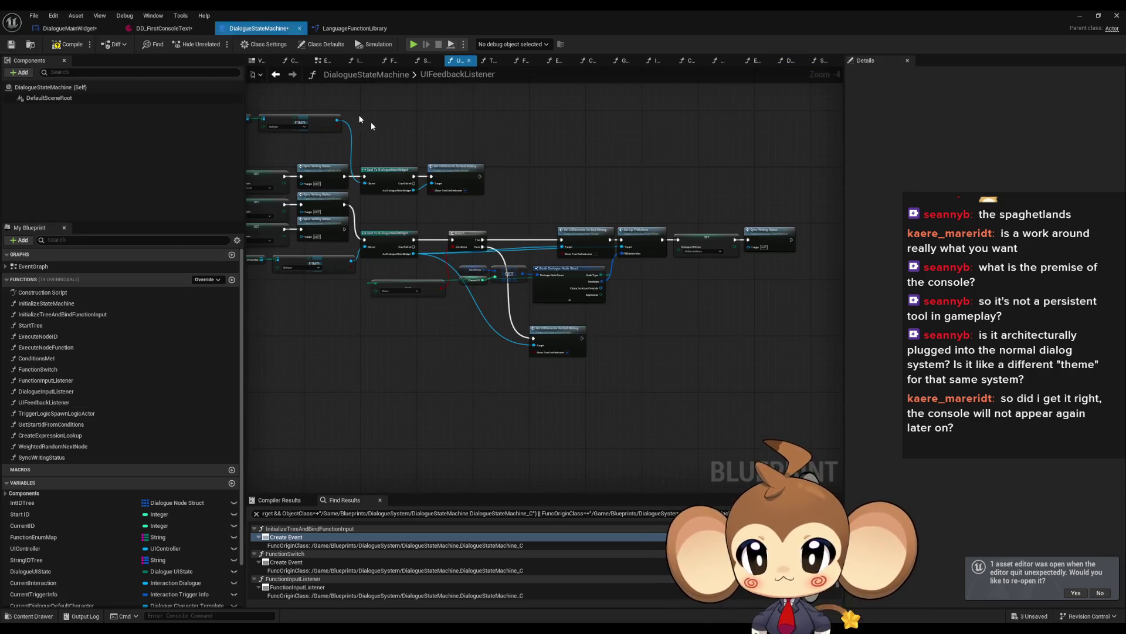
left_click_drag(46, 380, 754, 304)
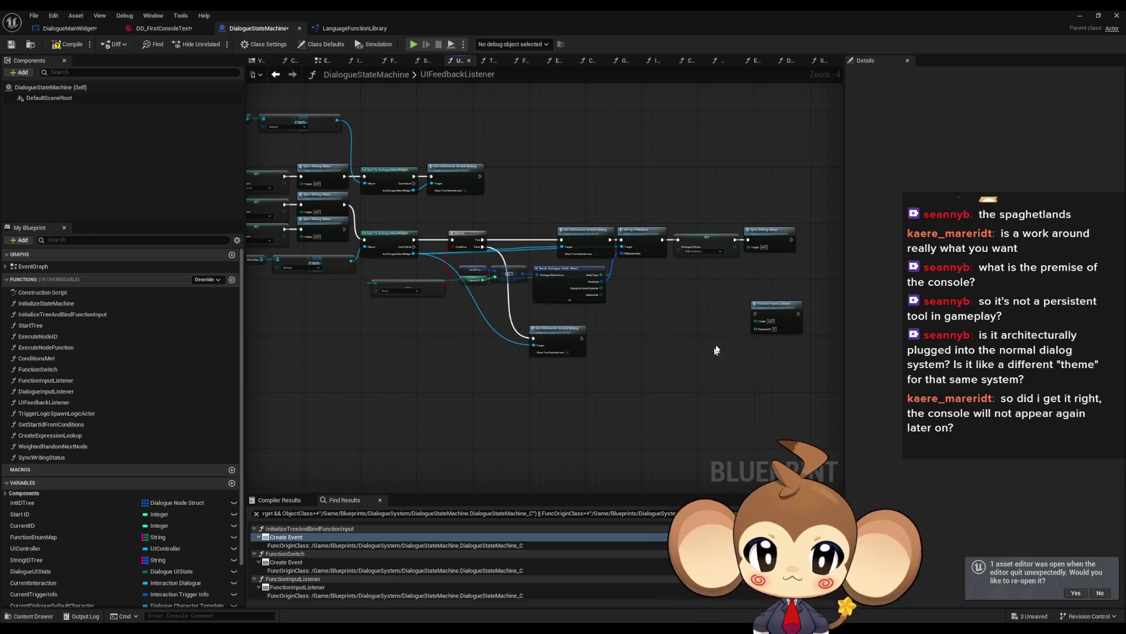
scroll(692, 334, "up", 1)
scroll(666, 291, "up", 1)
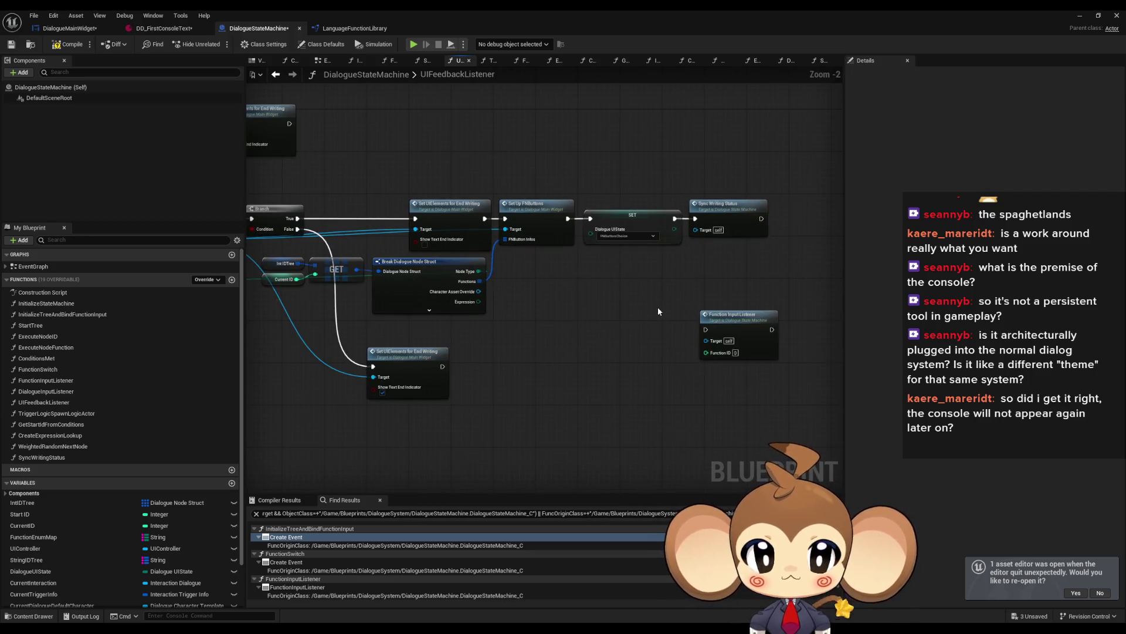
scroll(657, 323, "down", 3)
left_click_drag(678, 314, 787, 367)
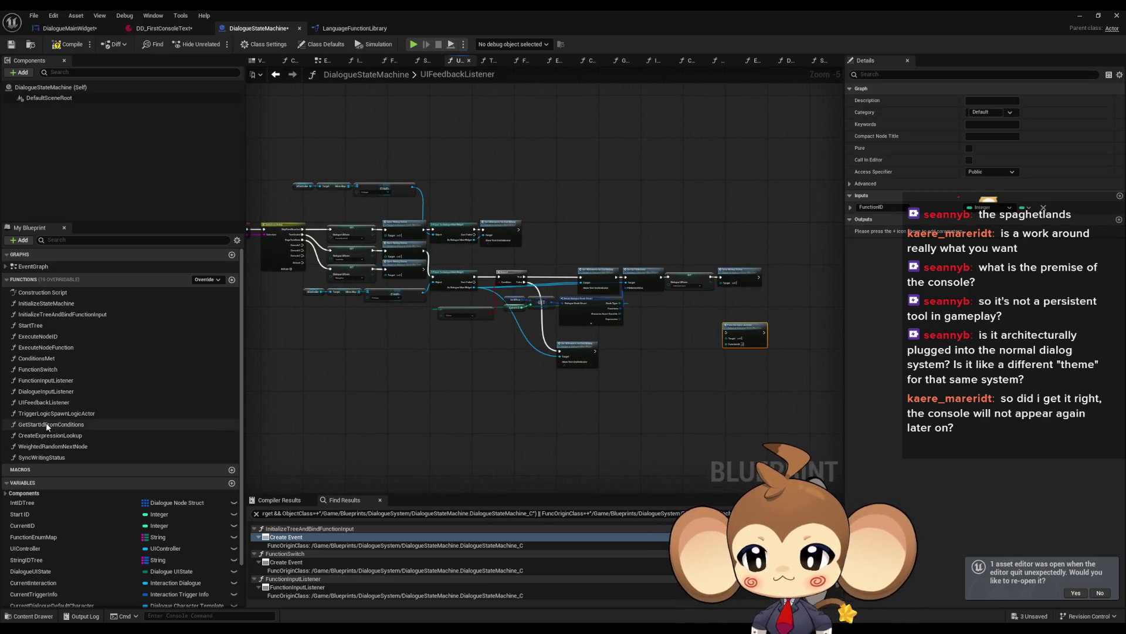
key("Delete")
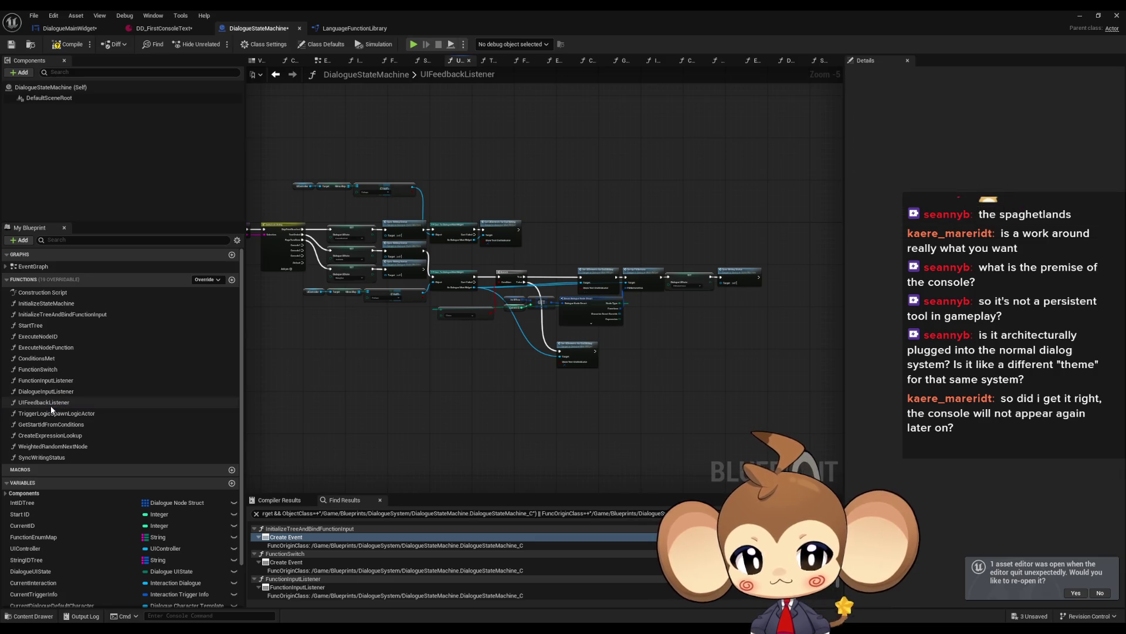
Wire the Switch on String's Console1 output to the Function Input Listener node's exec pin.
double_click(61, 403)
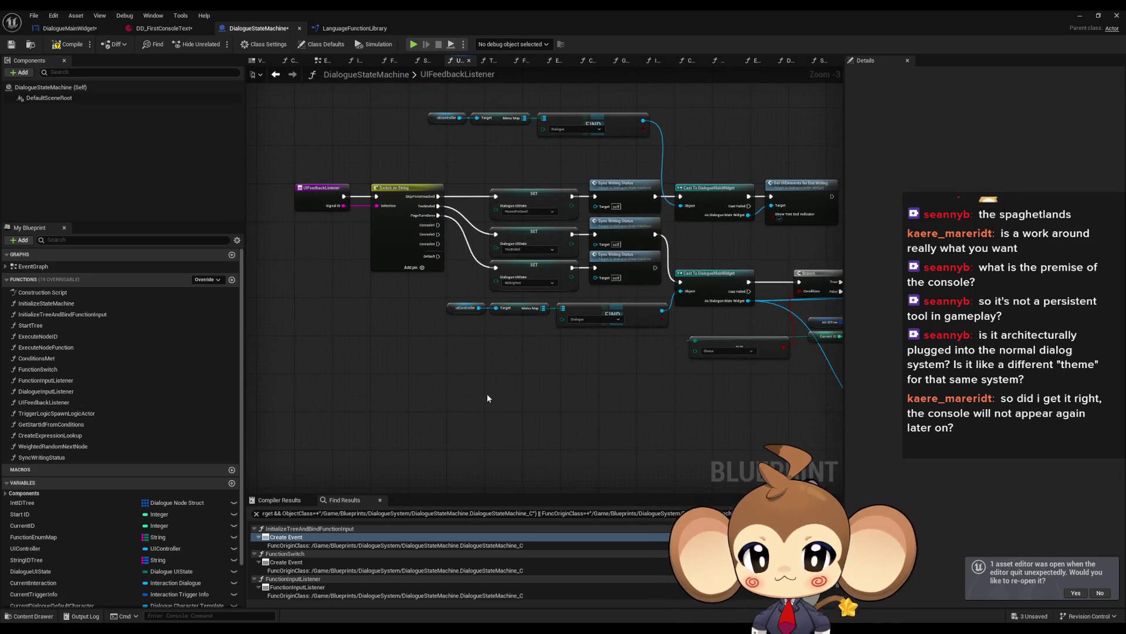
mouse_move(560, 484)
left_mouse_down()
mouse_move(550, 406)
mouse_move(561, 364)
mouse_move(572, 412)
left_mouse_up()
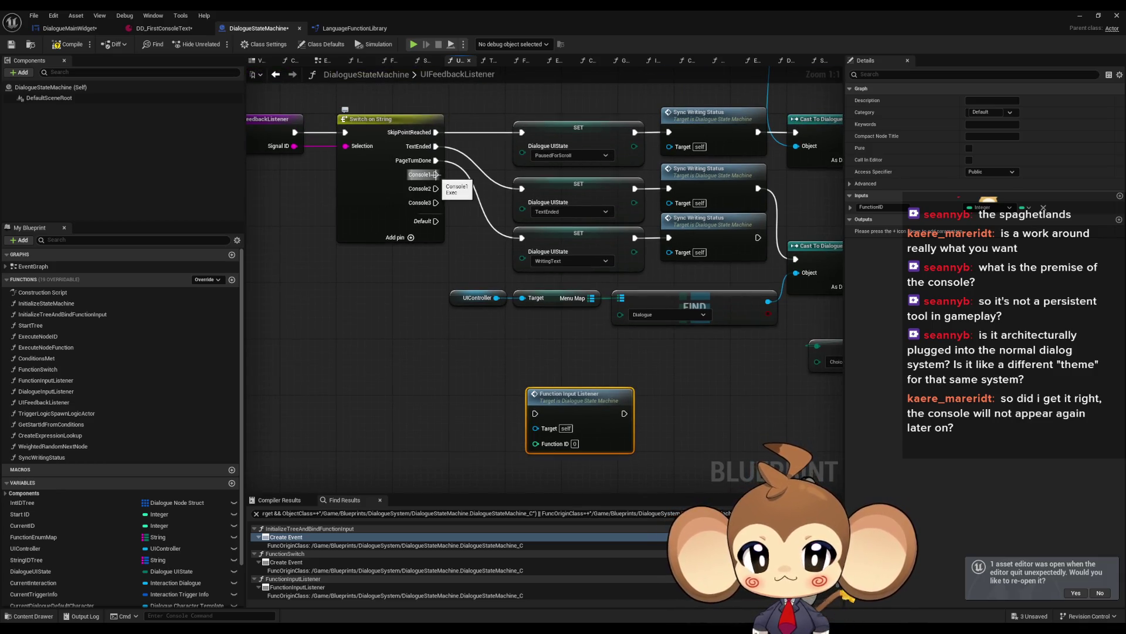
mouse_move(435, 174)
left_mouse_down()
mouse_move(535, 413)
mouse_move(569, 424)
left_mouse_up()
left_click(496, 372)
left_click_drag(497, 377, 499, 346)
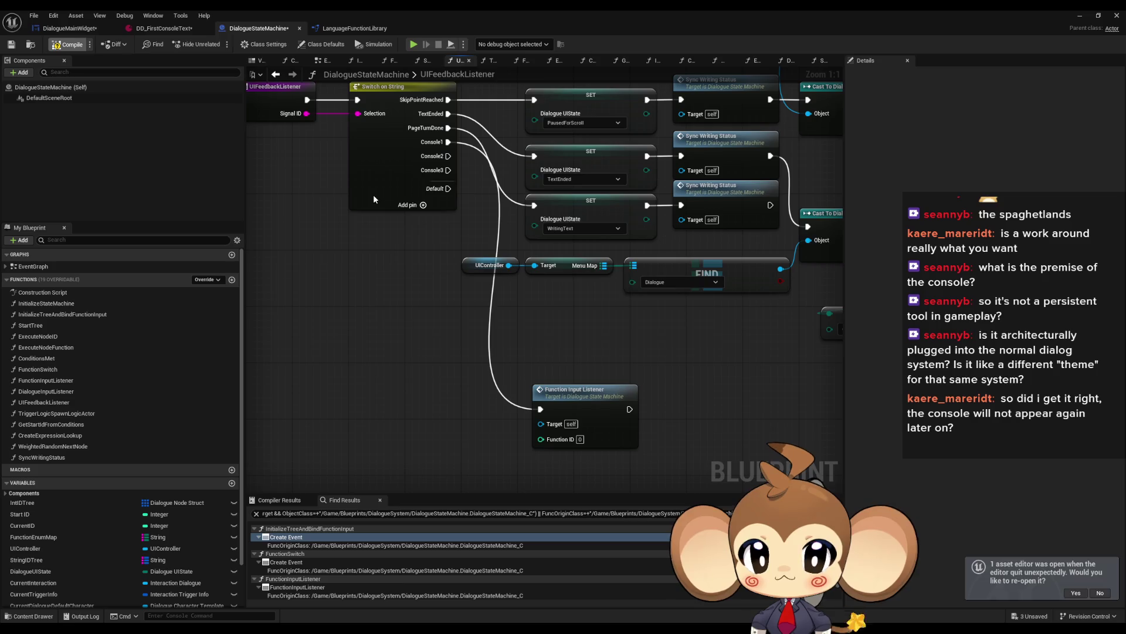
left_click(160, 28)
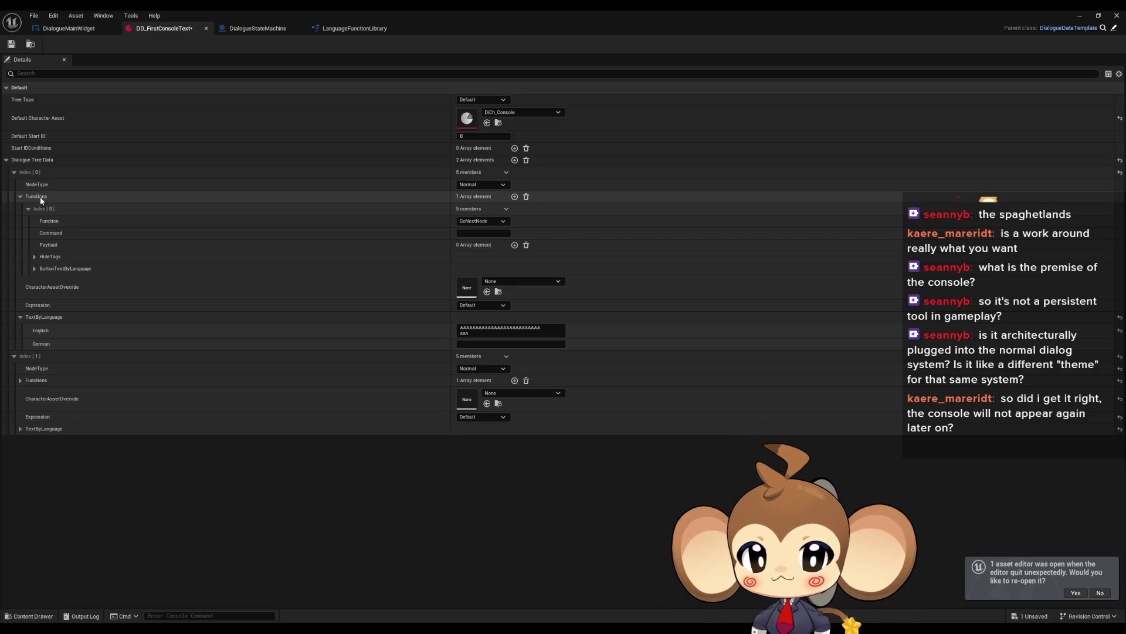
Edit the first function's Command value in DD_FirstConsoleText and save the asset.
left_click(467, 234)
type("Create world")
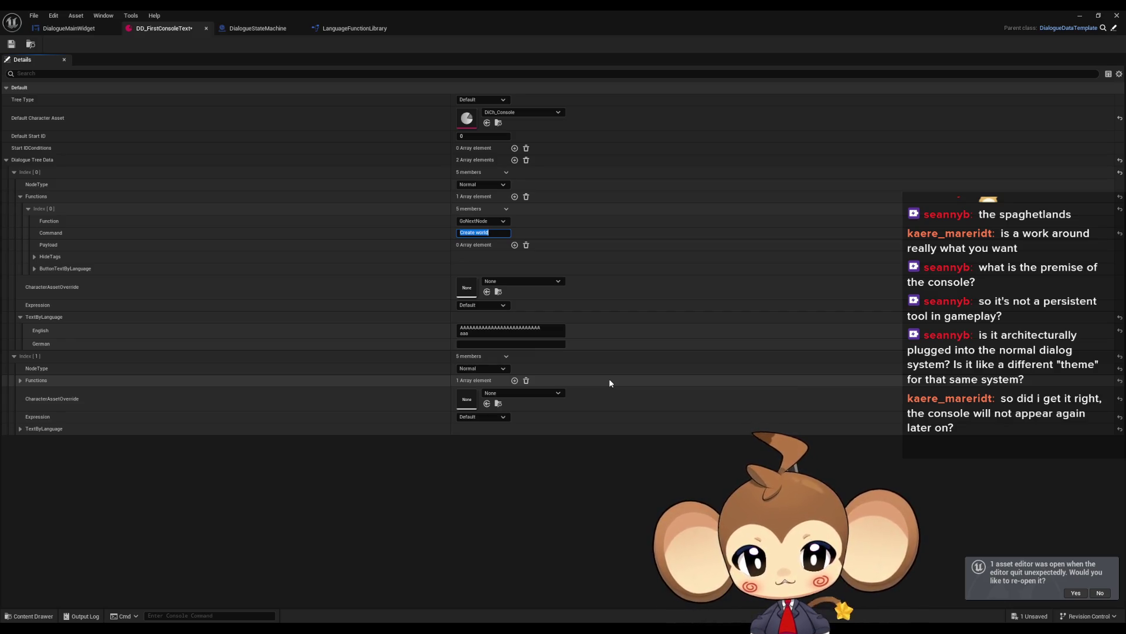
key("ctrl+s")
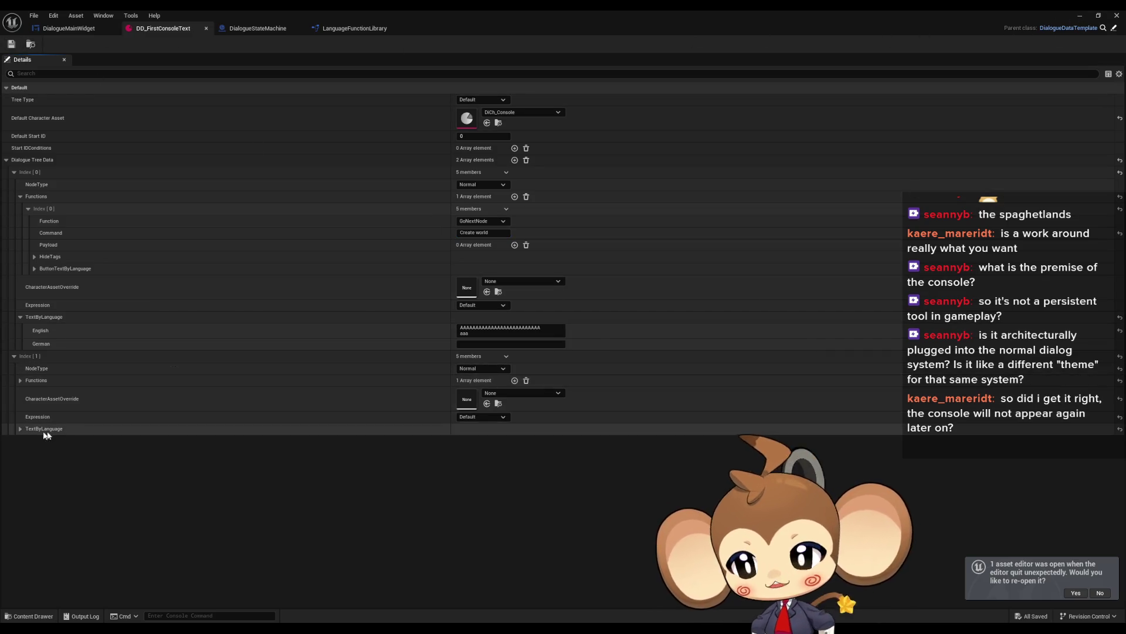
left_click(20, 380)
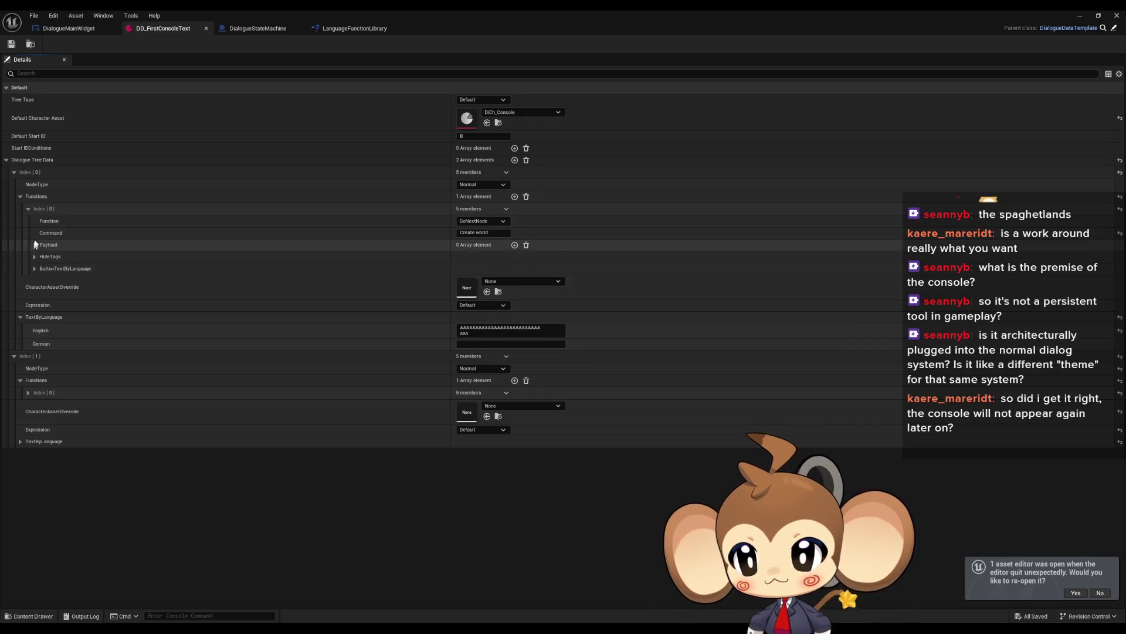
Clear the Command value, add two Payload entries, and save the dialogue data asset.
left_click(487, 233)
key("BackSpace")
left_click(514, 244)
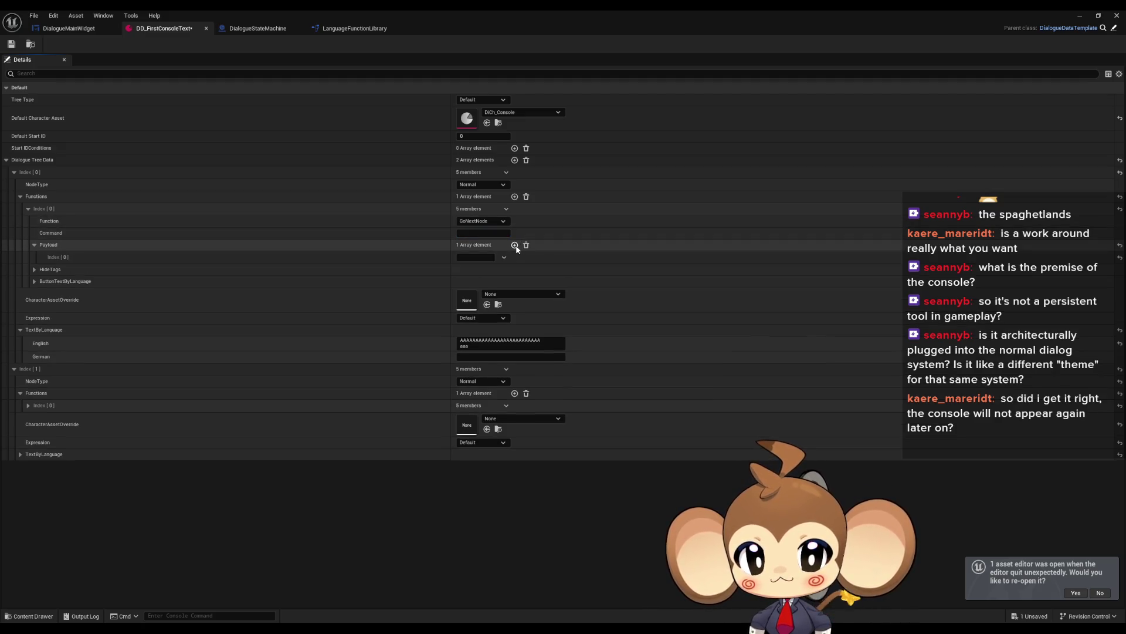
left_click(514, 244)
left_click(11, 44)
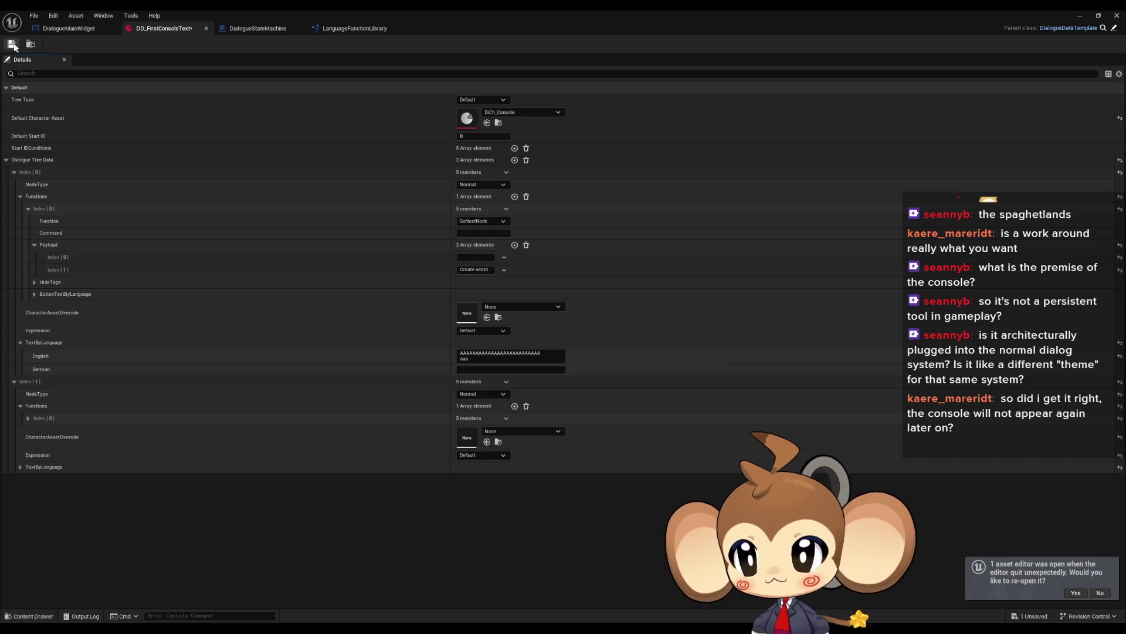
left_click(1080, 15)
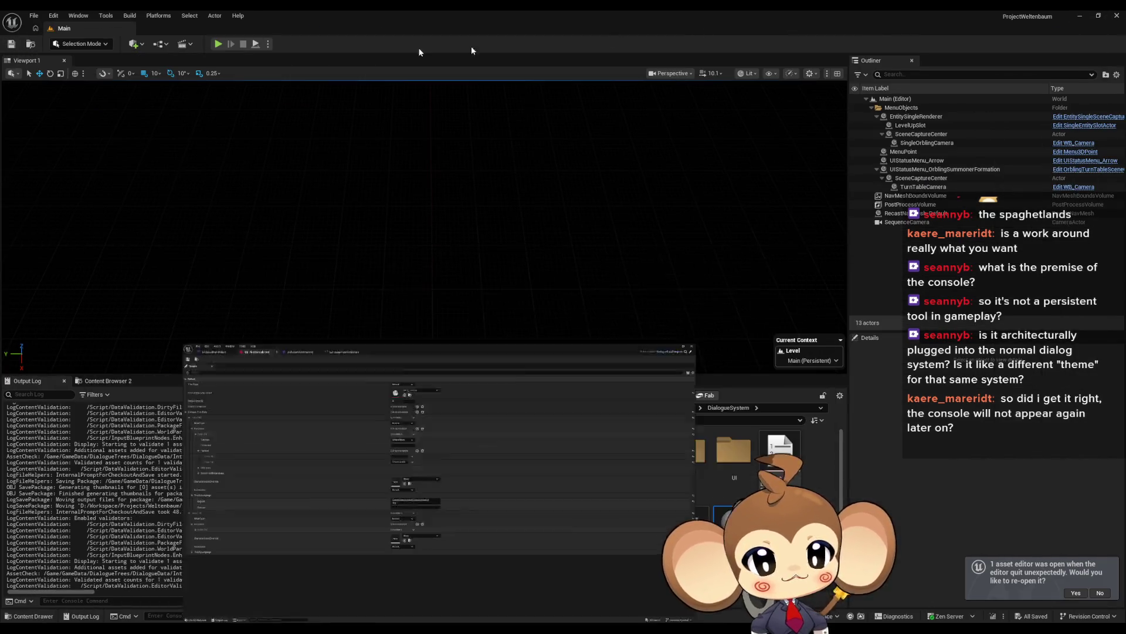
Play-test the level from Load Game and submit the line 'aaa' in the in-game console.
left_click(455, 256)
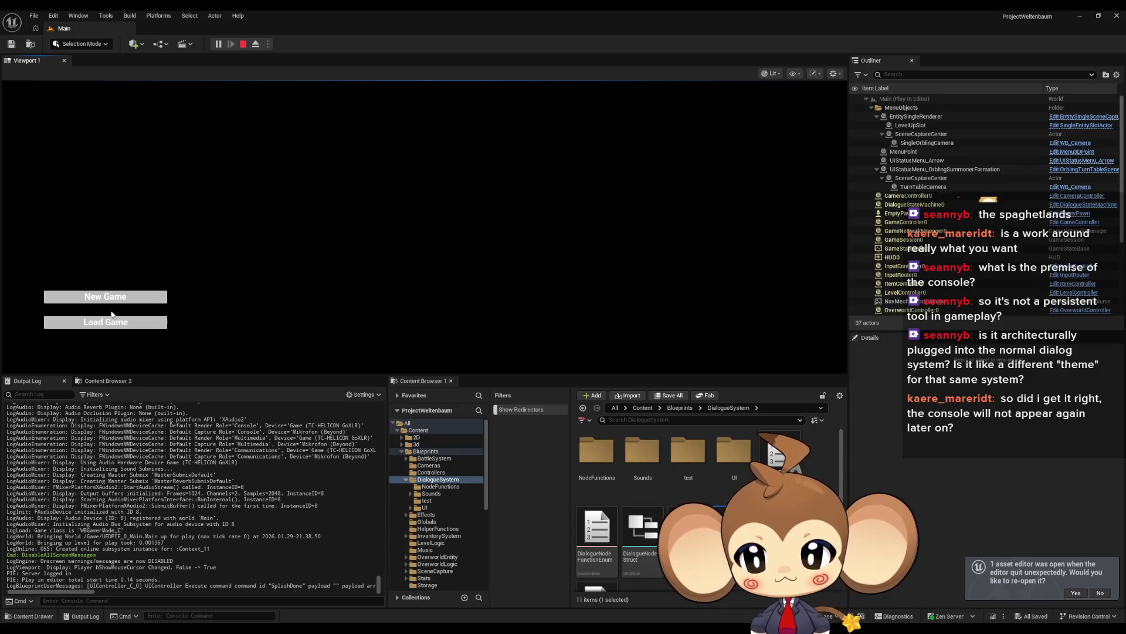
left_click(106, 322)
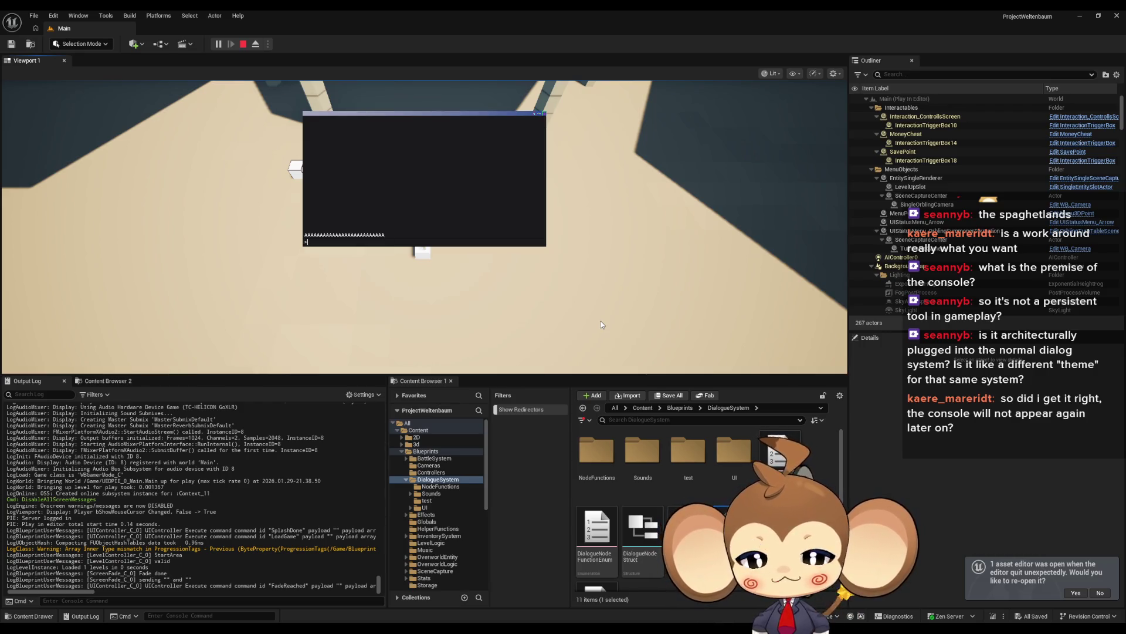
type("aaa")
key("Return")
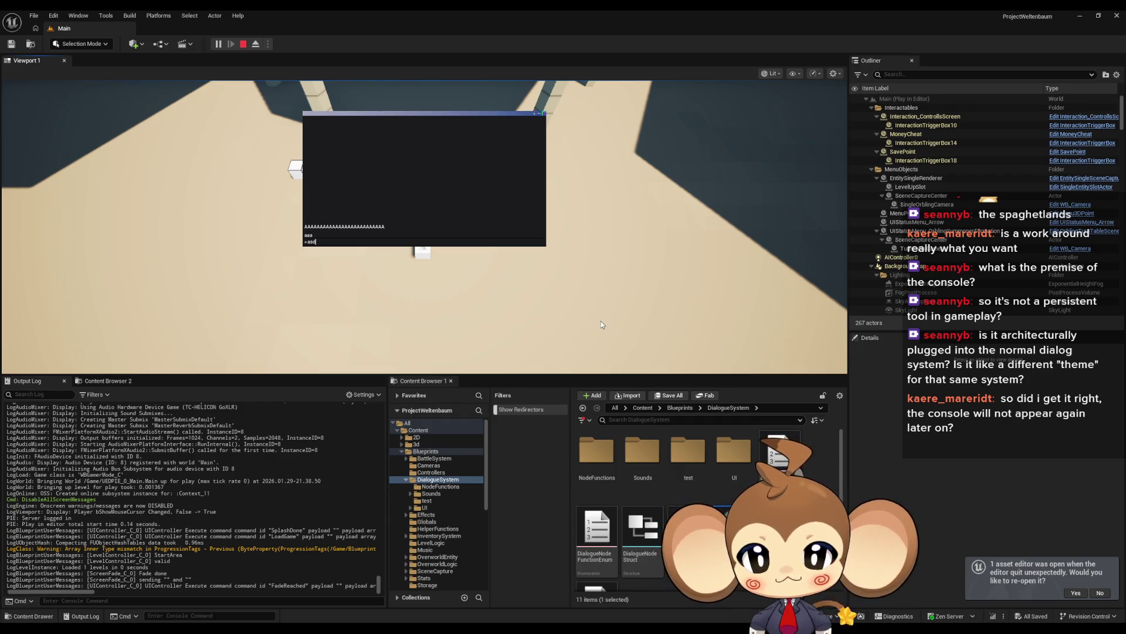
Enter a long A/B test line, then end play and return to DD_FirstConsoleText.
key("Left")
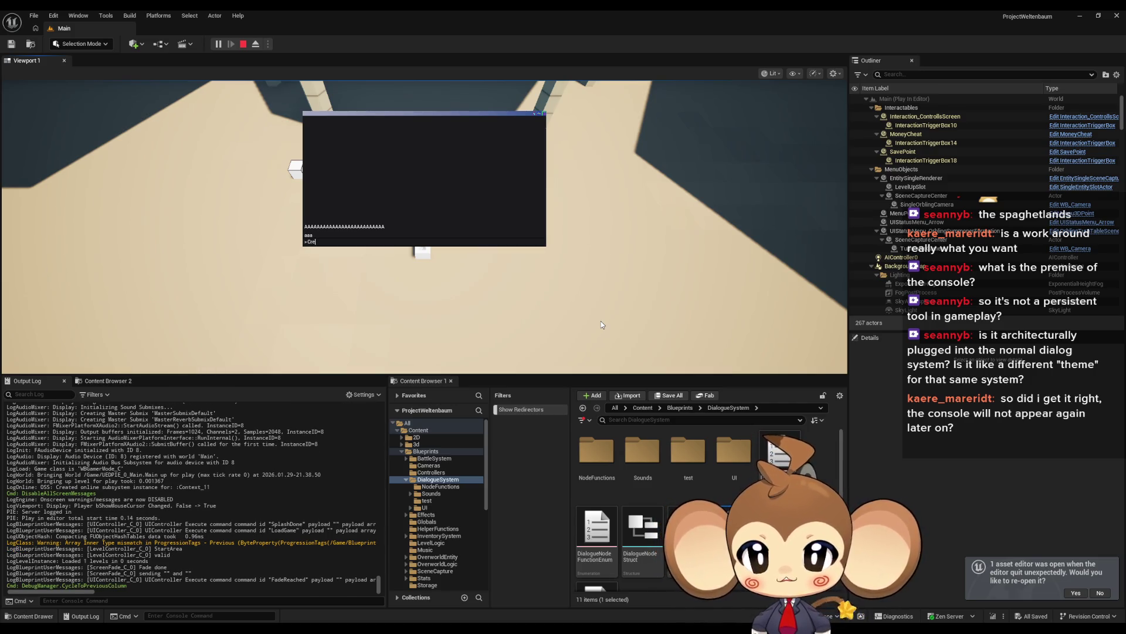
key("Return")
type("AAAAAAAAAAAAAAAAAAAAAAAAA ")
type("BBBBBBBBBBBBBBBBBBBBBBBBB")
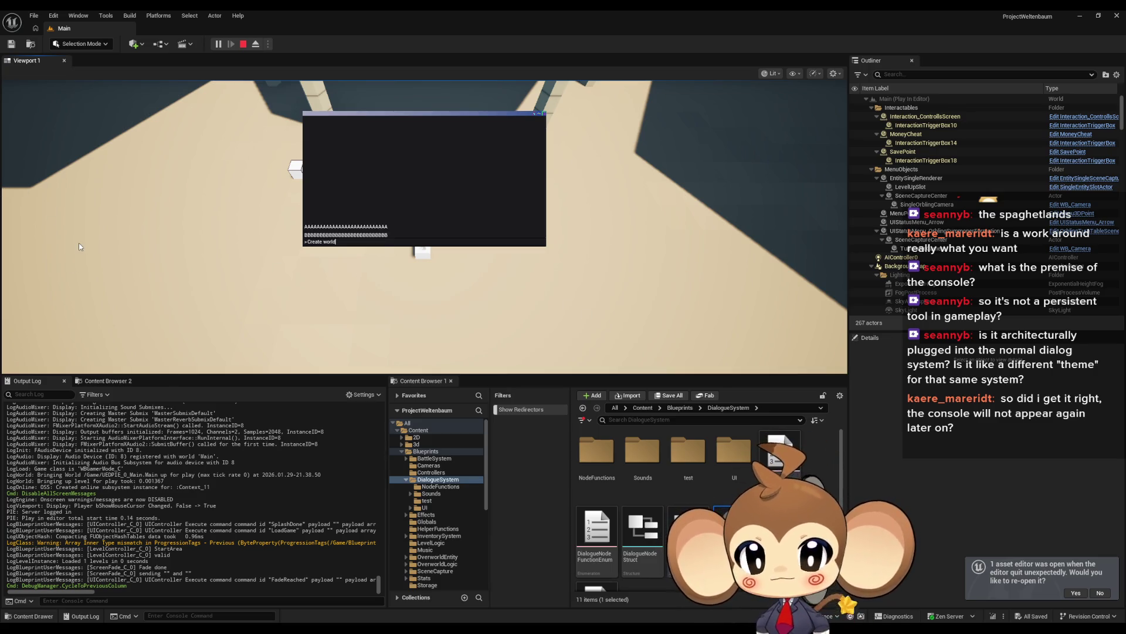
left_click(242, 44)
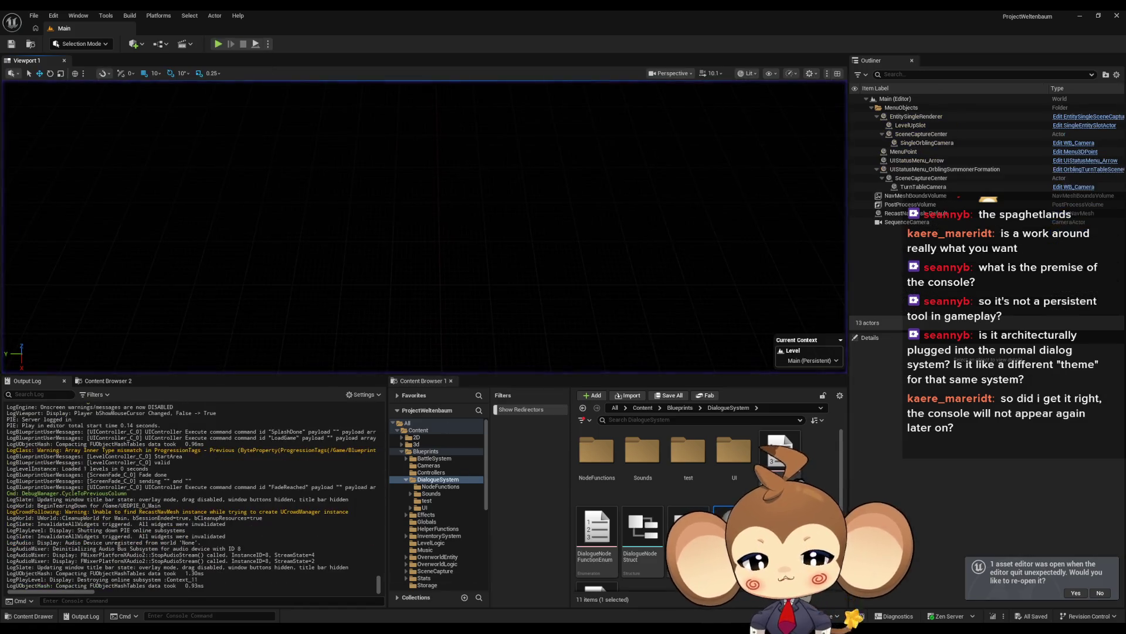
left_click(502, 597)
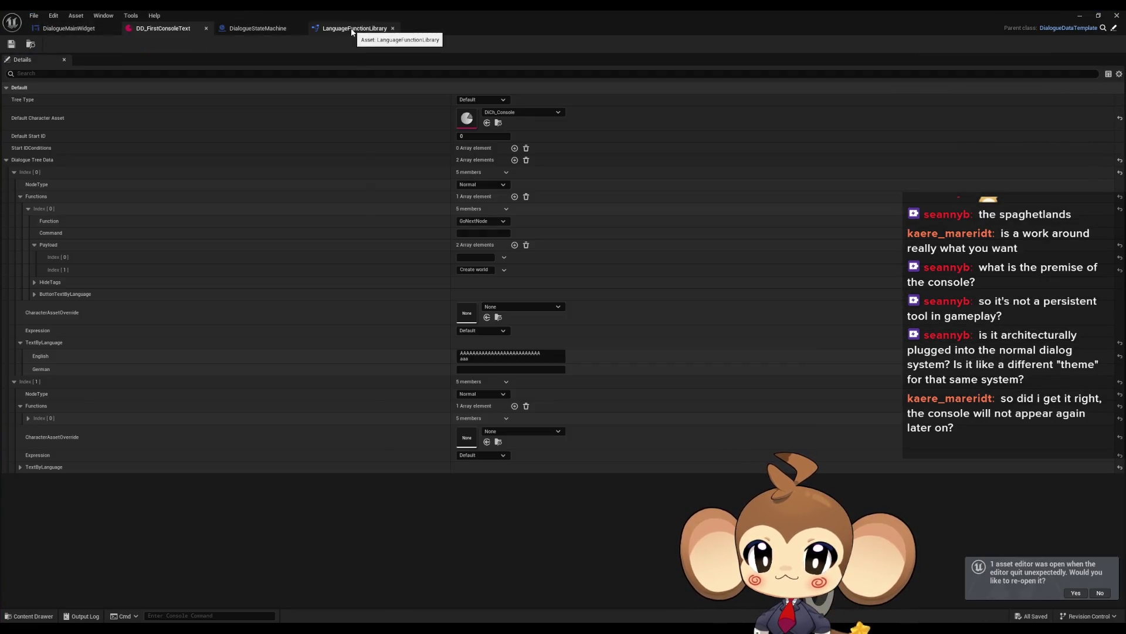
Review the DialogueStateMachine and LanguageFunctionLibrary blueprints, then return to DialogueMainWidget.
left_click(86, 34)
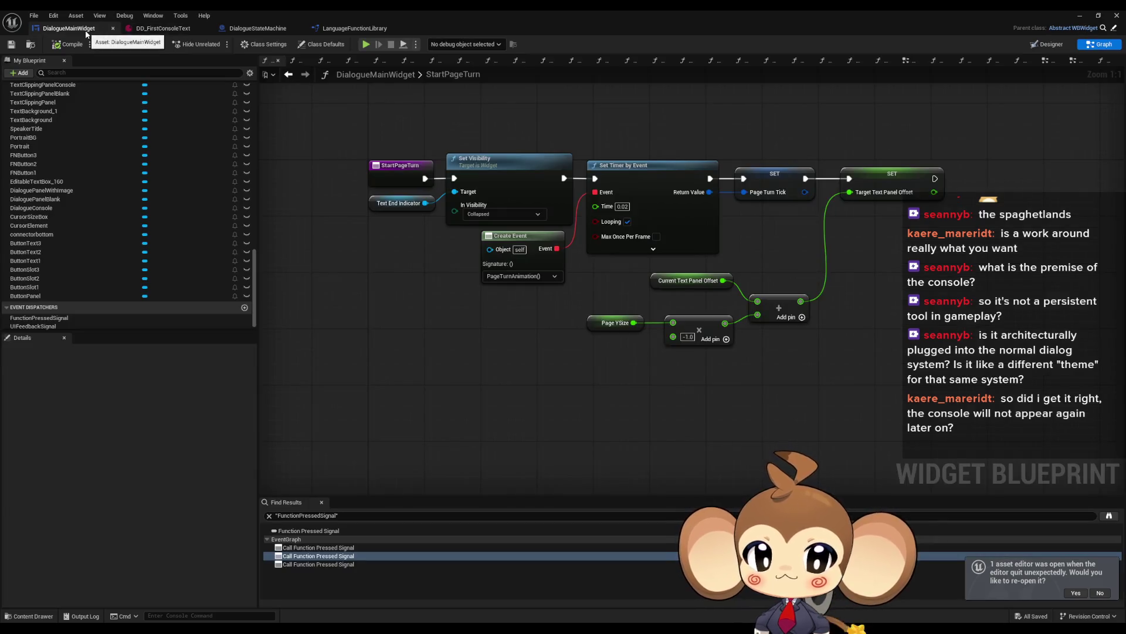
left_click(258, 34)
left_click(339, 30)
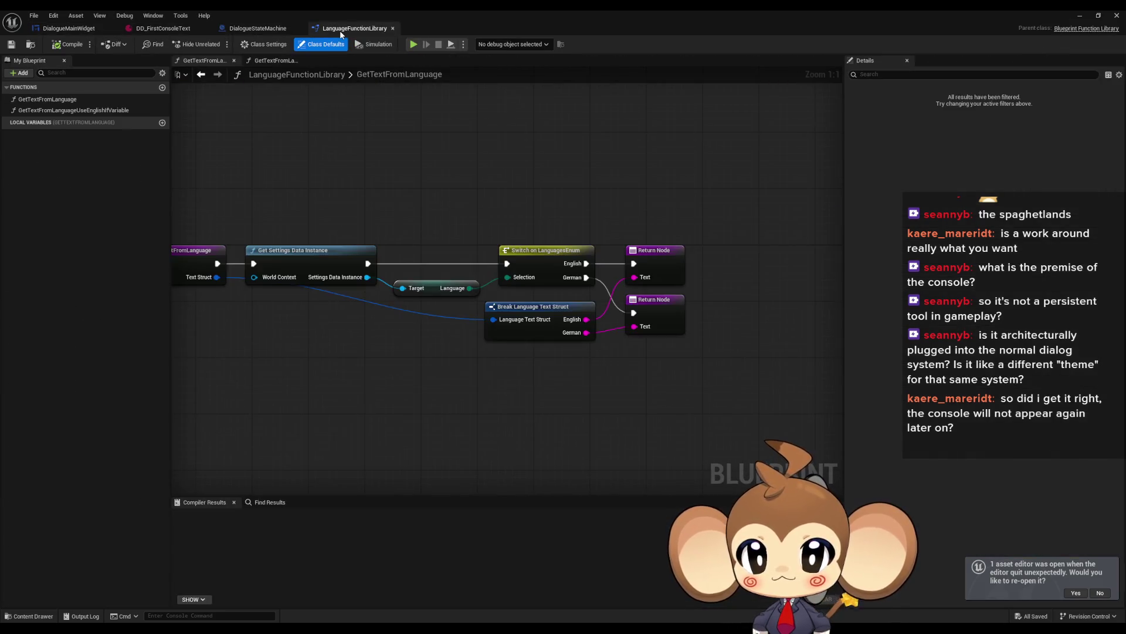
left_click(258, 28)
scroll(396, 335, "down", 2)
scroll(395, 334, "down", 1)
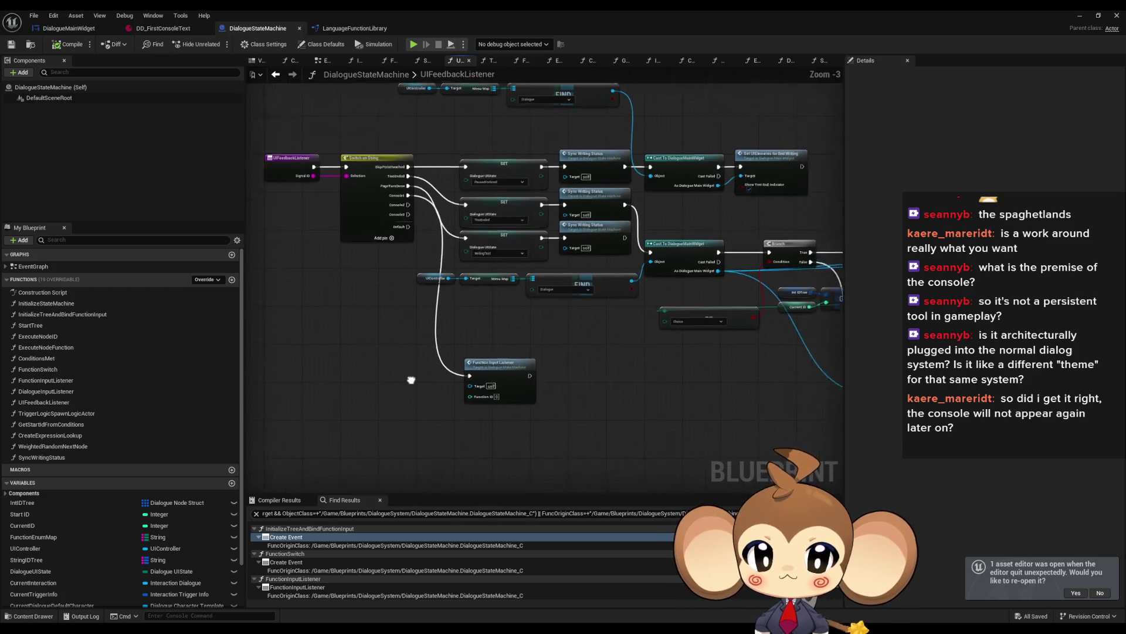
left_click_drag(511, 405, 467, 405)
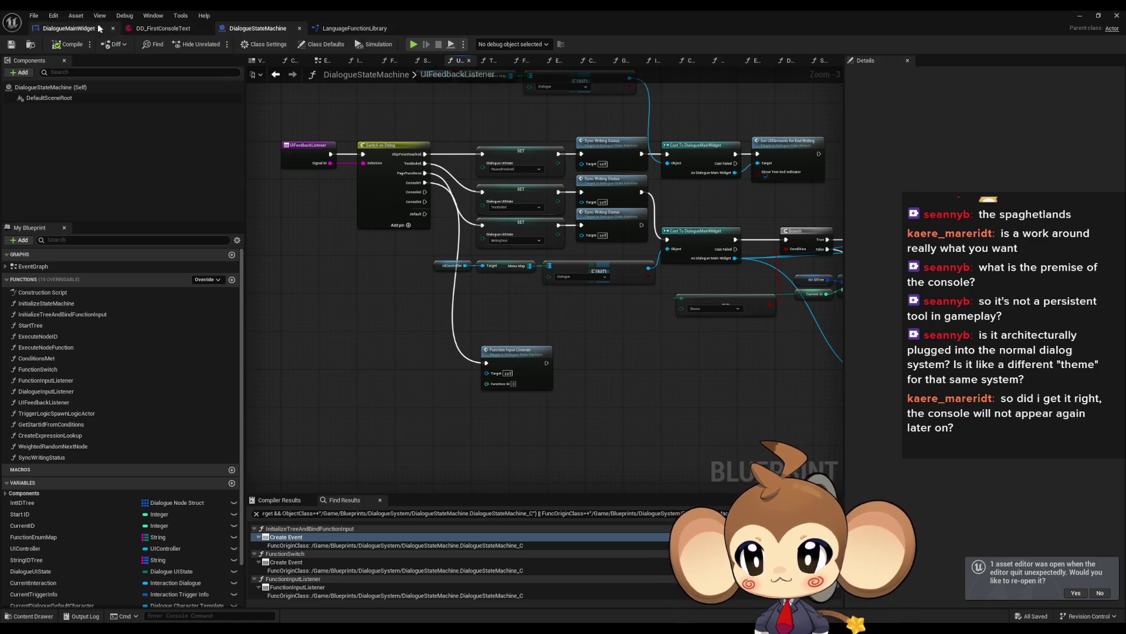
left_click(69, 28)
scroll(82, 182, "up", 10)
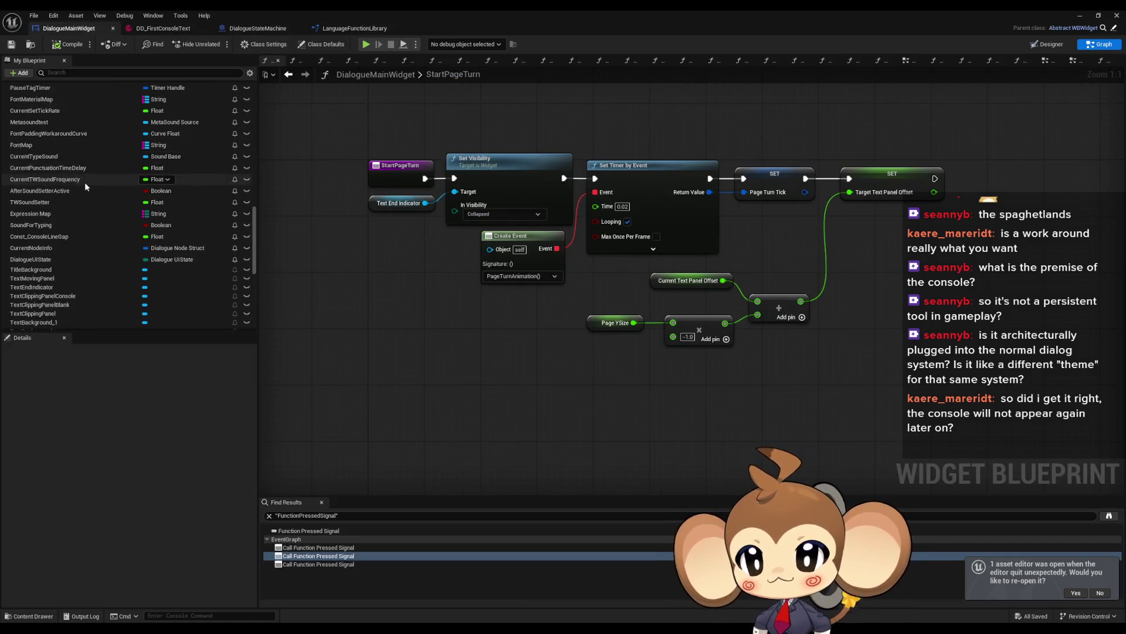
scroll(80, 181, "up", 3)
In DialogueMainWidget's EventGraph, select the SetText and Editable Text Box 160 nodes.
double_click(32, 99)
scroll(535, 281, "up", 4)
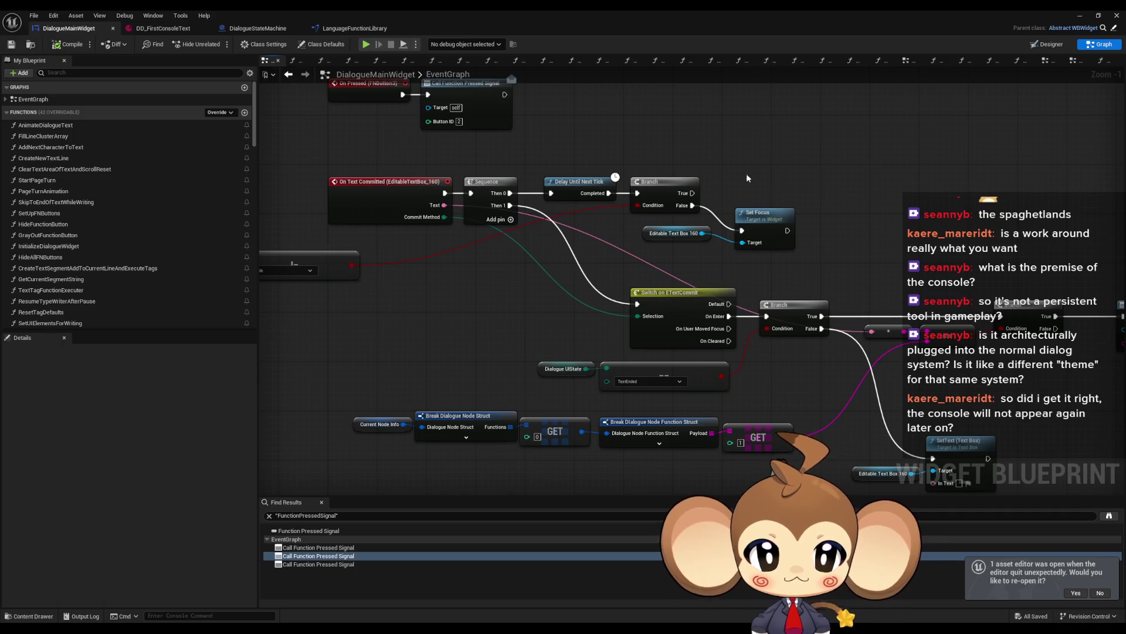
left_click(795, 316)
left_click_drag(818, 352, 736, 294)
left_click_drag(790, 362, 860, 413)
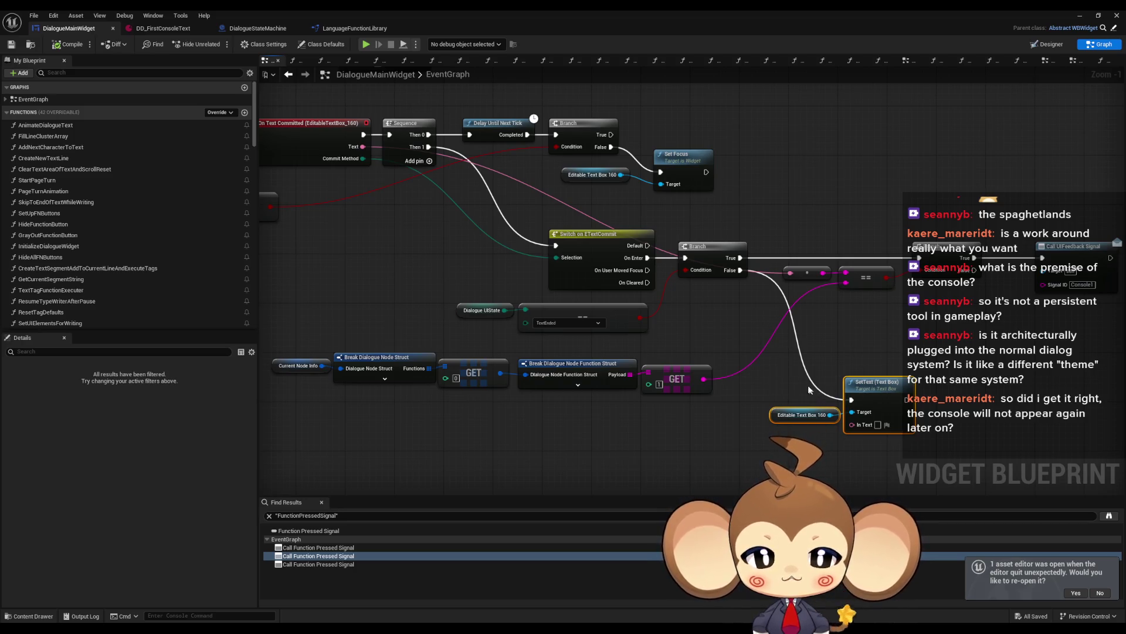
left_click_drag(461, 232, 562, 234)
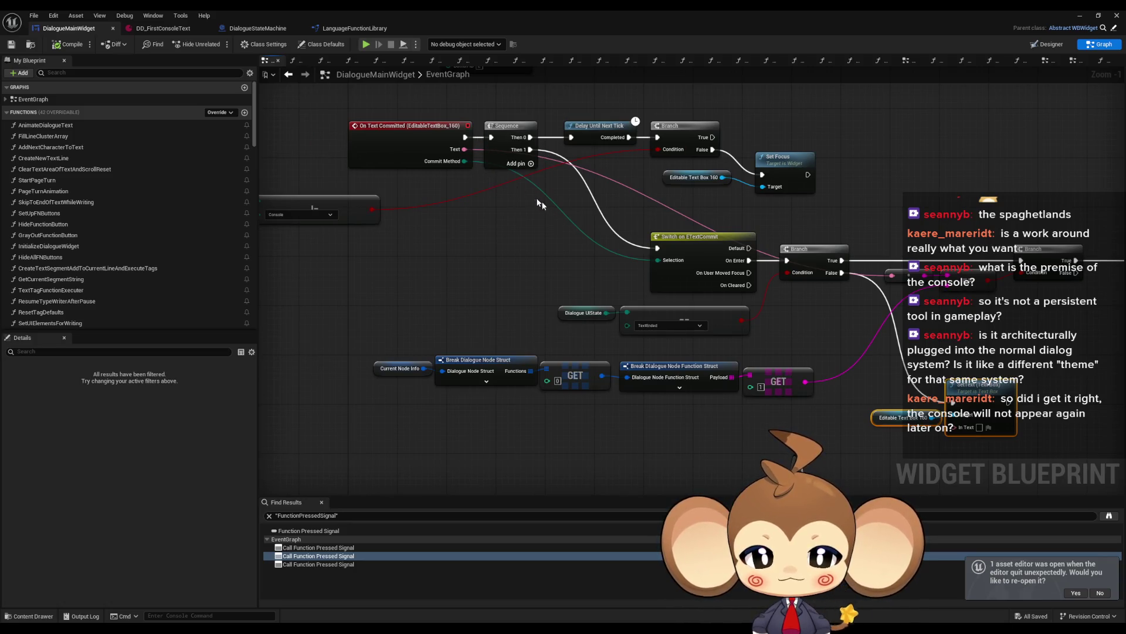
left_click_drag(614, 246, 395, 241)
mouse_move(680, 196)
left_mouse_down()
mouse_move(845, 284)
mouse_move(974, 304)
left_mouse_up()
left_click_drag(741, 414, 887, 402)
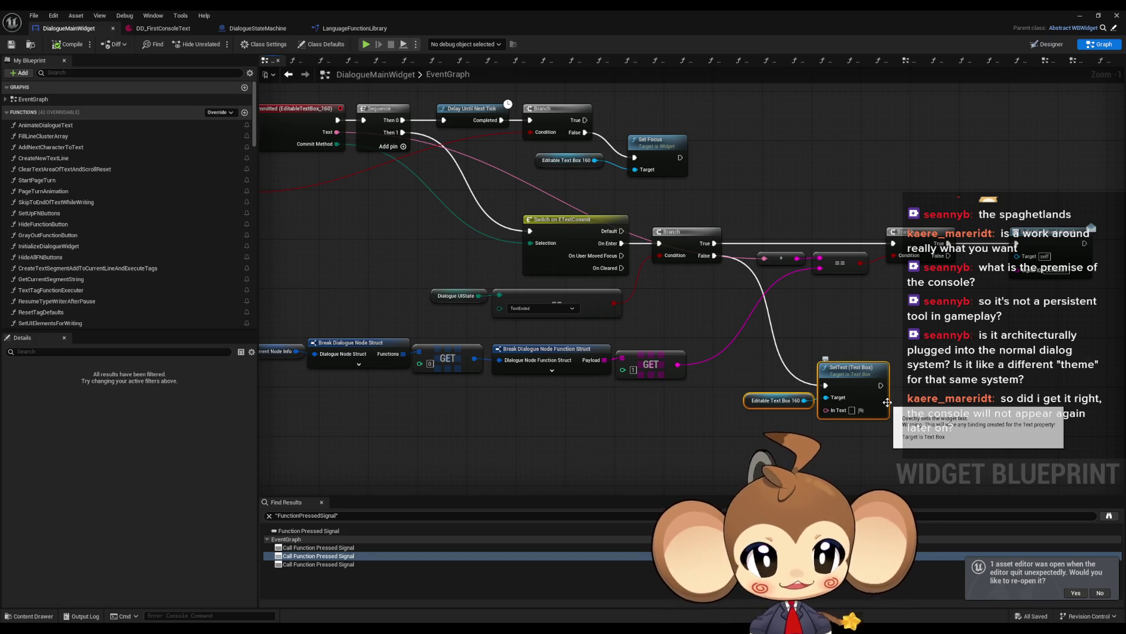
left_click_drag(549, 326, 458, 297)
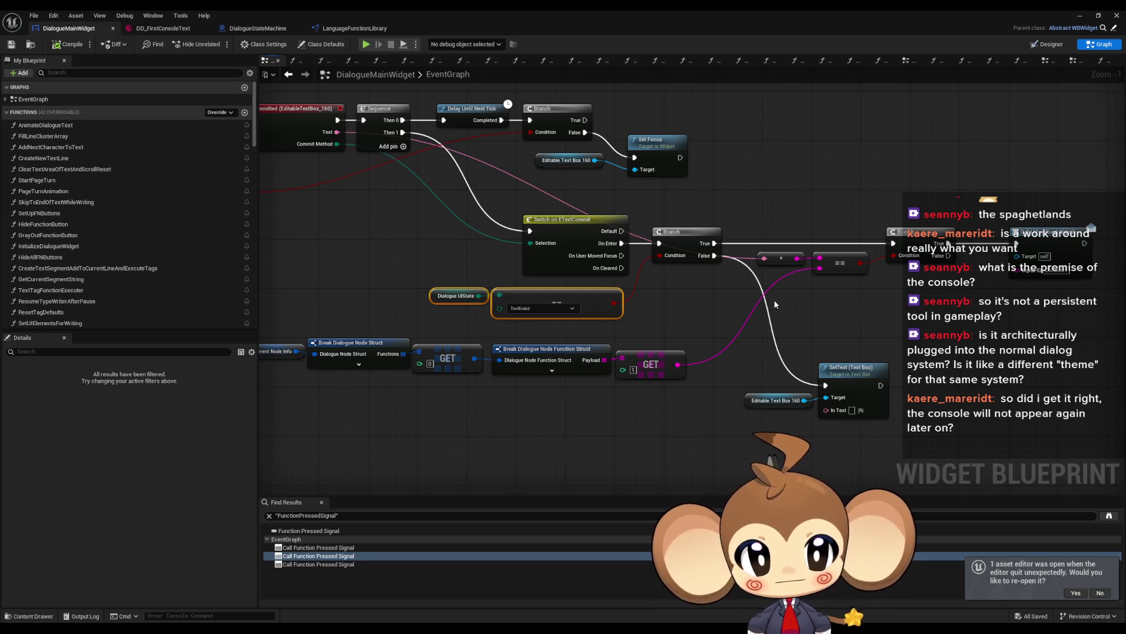
left_click_drag(772, 305, 645, 306)
left_click_drag(615, 438, 764, 360)
Duplicate those nodes, wire Branch False to the copied SetText, then compile and save.
key("ctrl+c")
key("ctrl+v")
mouse_move(822, 256)
left_mouse_down()
mouse_move(915, 325)
mouse_move(921, 344)
left_mouse_up()
left_click(884, 290)
key("ctrl+s")
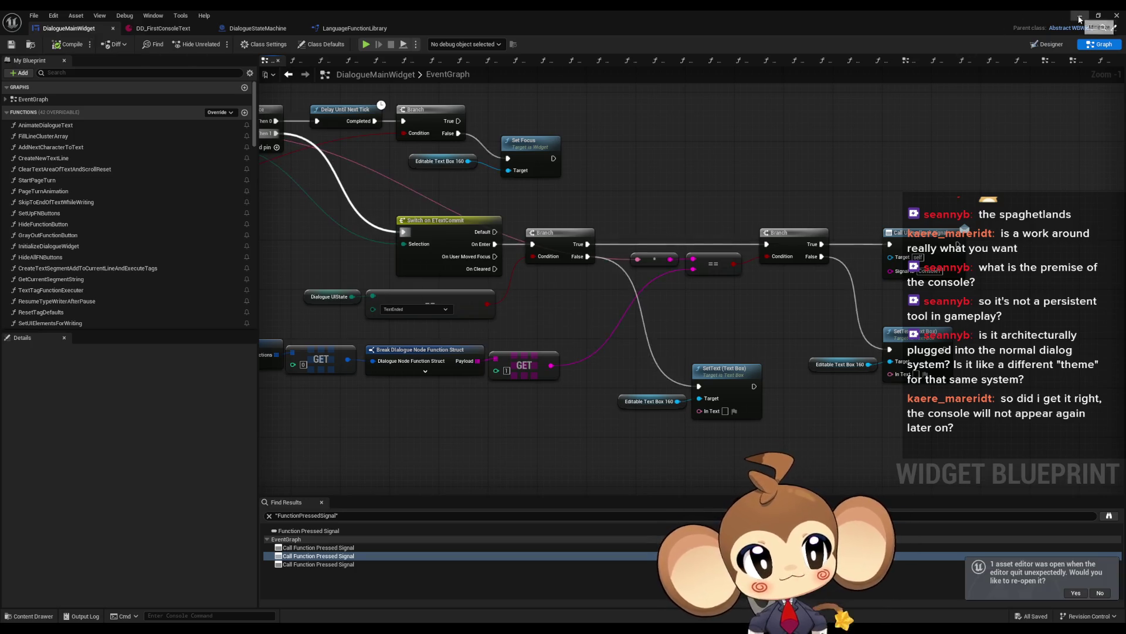
left_click(1117, 16)
left_click(217, 44)
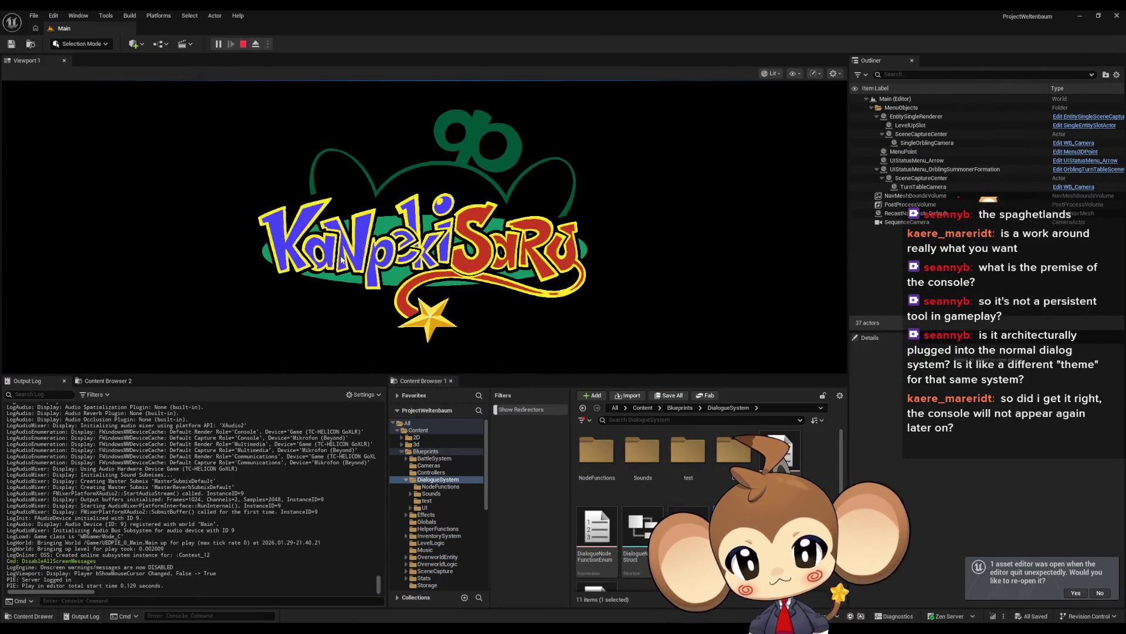
left_click(165, 322)
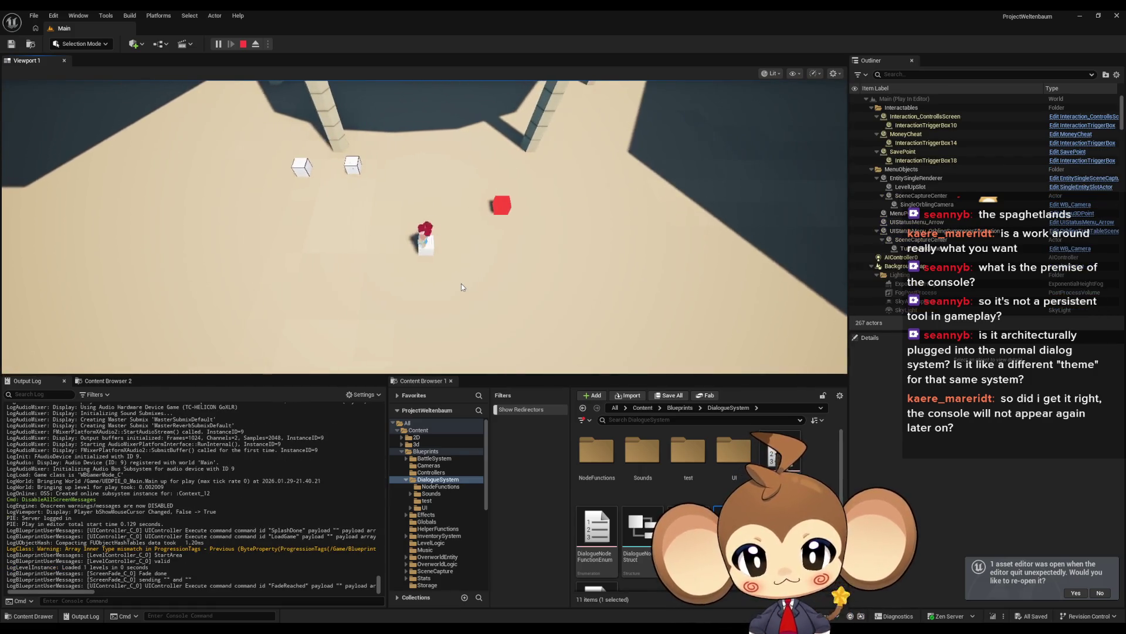
key("grave")
type("asf")
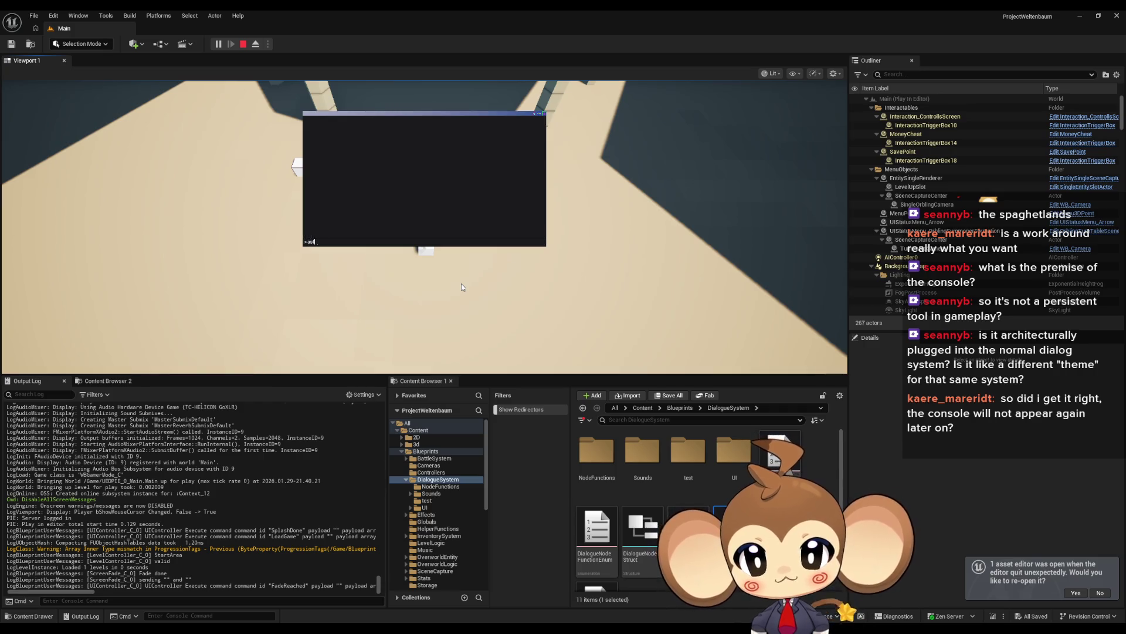
type("asfd")
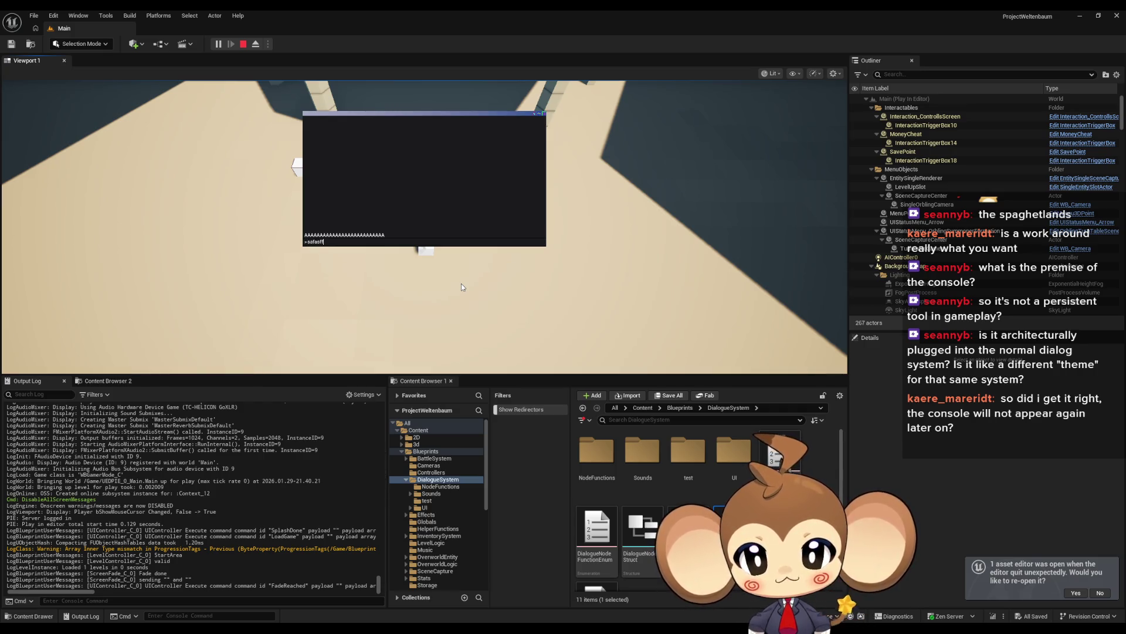
type("create world")
key("Return")
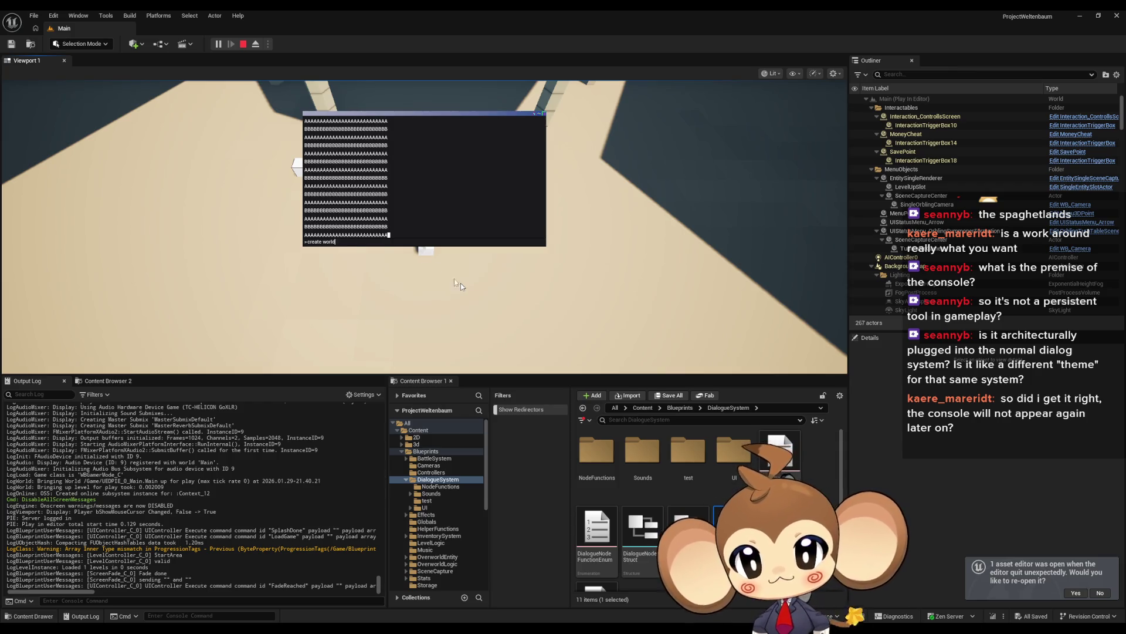
left_click(243, 44)
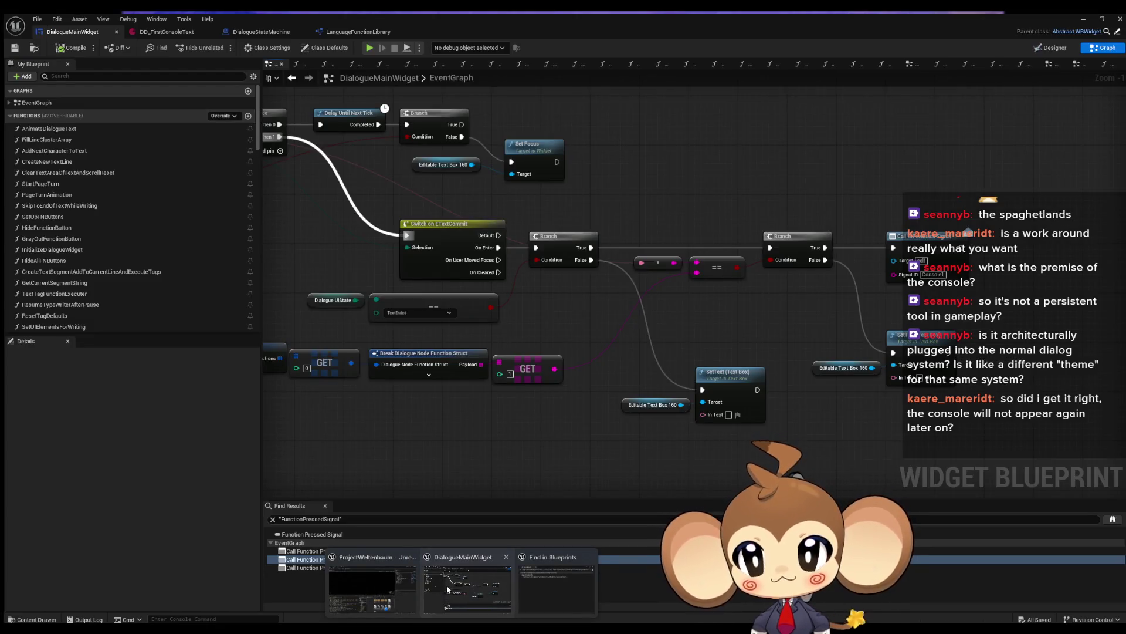
Replace the first node's English placeholder text in DD_FirstConsoleText with a welcome line.
left_click(162, 28)
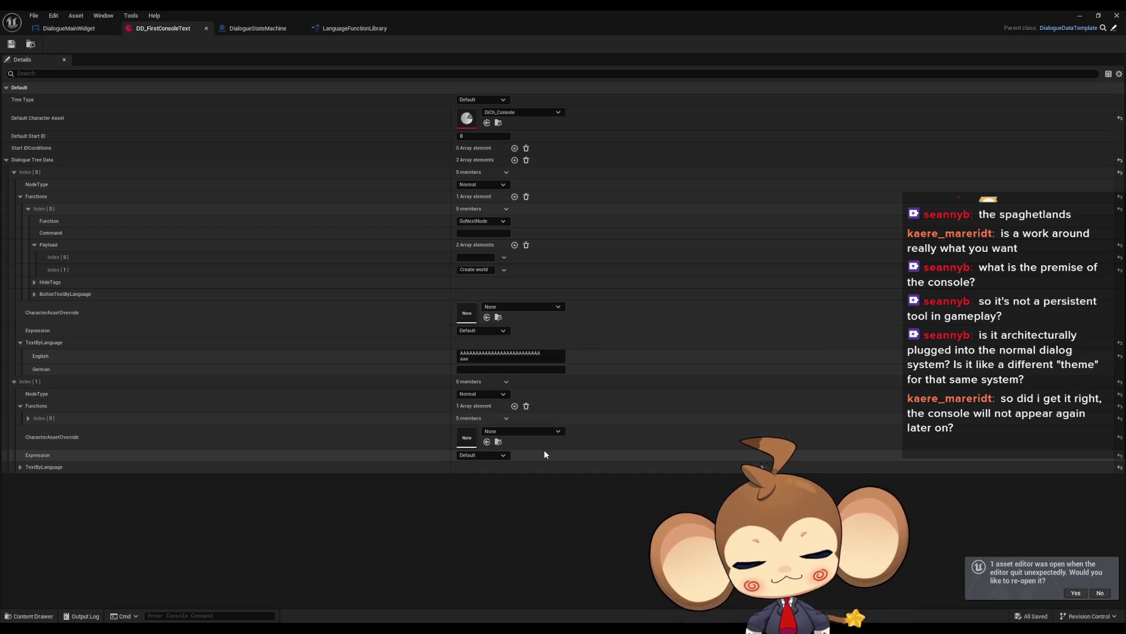
left_click(511, 356)
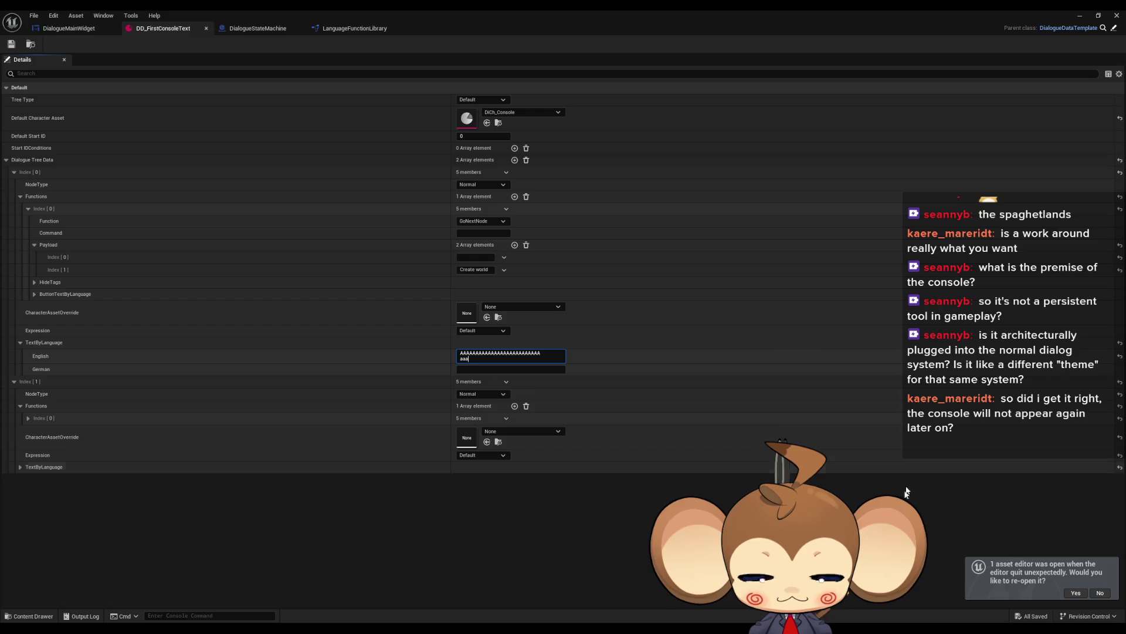
key("ctrl+a")
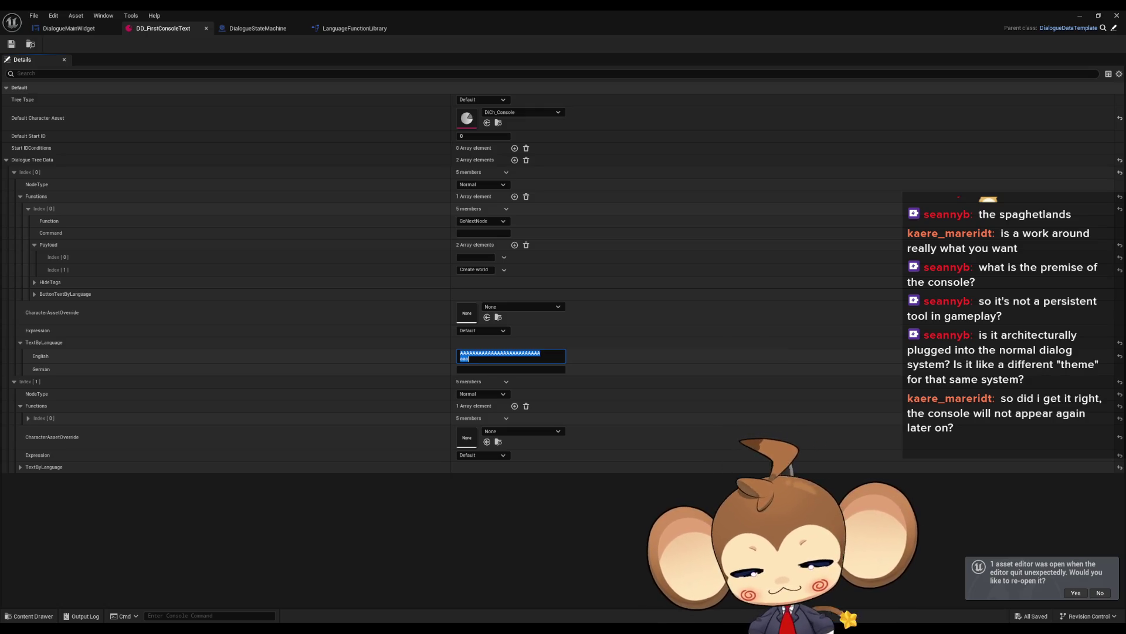
type("Welcome to ")
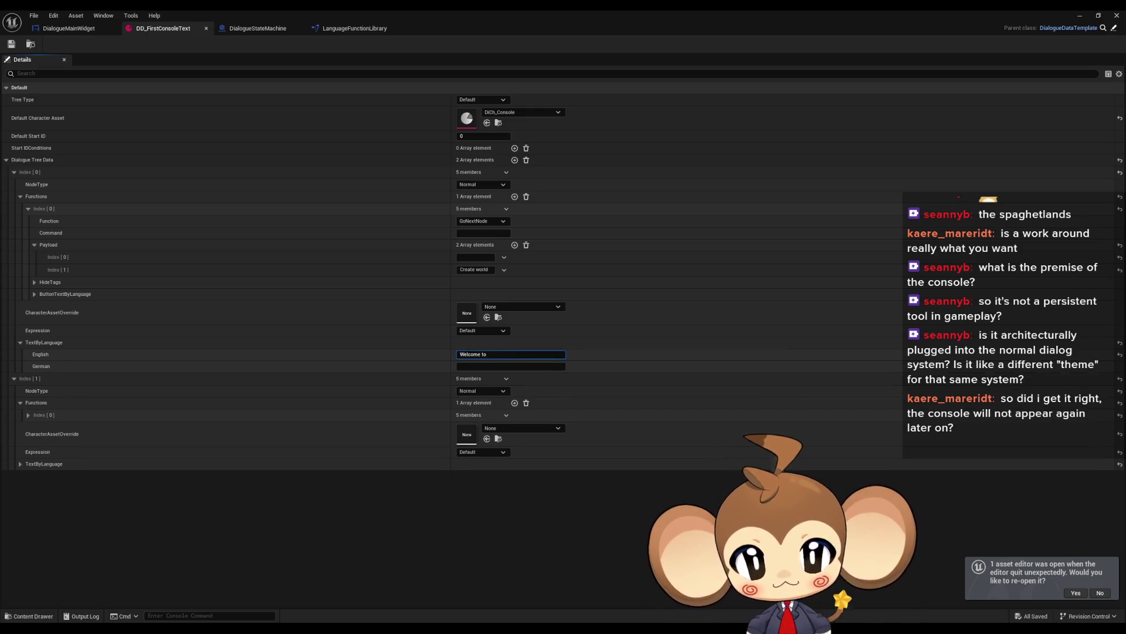
type("#Sol")
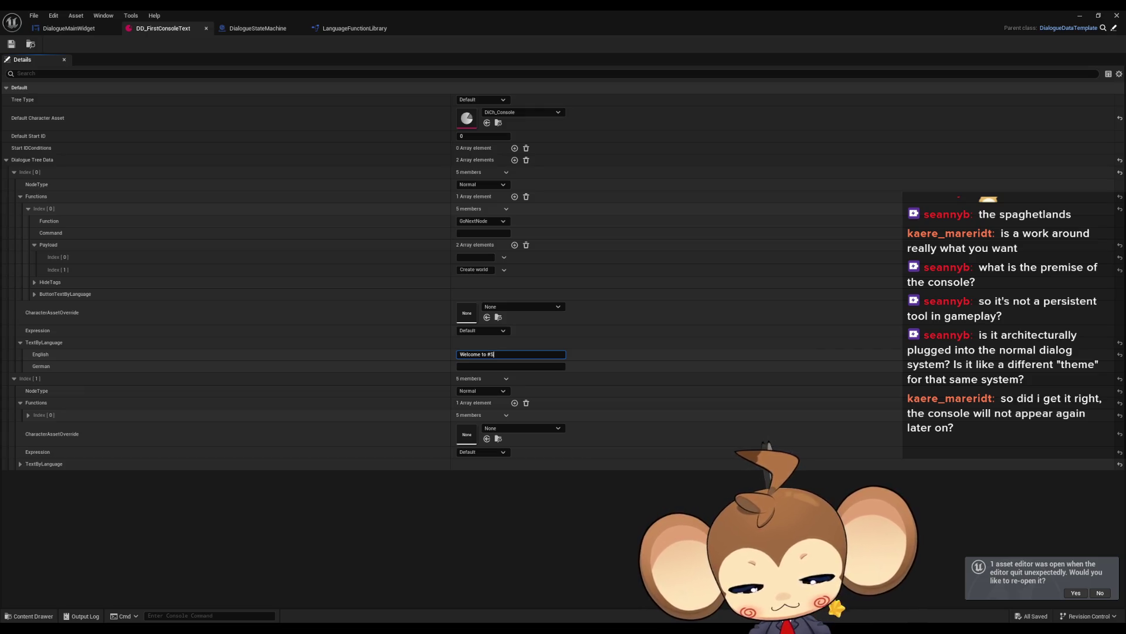
type("name here#")
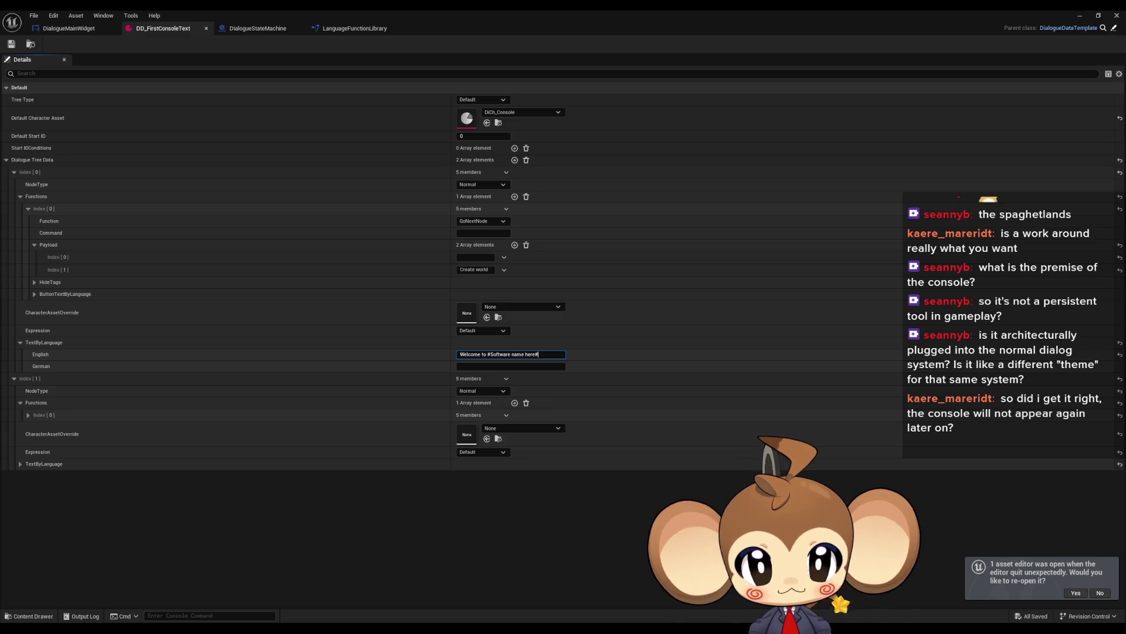
key("shift+Return")
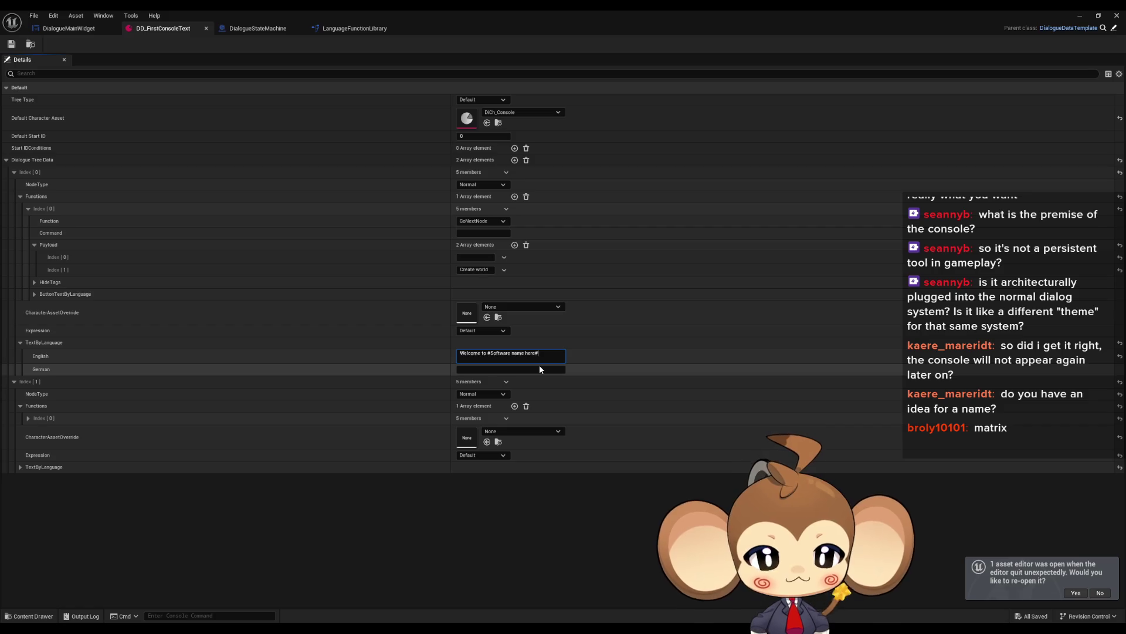
Correct the line to 'Welcome to Monkey Software' and start a new line.
key("BackSpace")
key("BackSpace")
key("BackSpace")
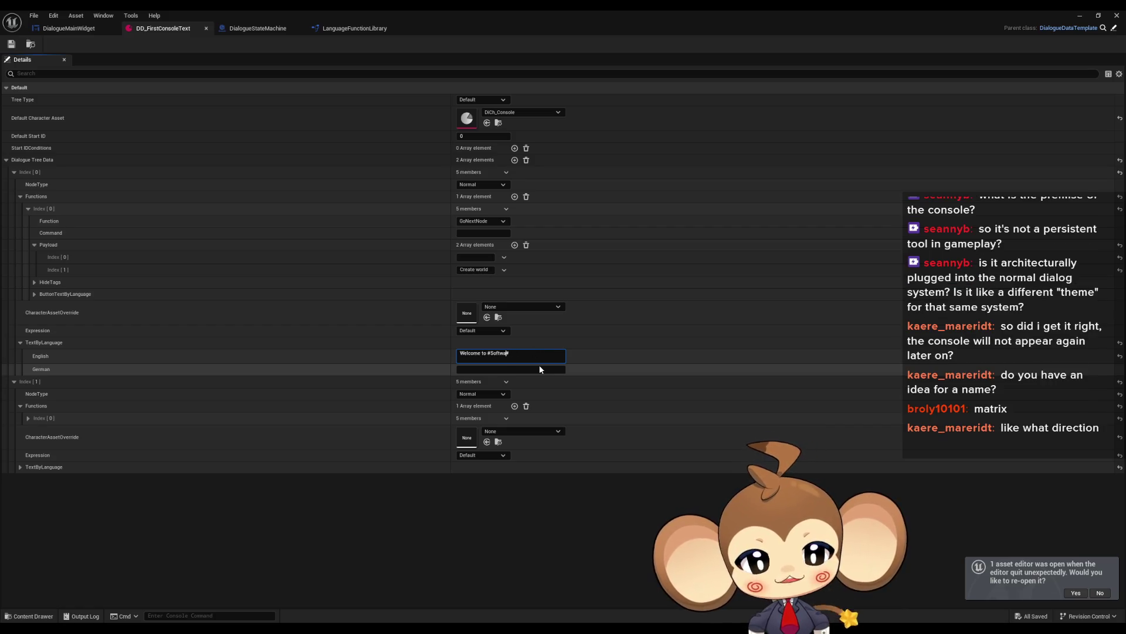
key("BackSpace")
key("BackSpace")
key("BackSpace")
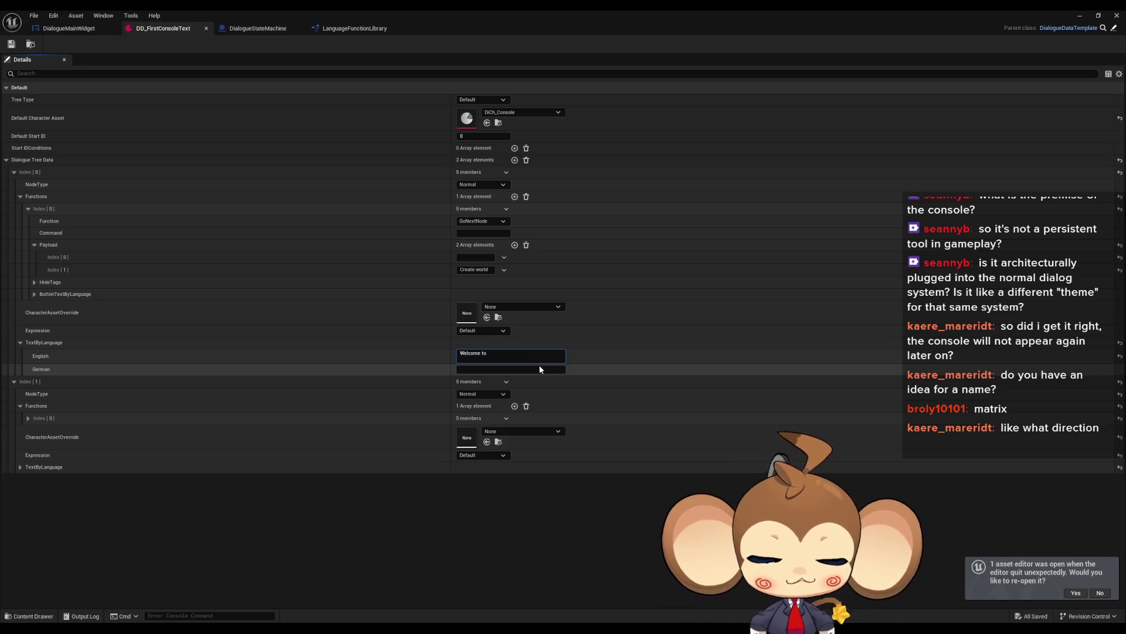
type("Monkey Soft")
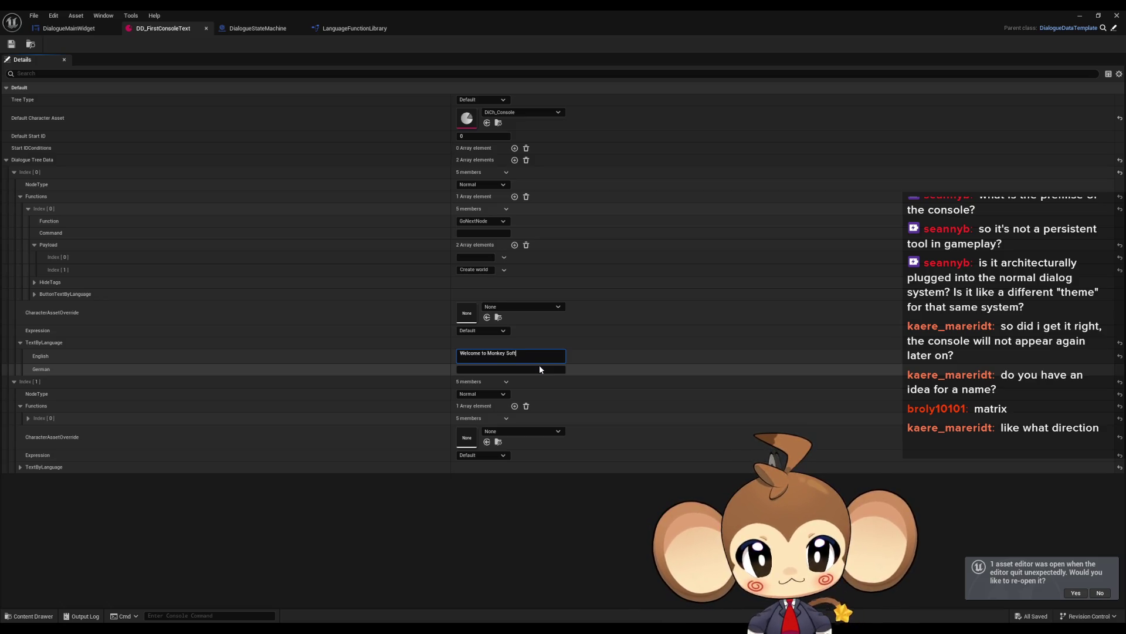
type("ware")
key("shift+Return")
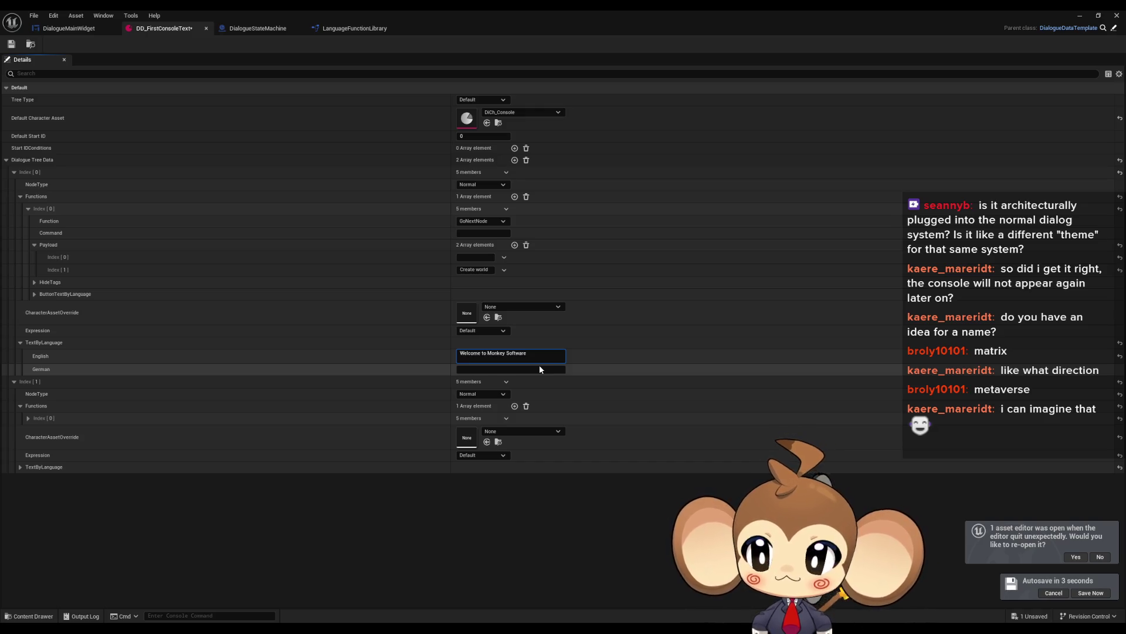
Add the lines asking the player to read the NDA, agree on all terms, and write yes.
type("In o")
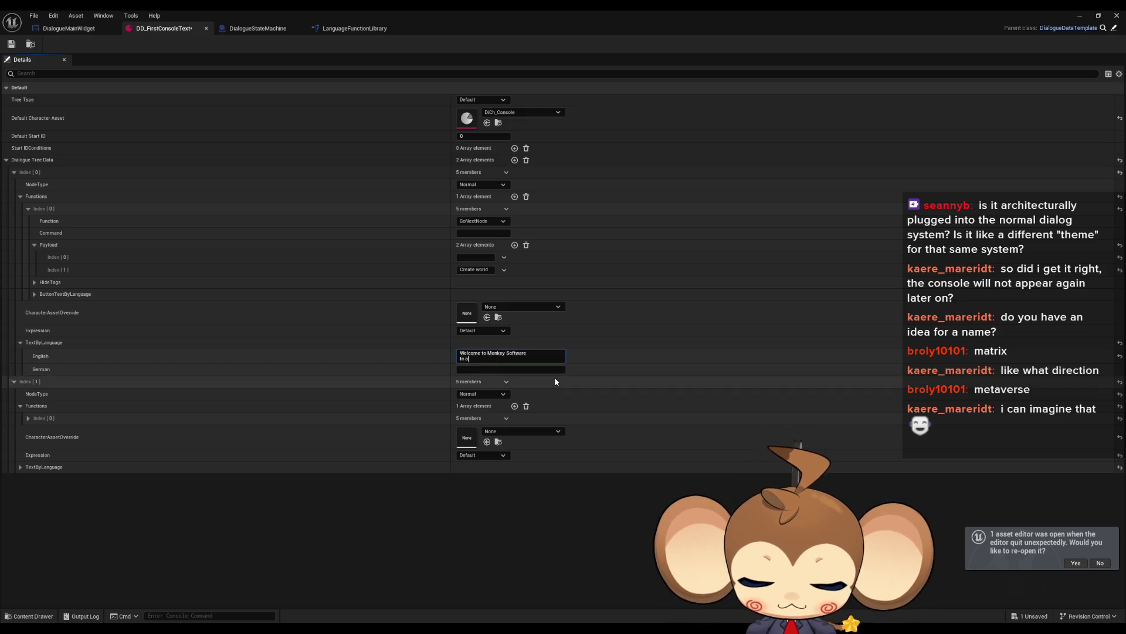
type("rder to continue")
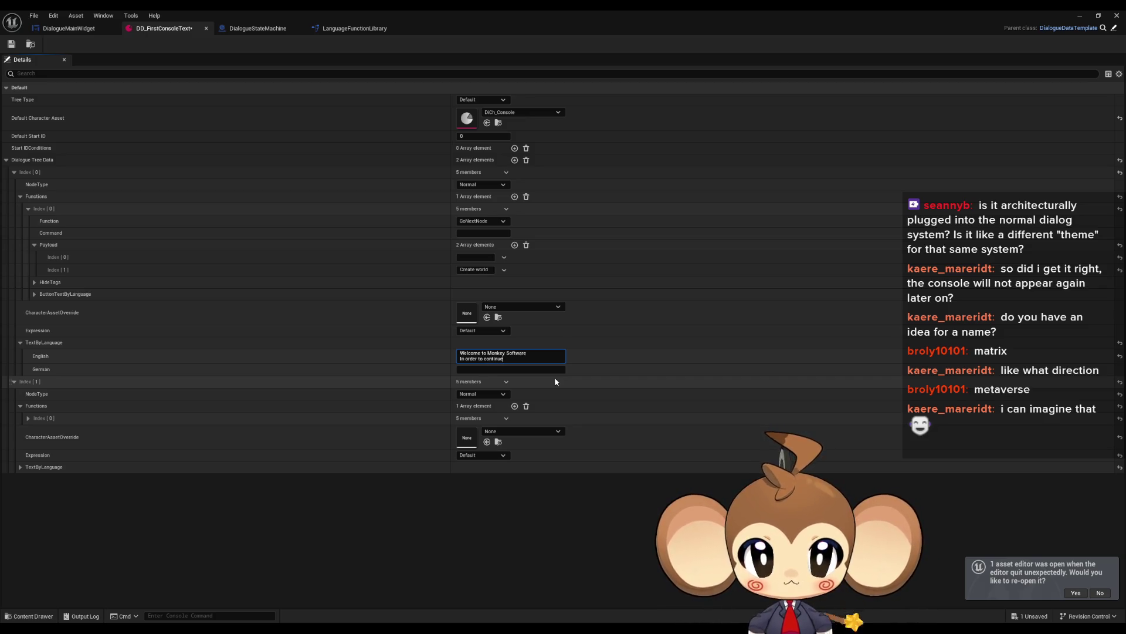
type(" please make sure t")
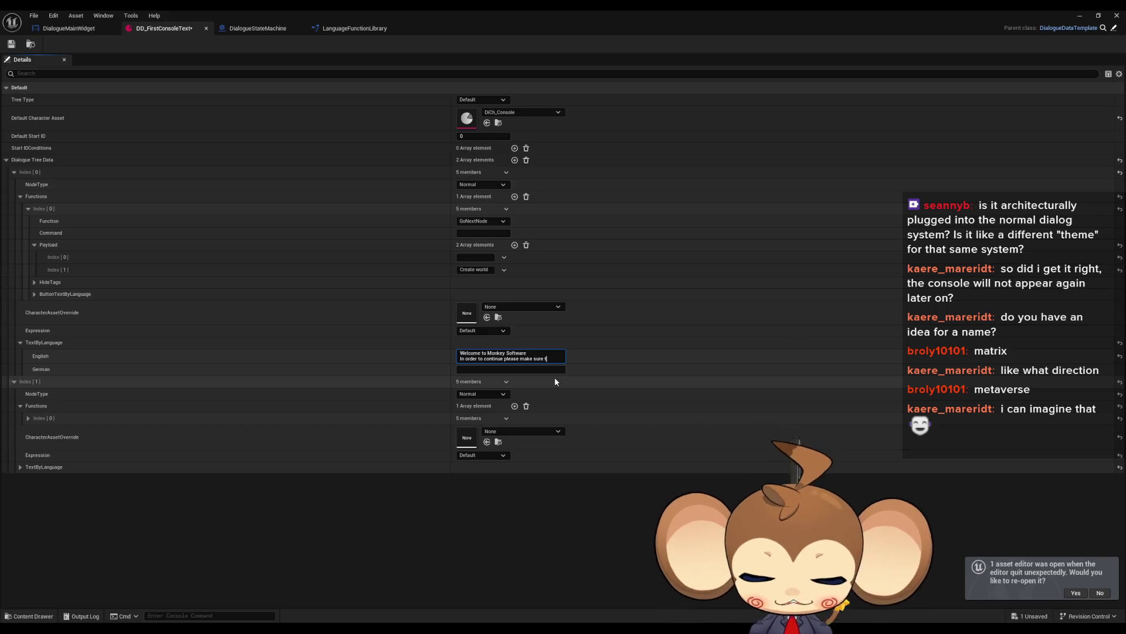
type("ad the NDA and agree on all term")
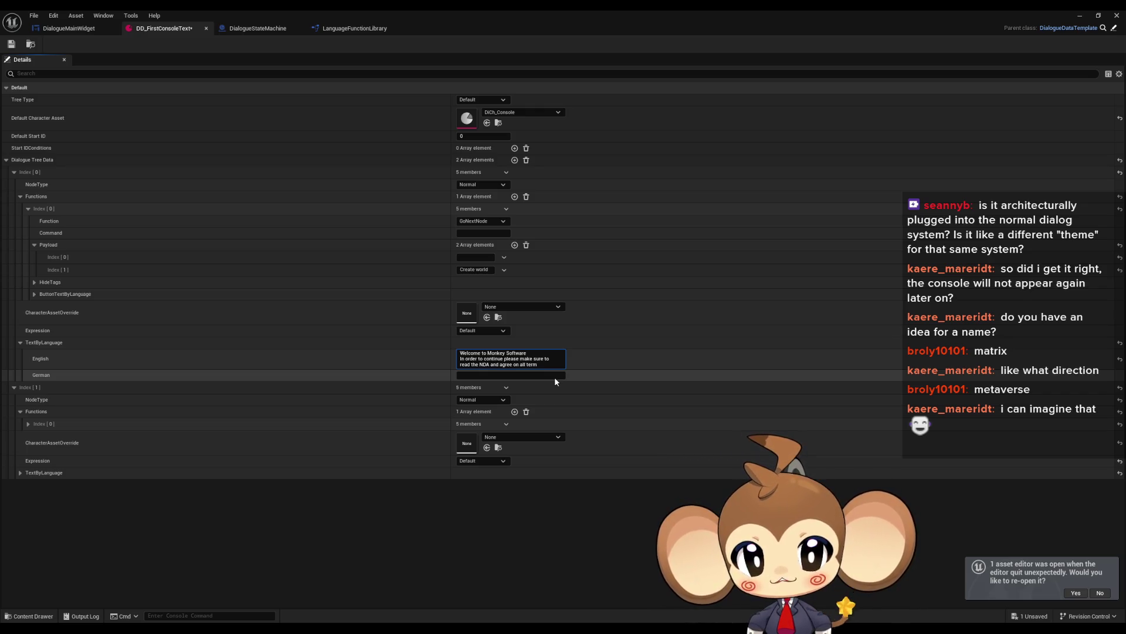
type("s.")
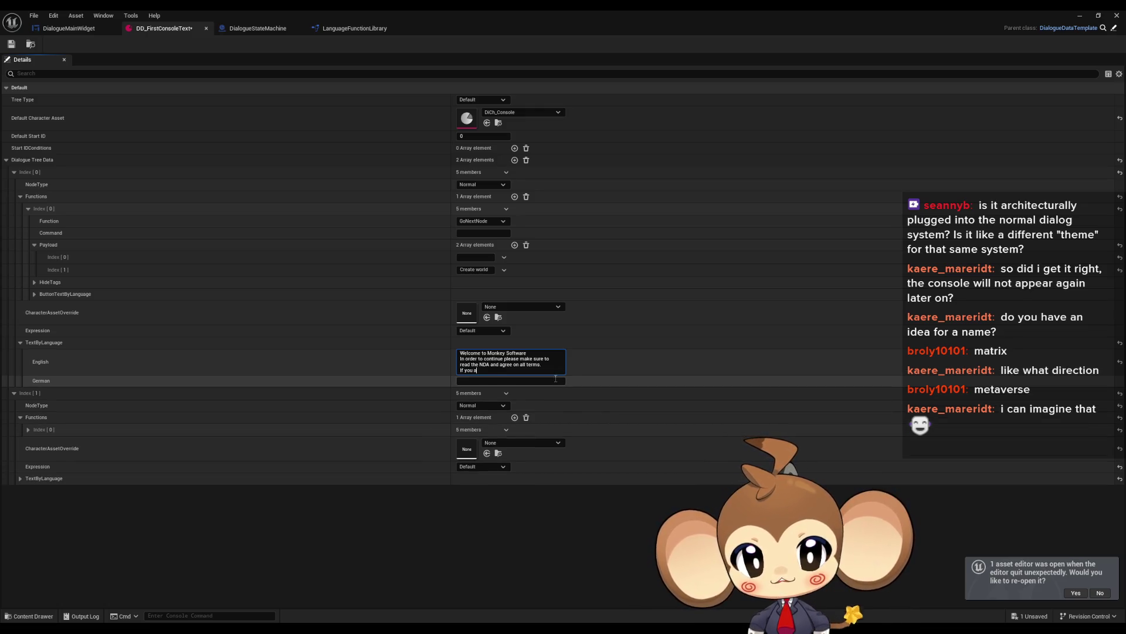
type("ee")
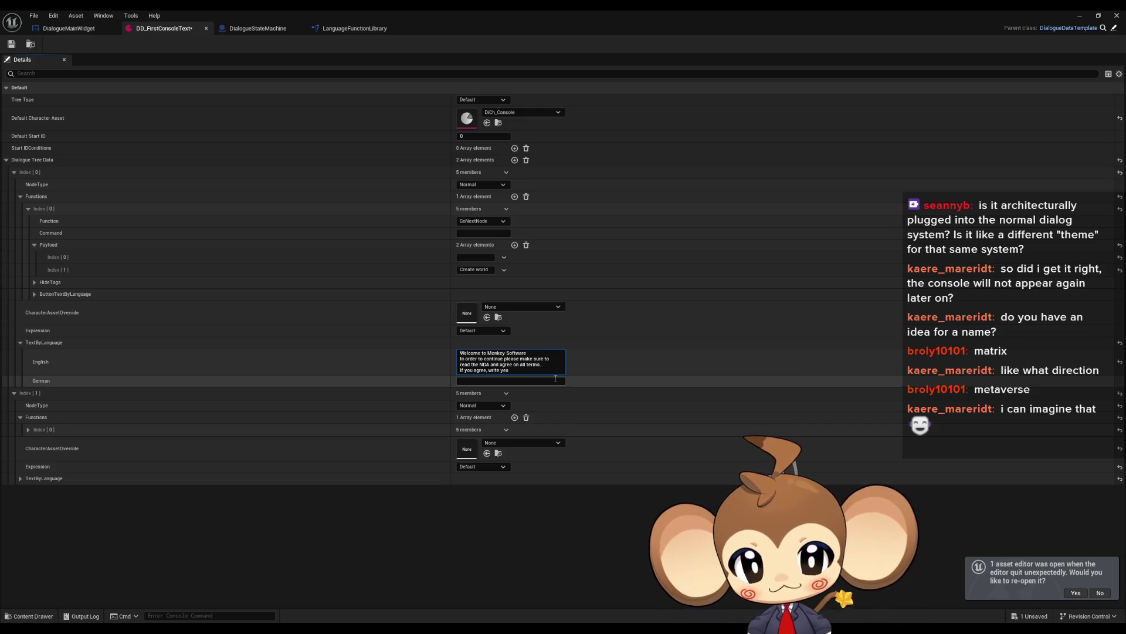
type(".")
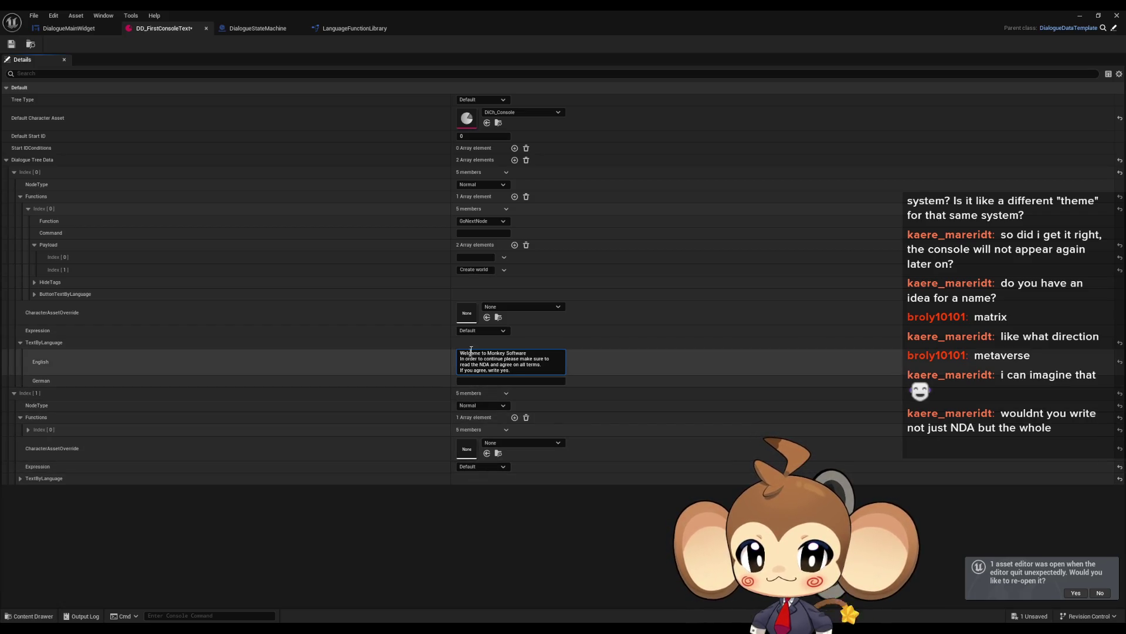
left_click(472, 269)
Change Payload Index[1] from 'Create world' to 'yes'.
key("ctrl+a")
type("yes")
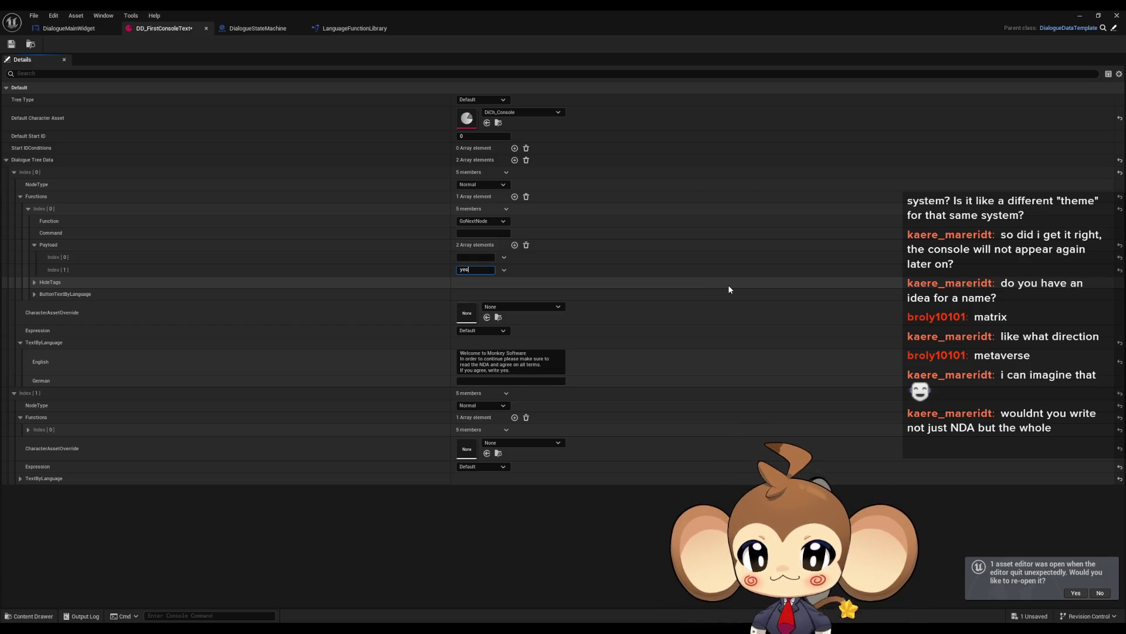
key("Return")
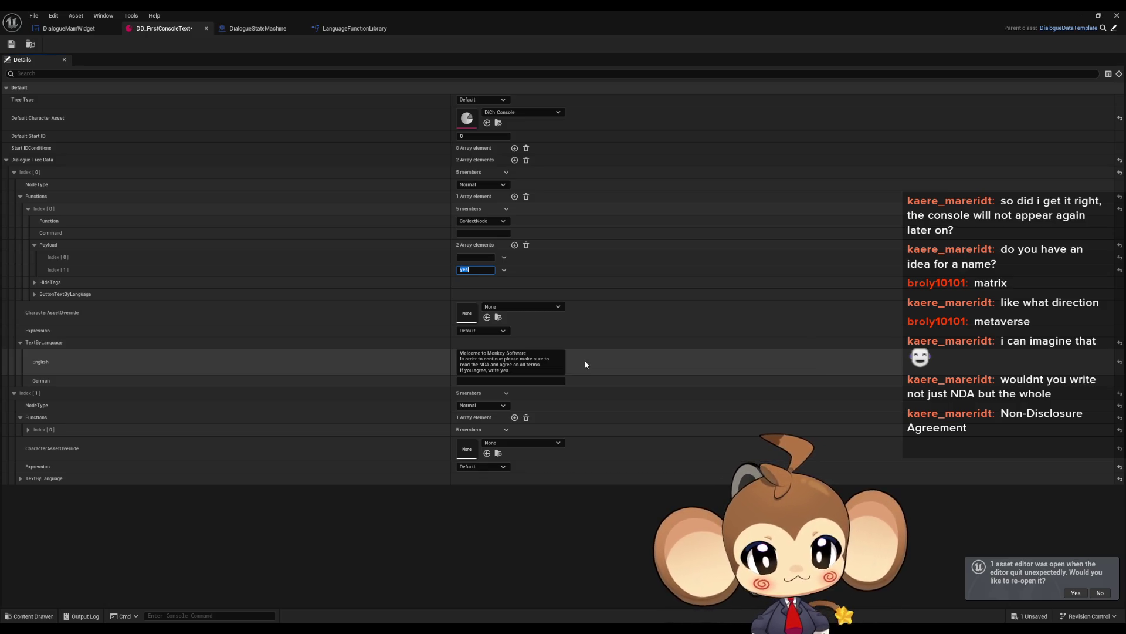
left_click(488, 365)
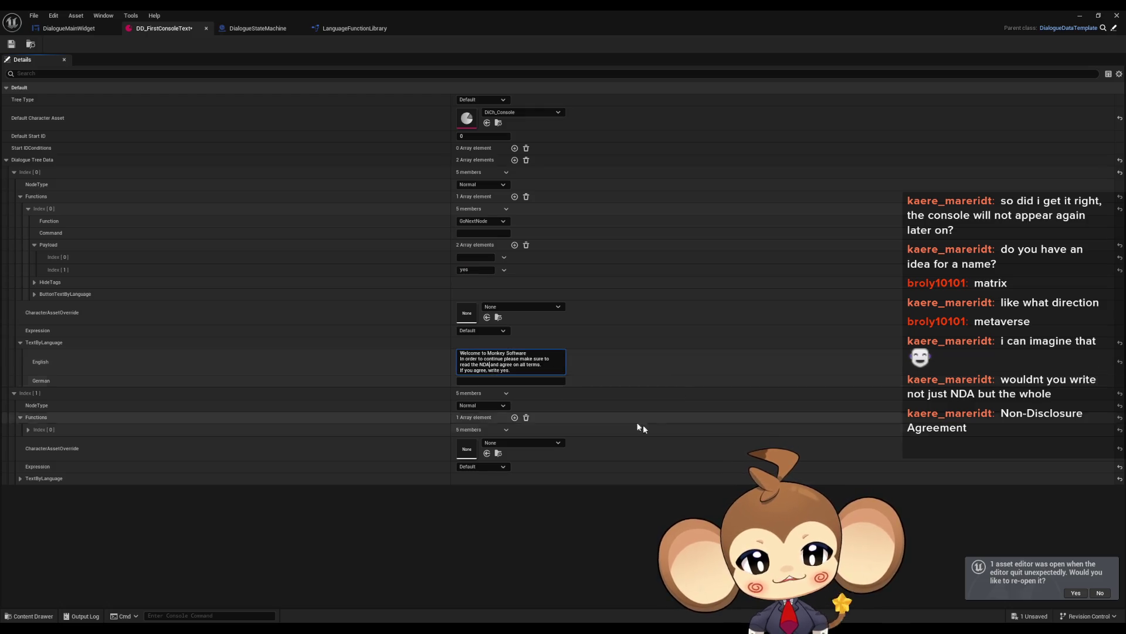
Replace 'NDA' with 'Non-Disclosure Agreement' in the English message.
key("BackSpace")
key("BackSpace")
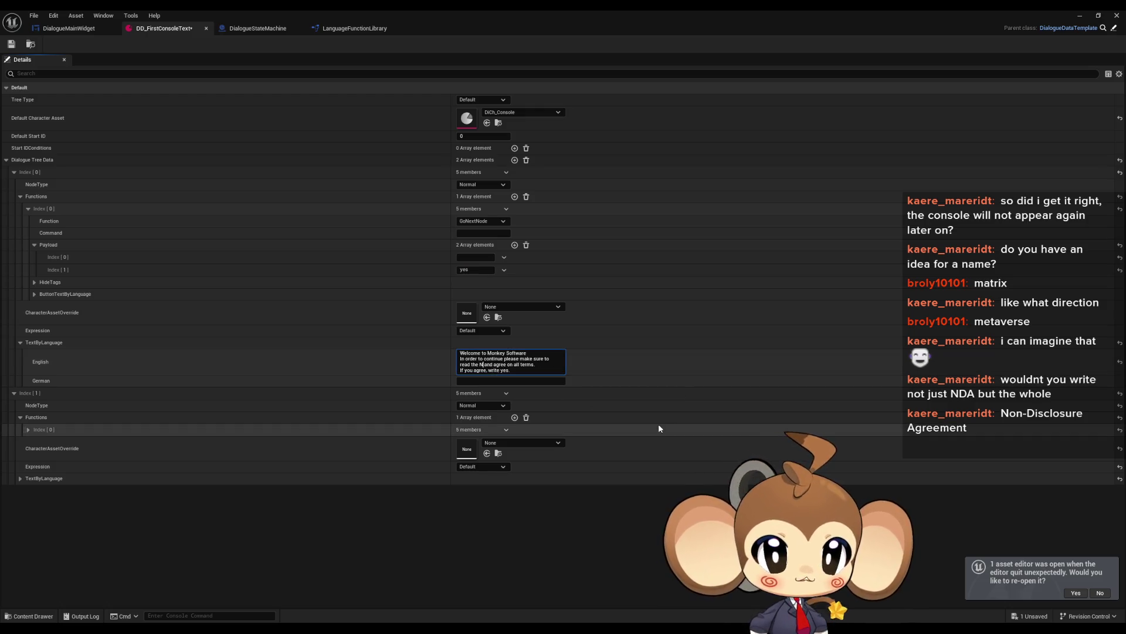
type("on")
type("-Di")
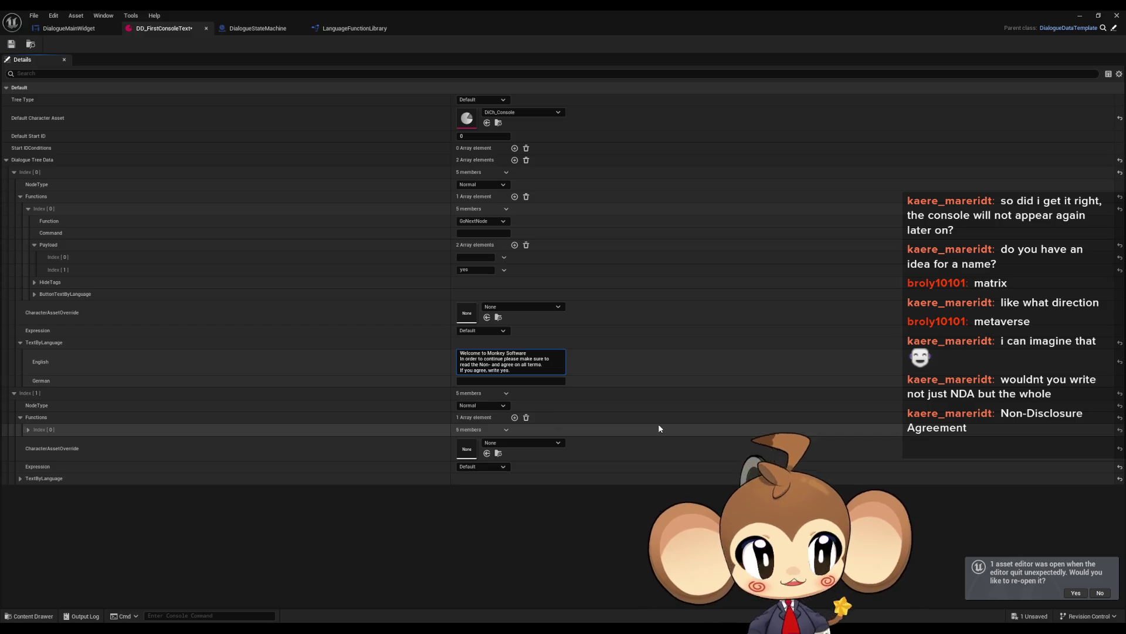
type("sc")
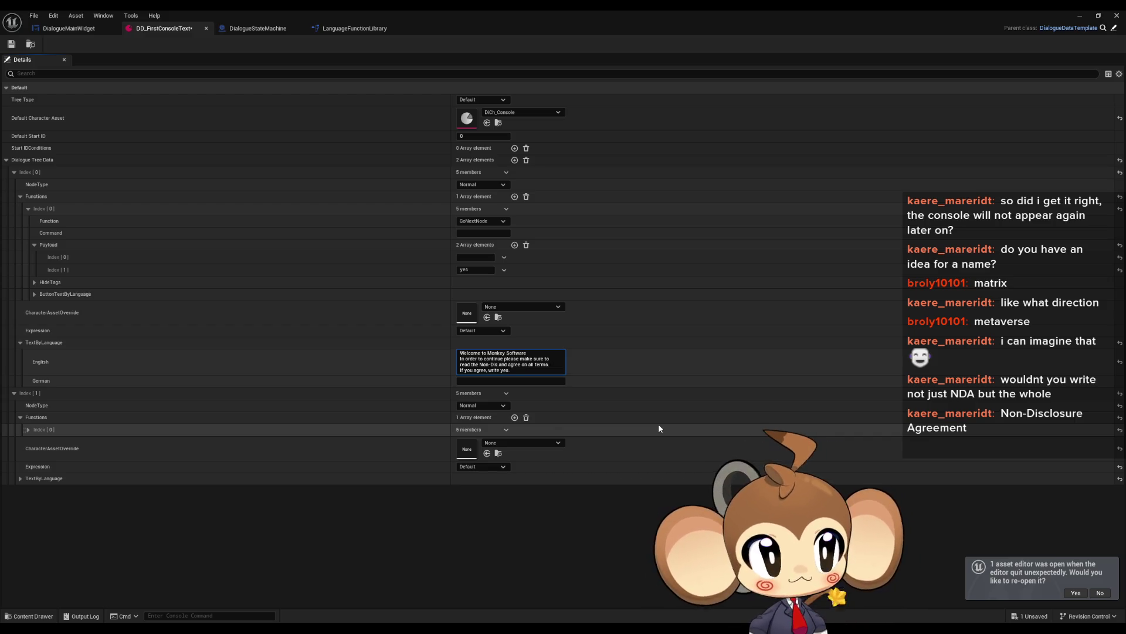
type("losure ")
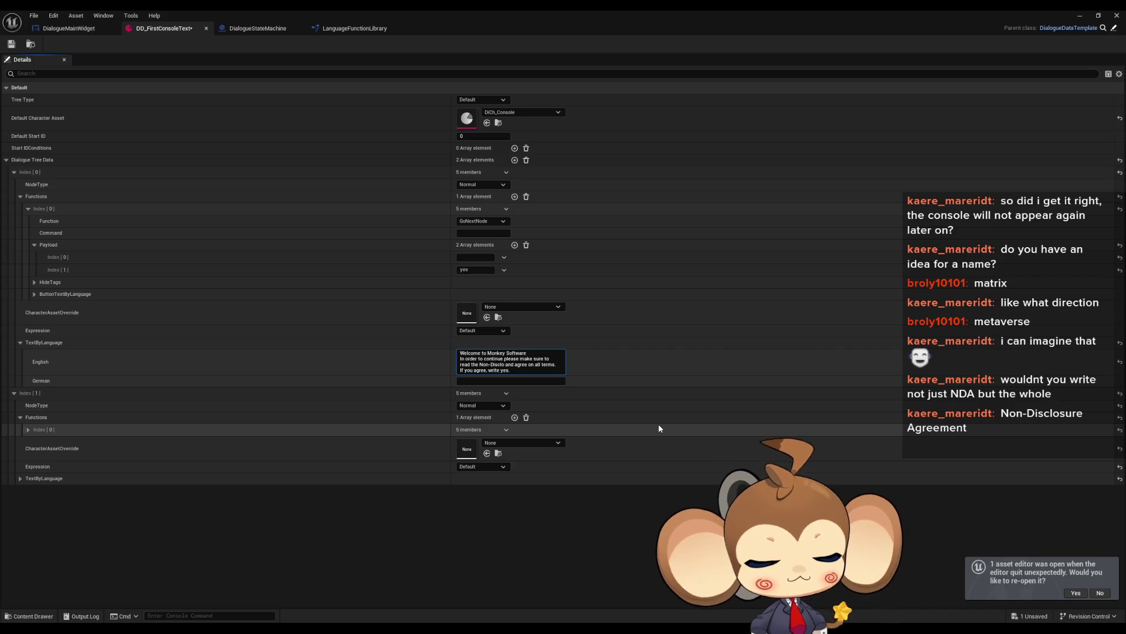
type("Agree")
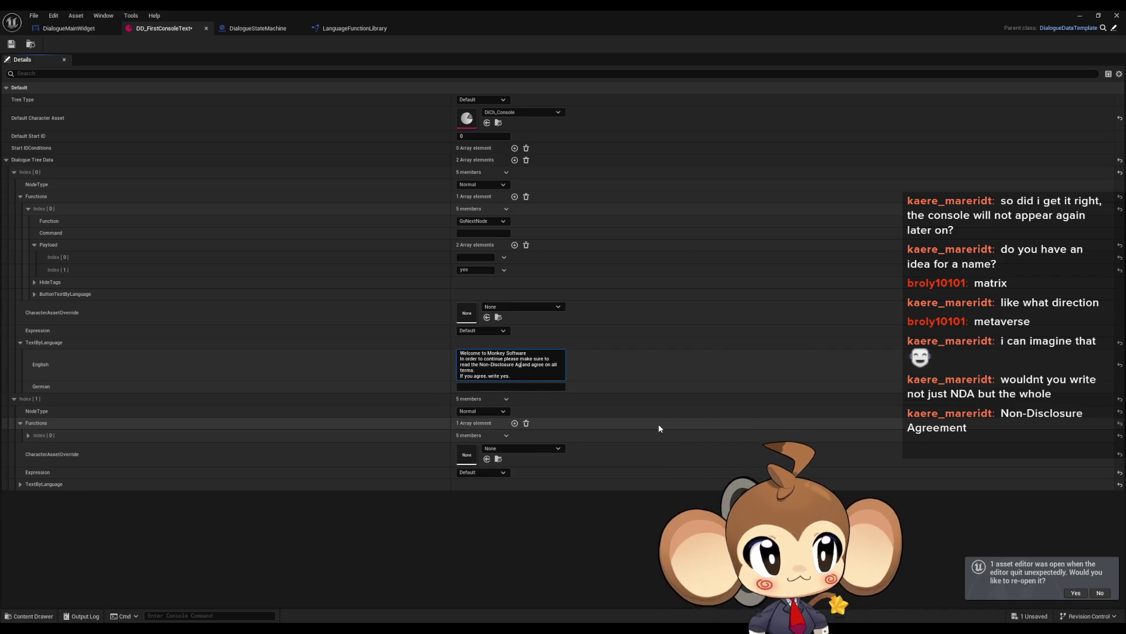
type("ment")
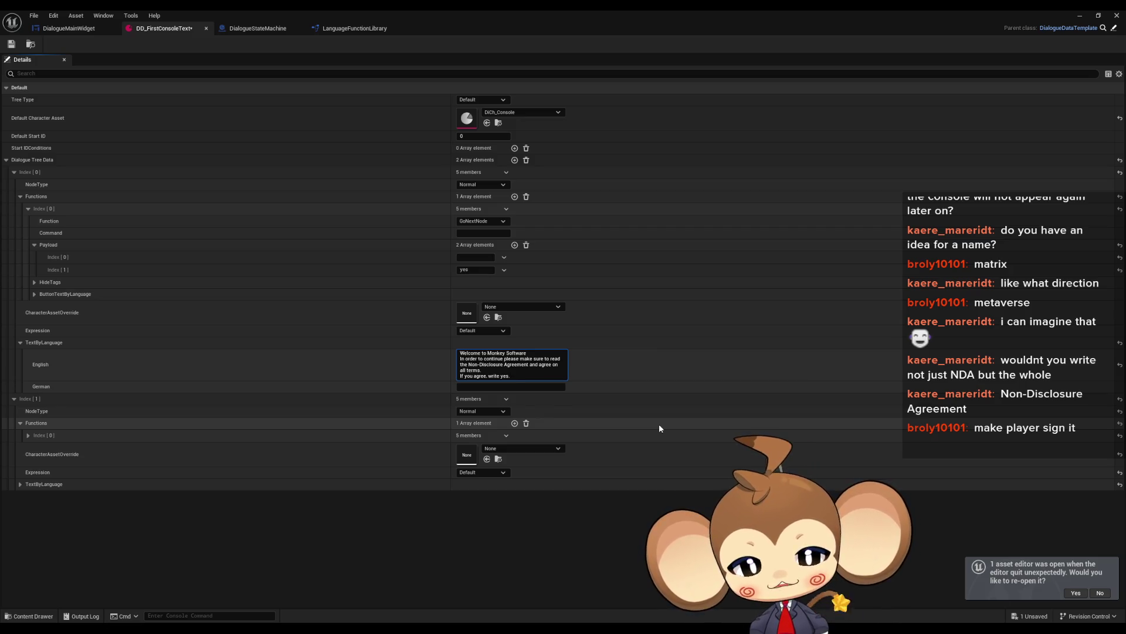
left_click(474, 364)
left_click_drag(474, 364, 502, 364)
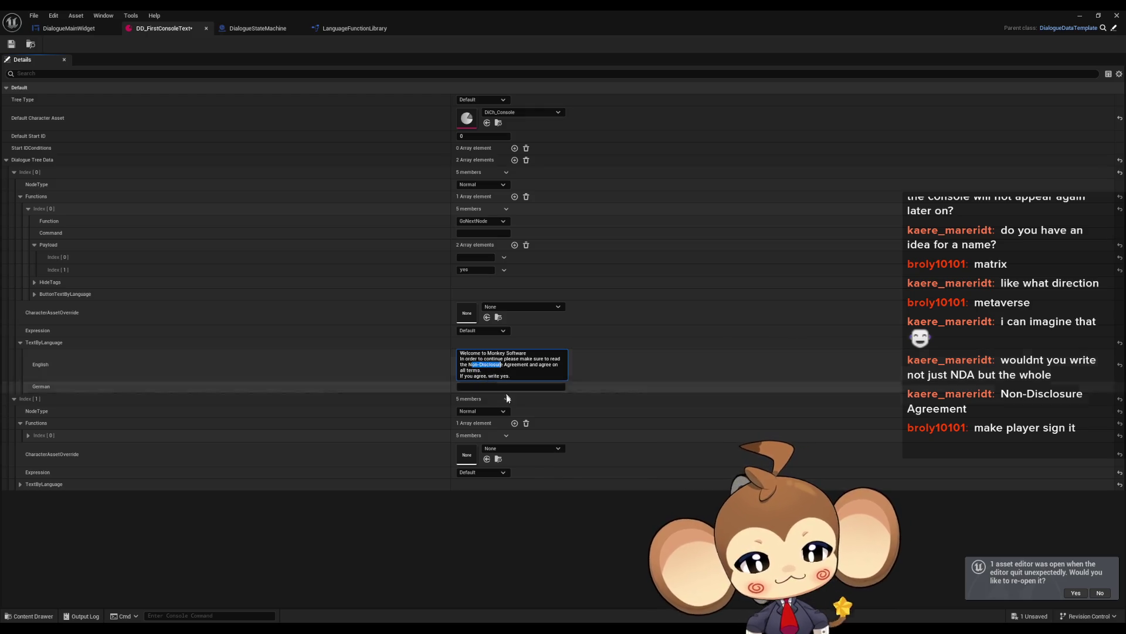
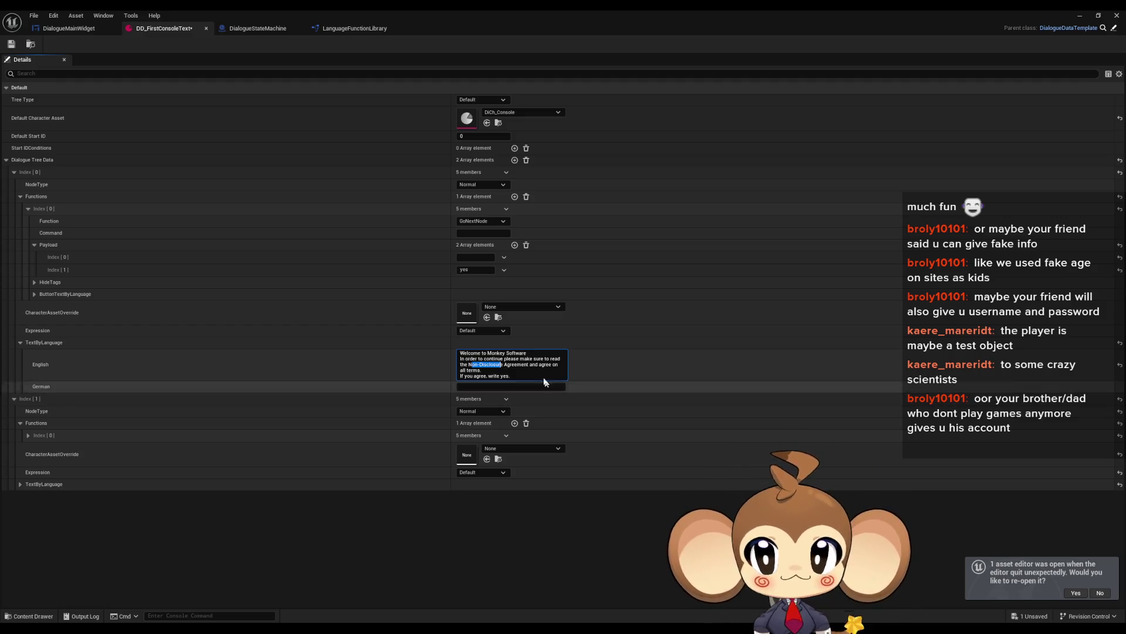
Expand the second node's TextByLanguage entries and focus its English text field.
left_click(514, 377)
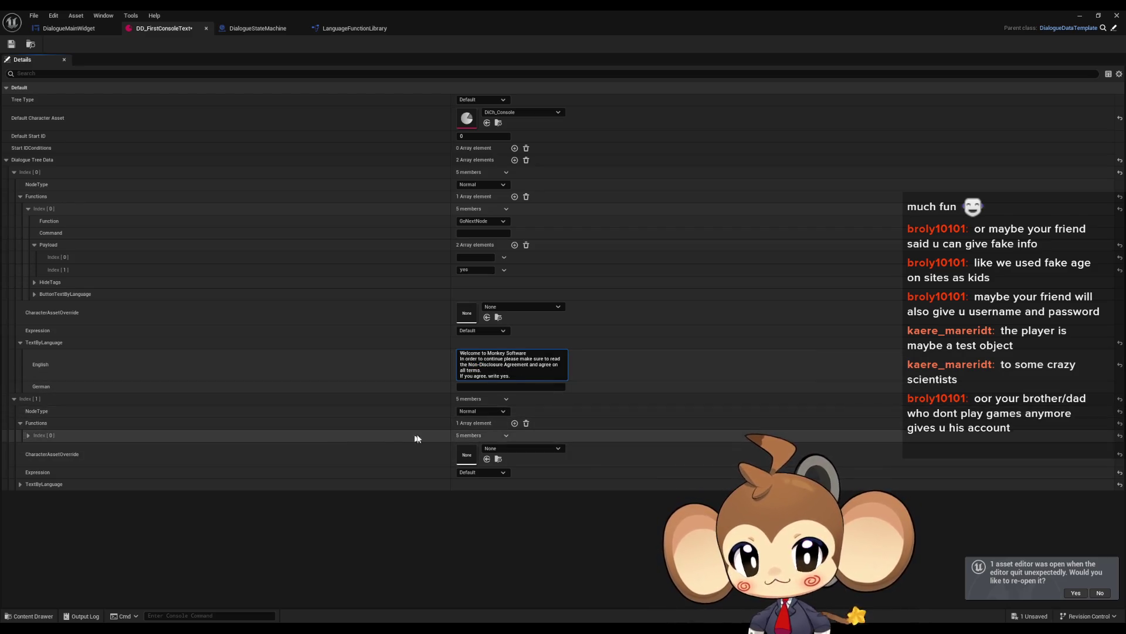
left_click(21, 484)
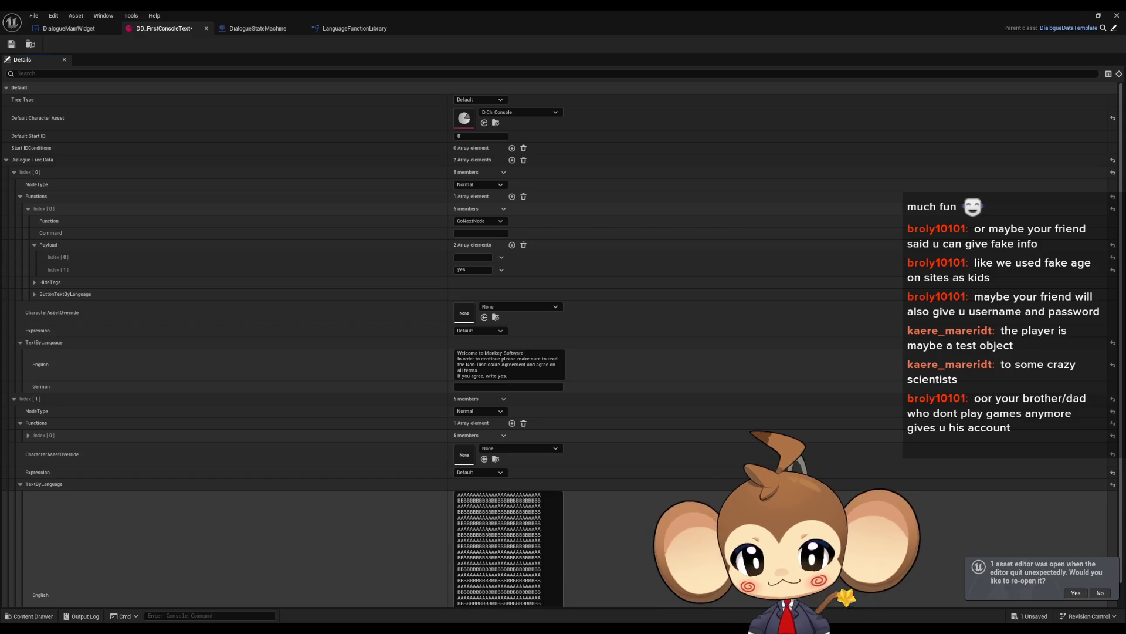
left_click(498, 505)
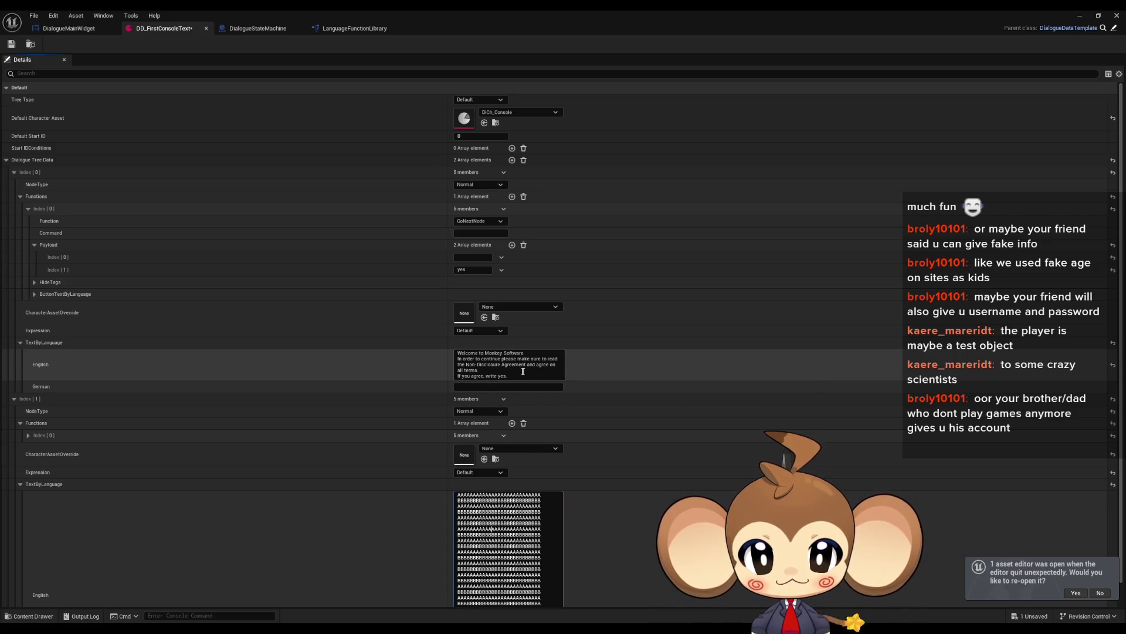
Replace the second node's AAAA/BBBB placeholder text with 'This software will'.
left_click_drag(464, 370, 489, 376)
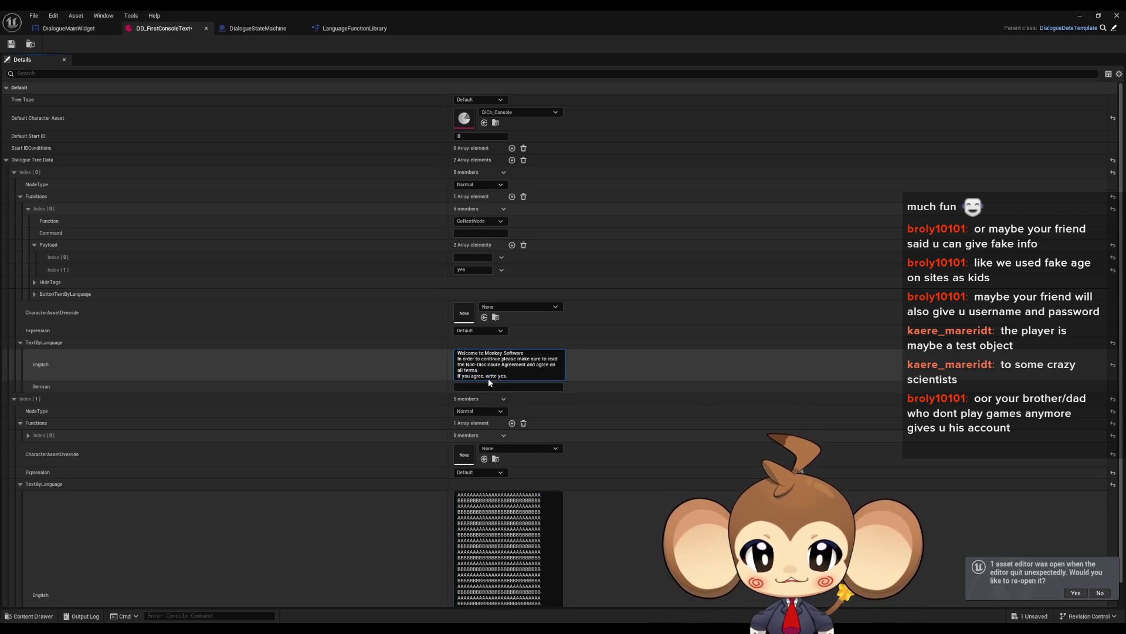
left_click(473, 379)
left_click(493, 519)
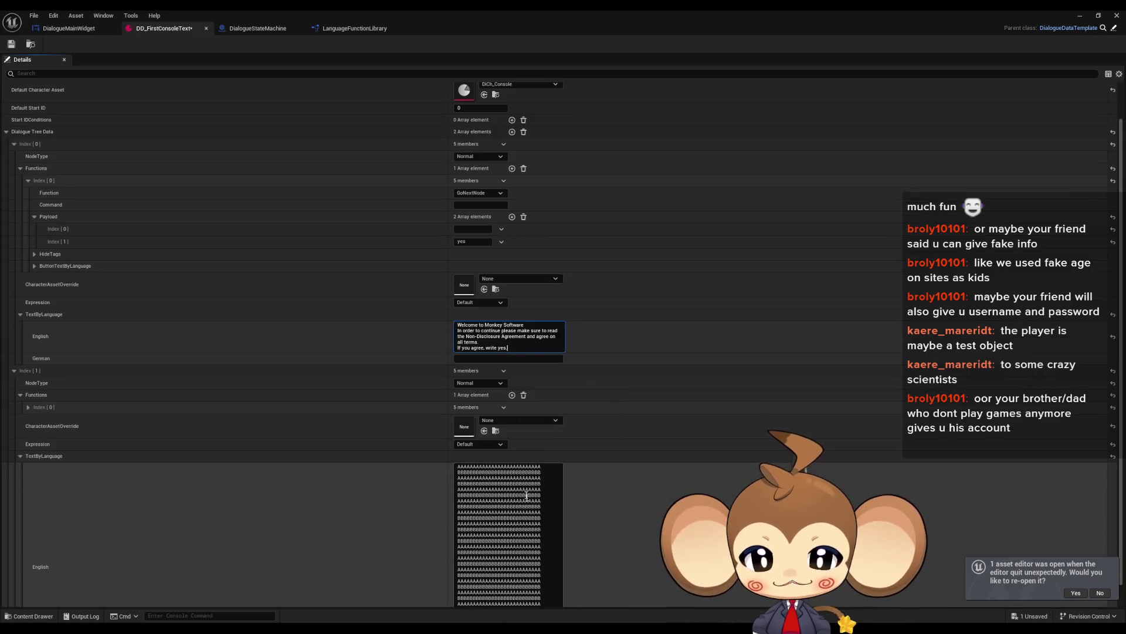
key("ctrl+a")
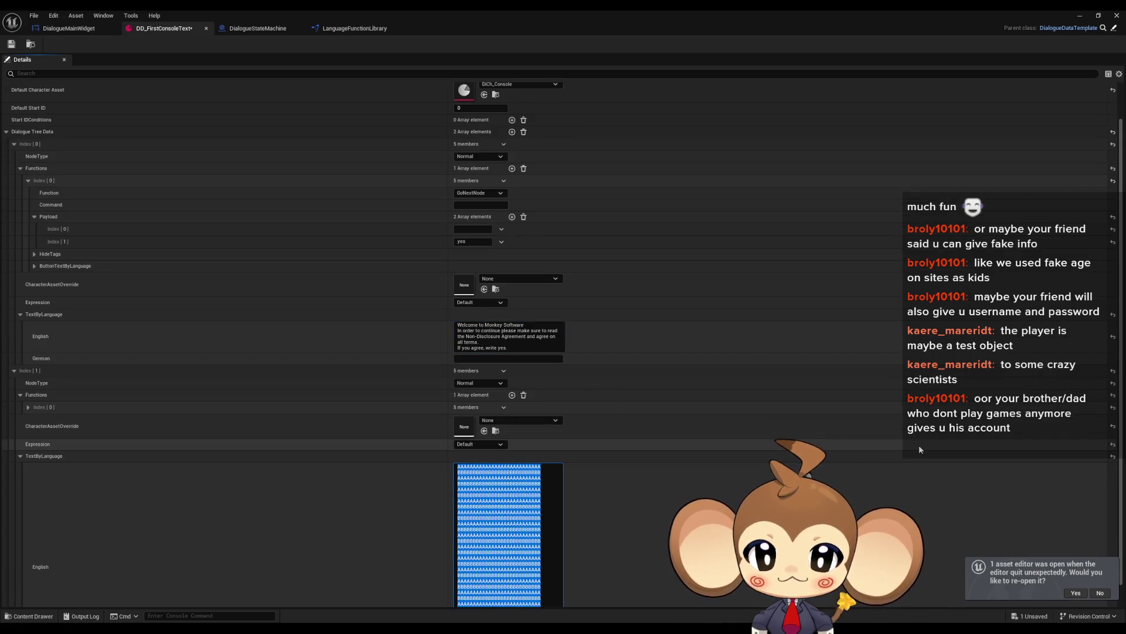
type("This software")
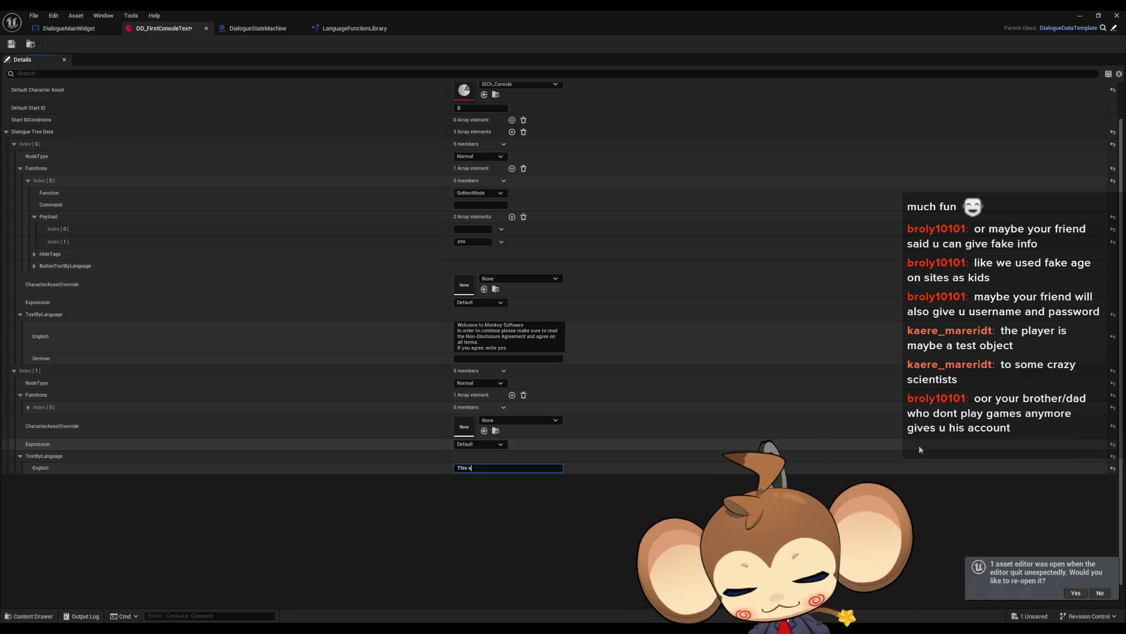
type(" will")
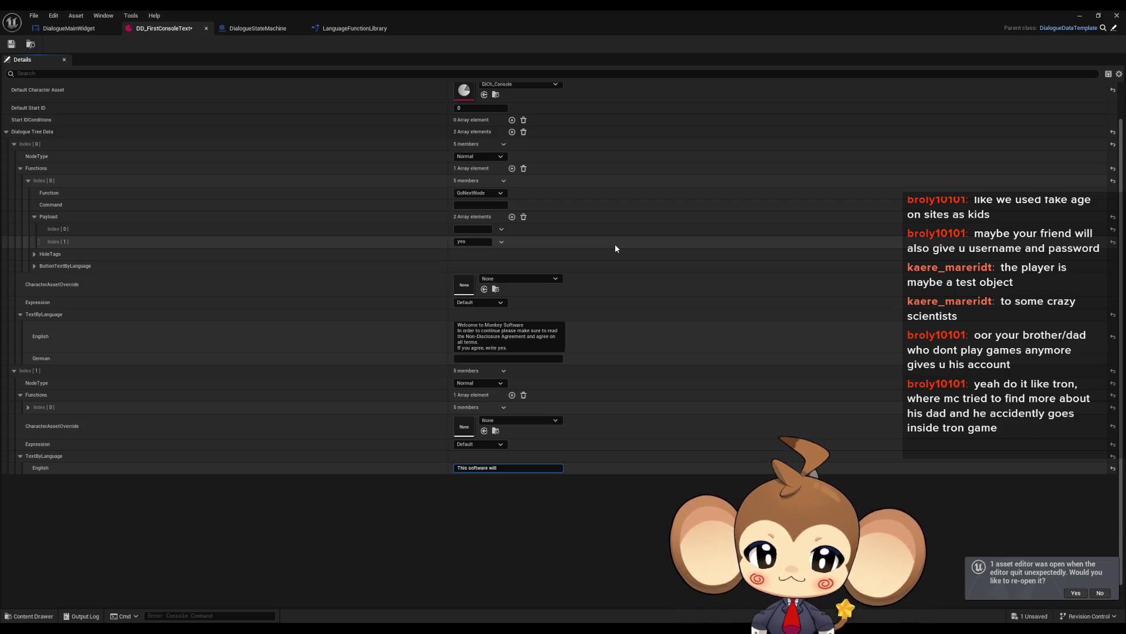
Discard the 'This software will' and 'To contin' drafts, leaving the English field empty.
key("ctrl+a")
type("T")
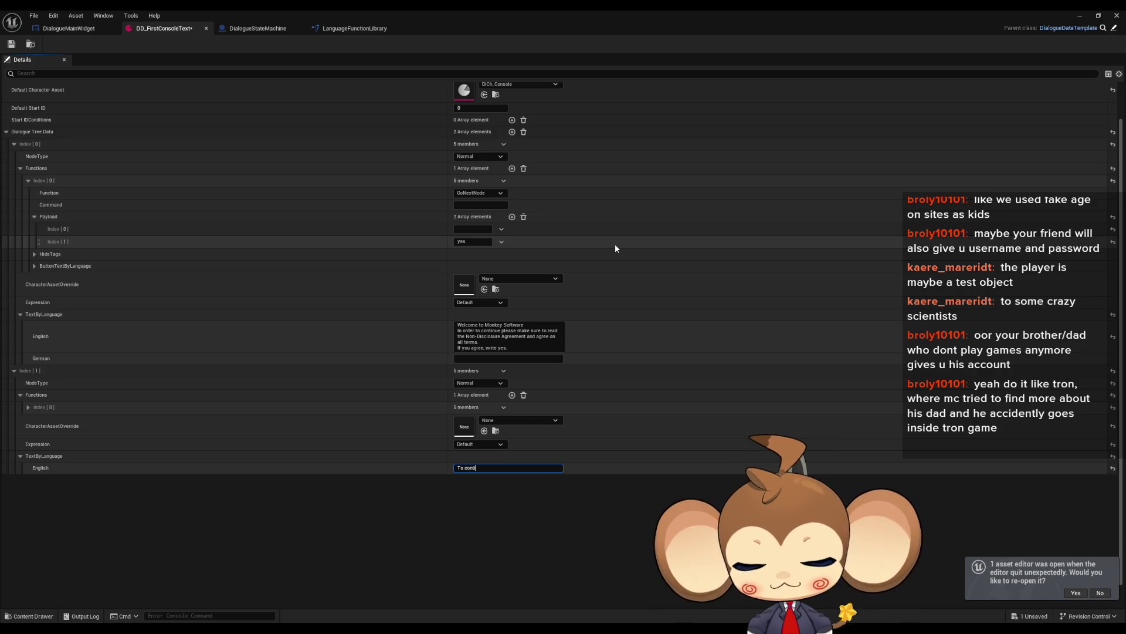
key("ctrl+a")
key("BackSpace")
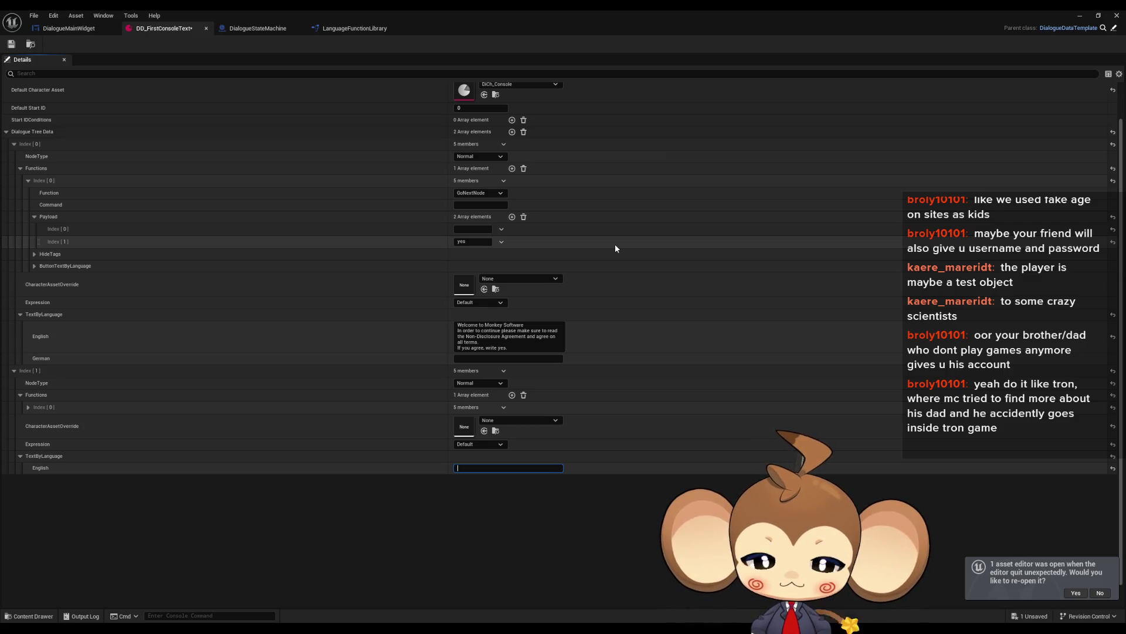
Write 'Initializing core components' followed by four .\[p:1] pause tags in the English field.
key("BackSpace")
key("BackSpace")
key("BackSpace")
type("Initializing core")
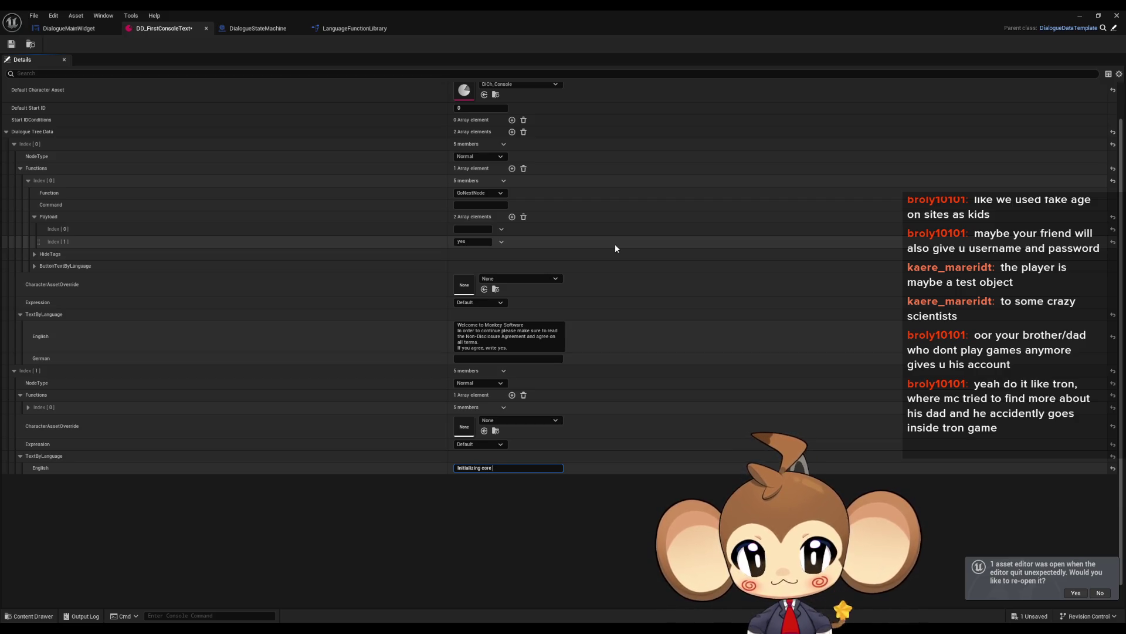
type("components\\[p:1].")
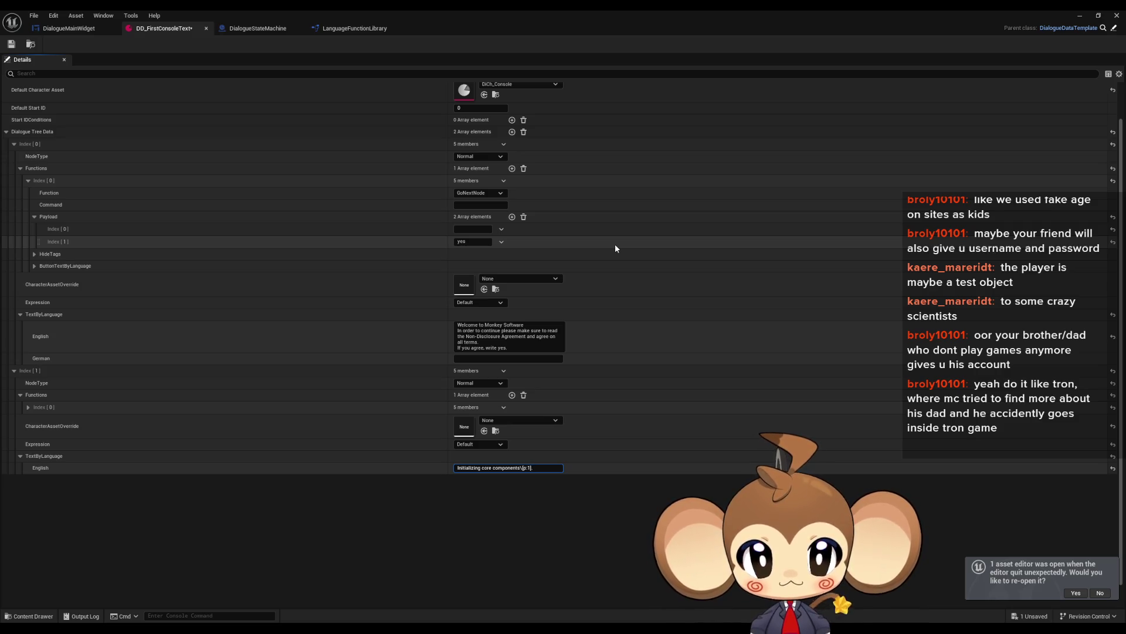
key("ctrl+shift+Left")
key("ctrl+shift+Left")
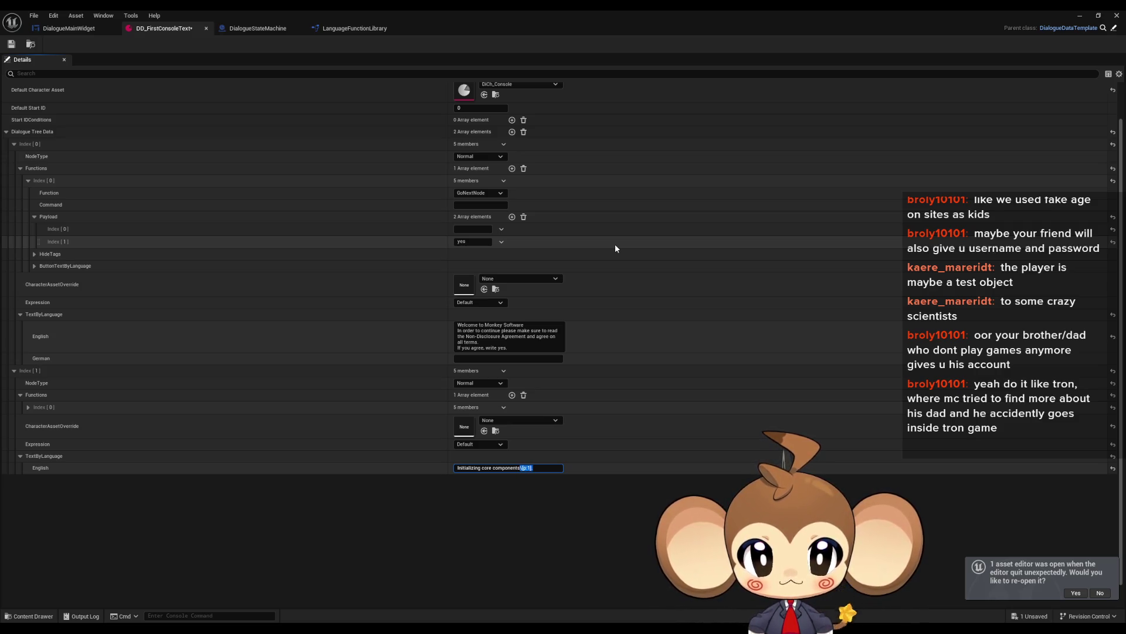
key("ctrl+c")
key("End")
type(".\\[p:1].\\[p:1].\\[p:1]")
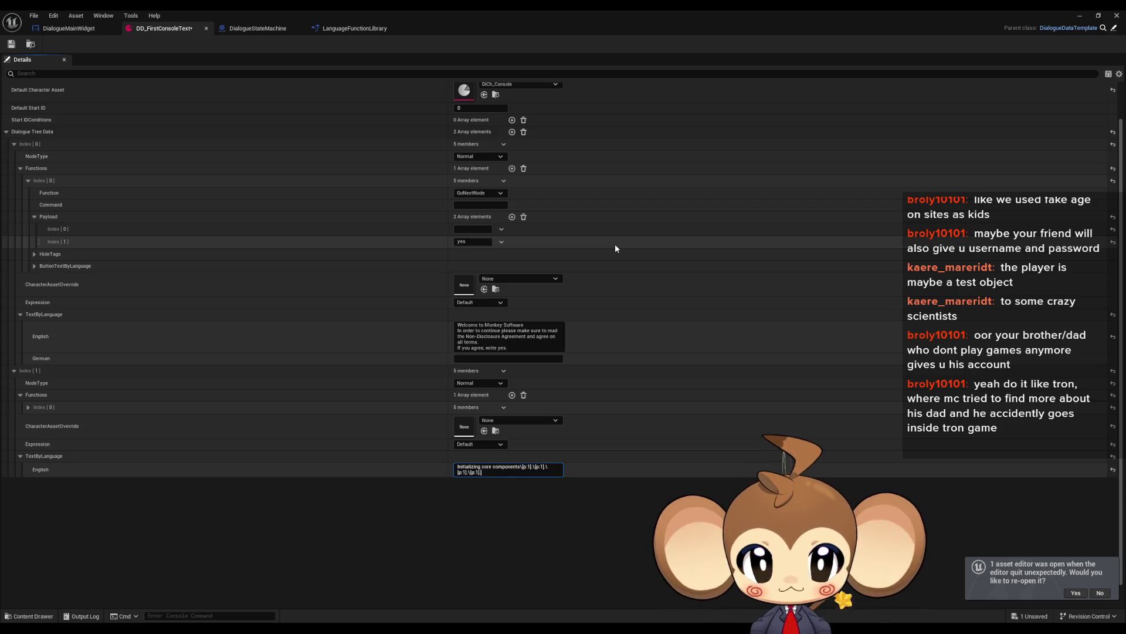
type(".\\[p:1].\\[p:1].")
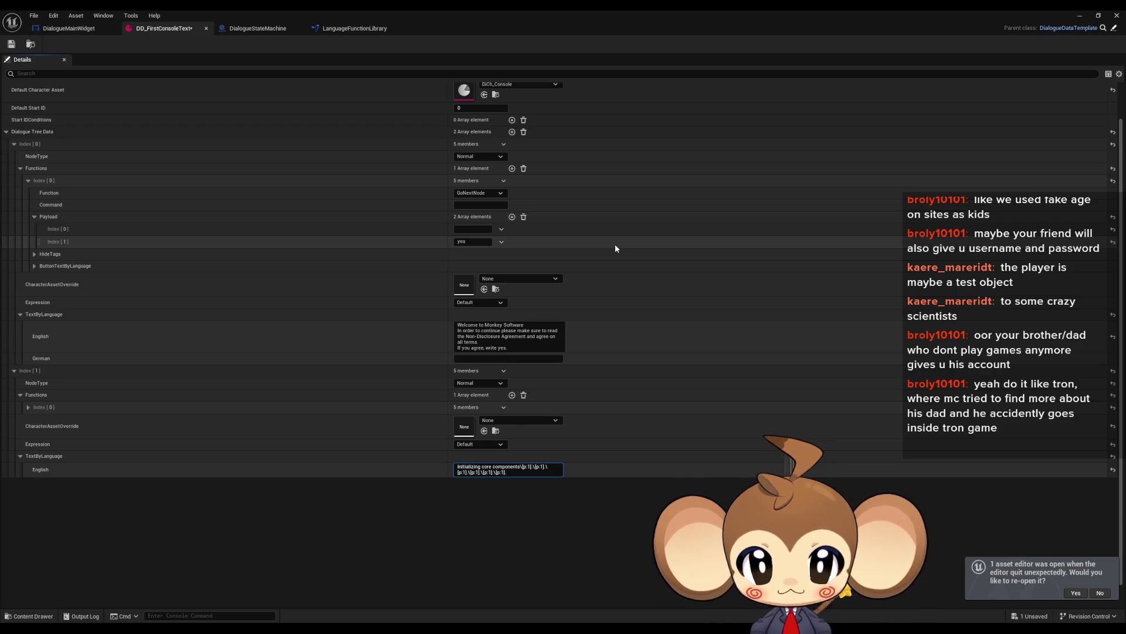
Add a line break and begin the next line with 'core'.
key("shift+Return")
type("cor")
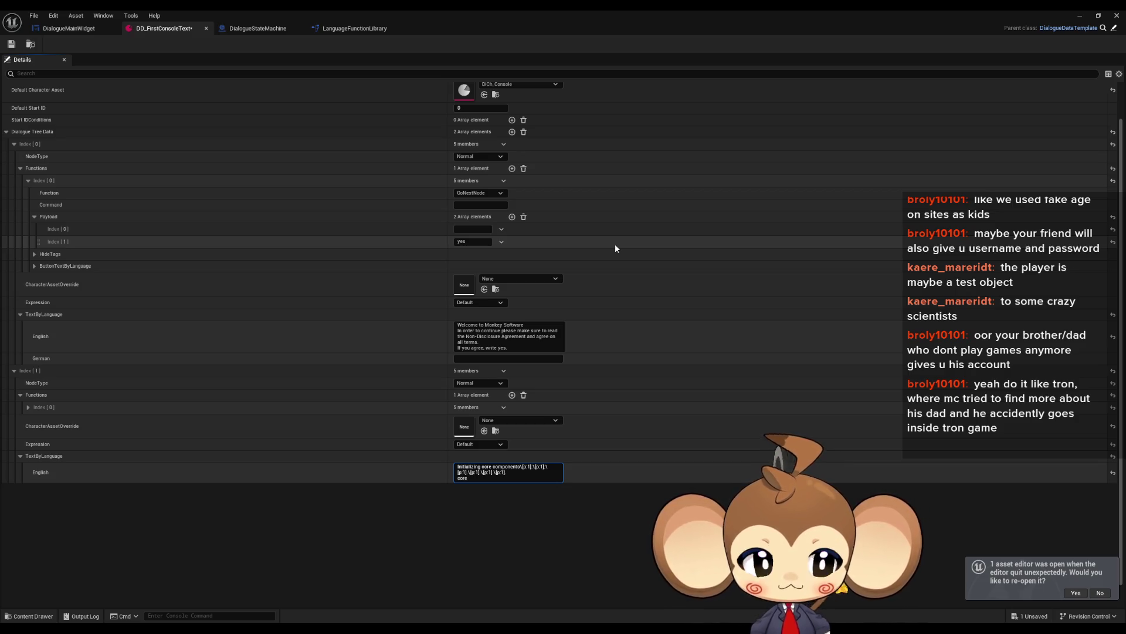
type("e")
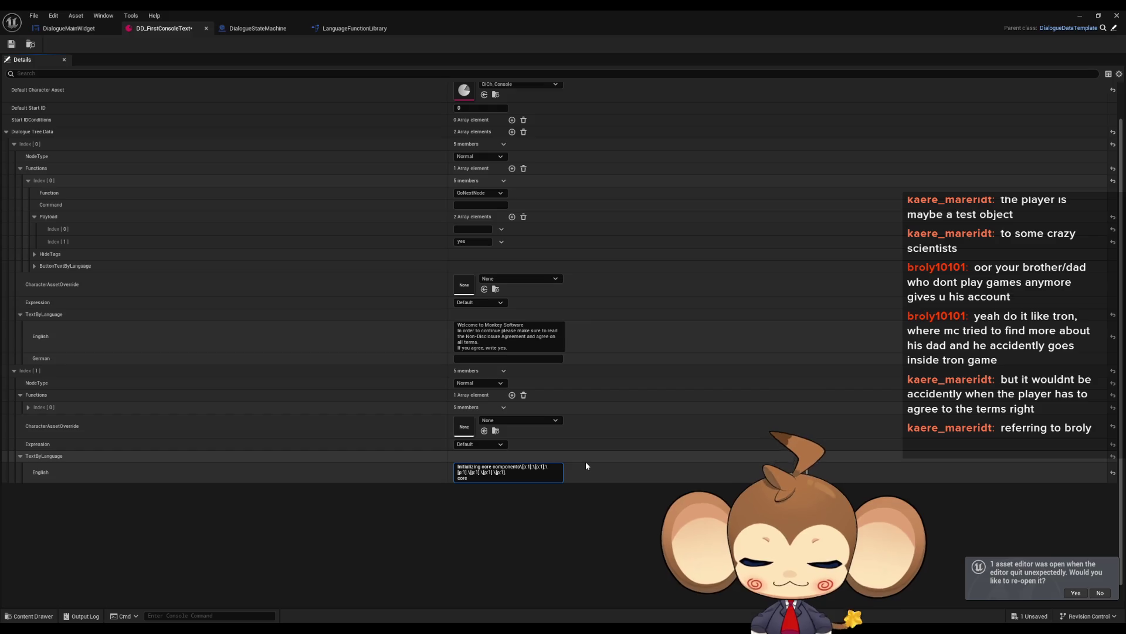
Finish 'core components initialized' with a [p:2] pause, then add 'searching C:' through 'searching F:' lines.
type("\\[]")
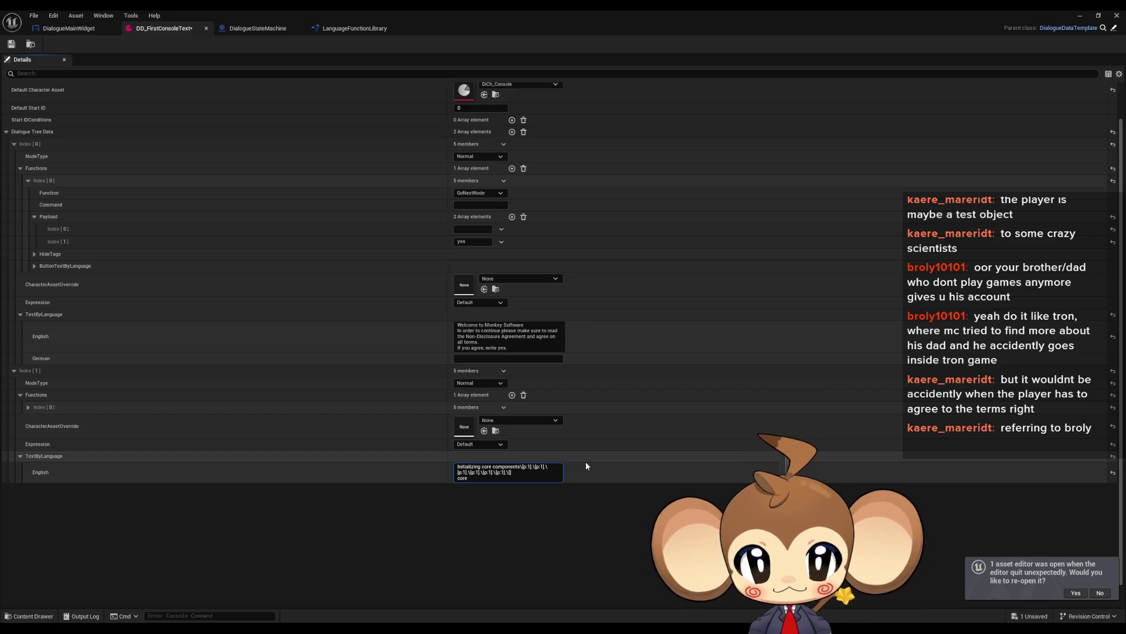
type("p:2")
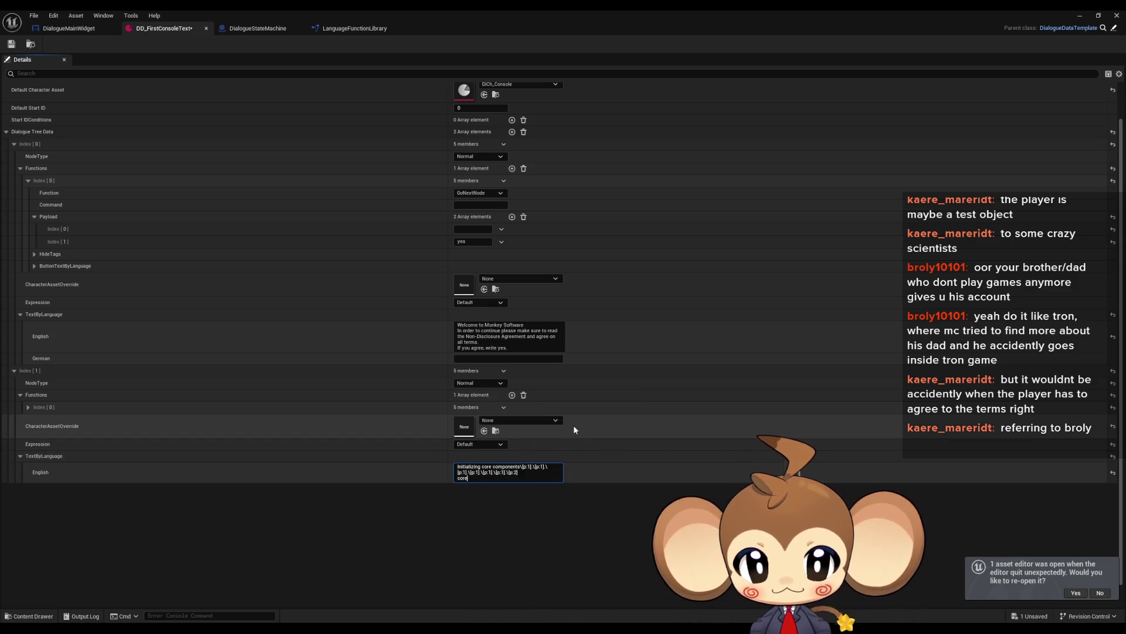
type("omponents initial")
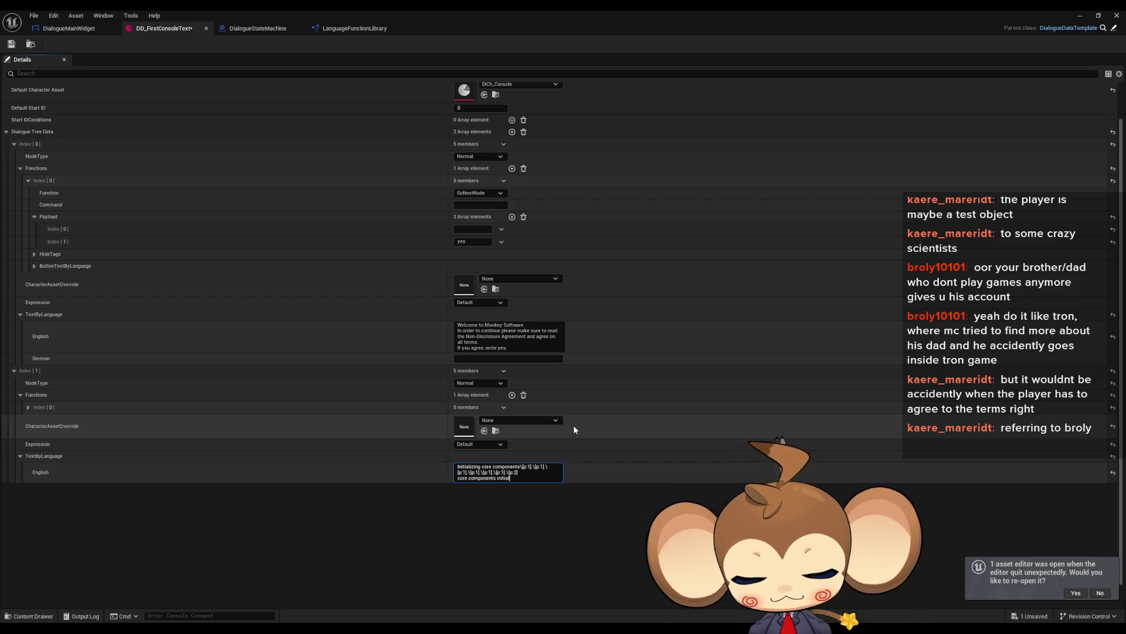
type("ized")
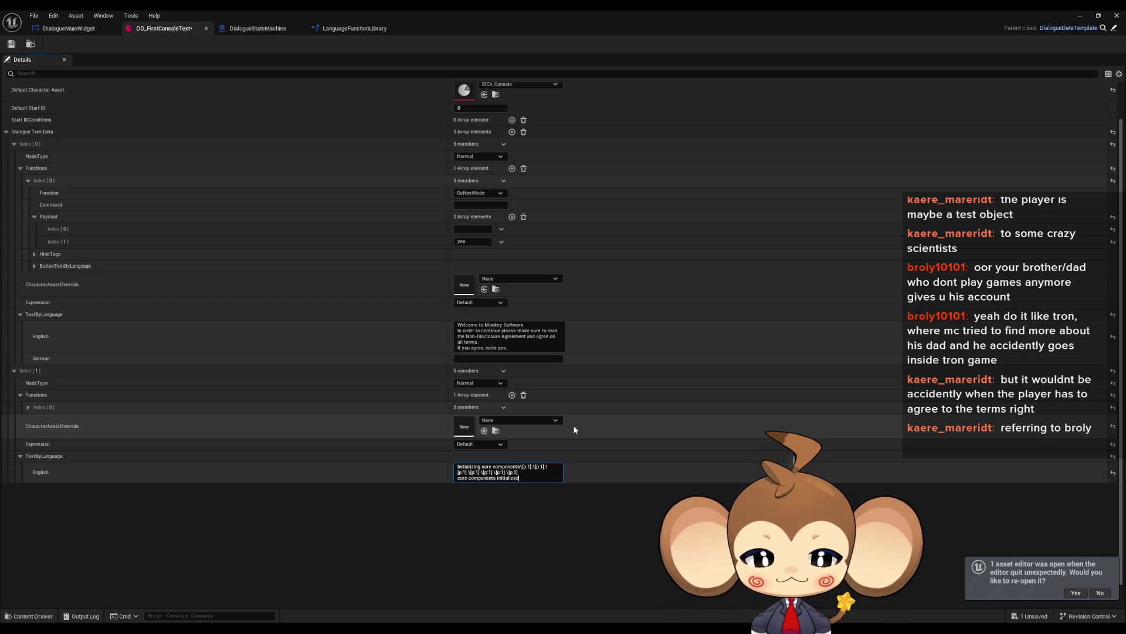
key("shift+Return")
type("sear")
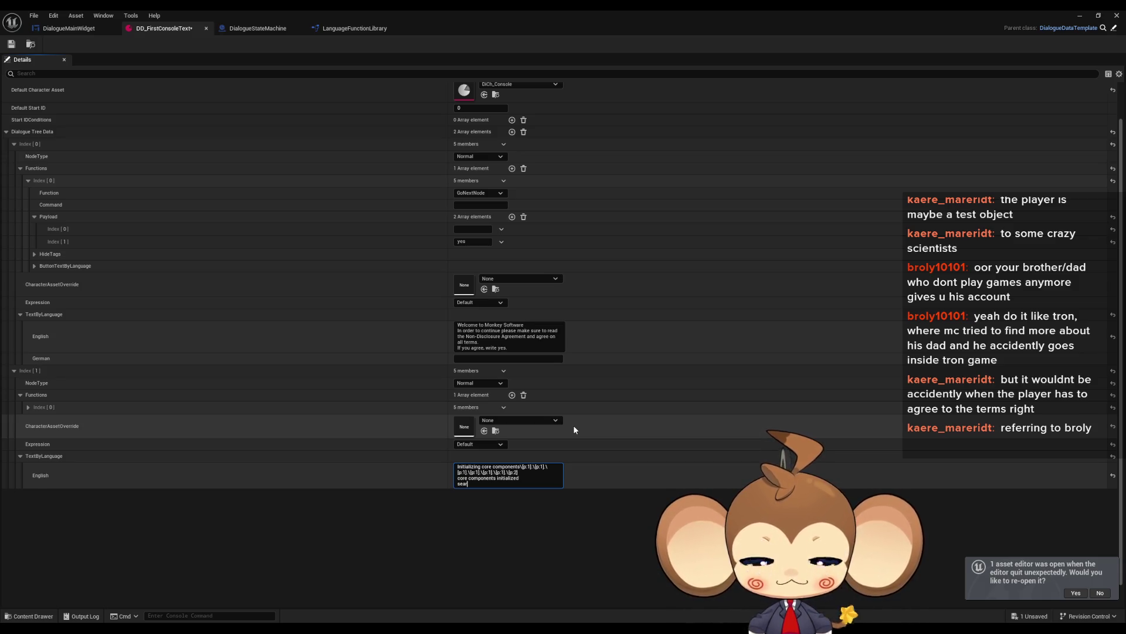
type("ching C")
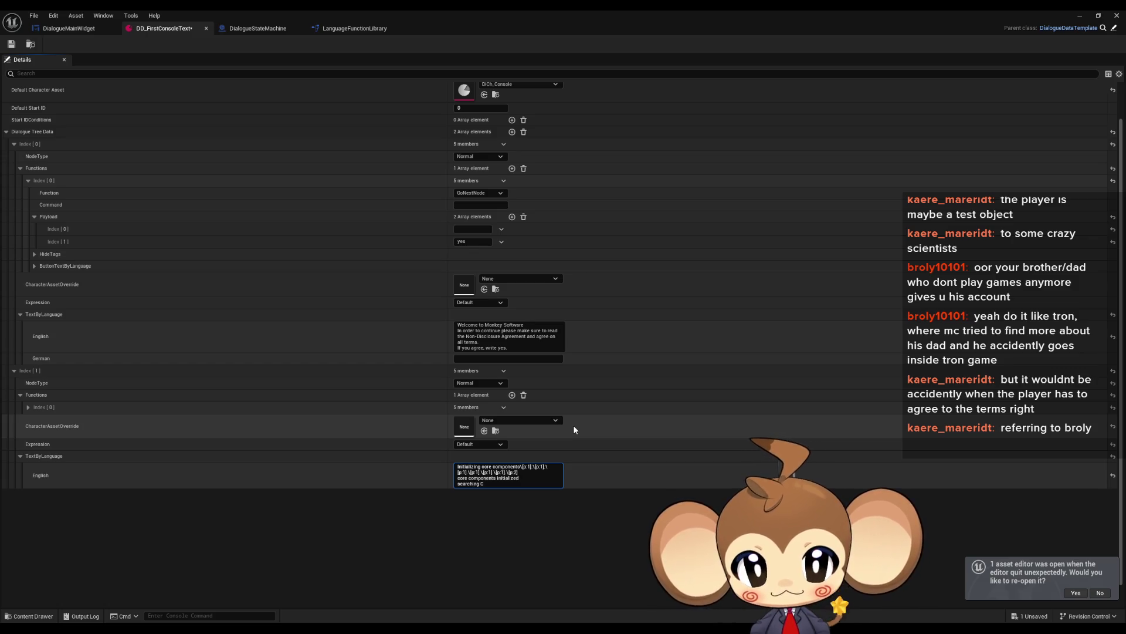
type(":")
key("shift+Return")
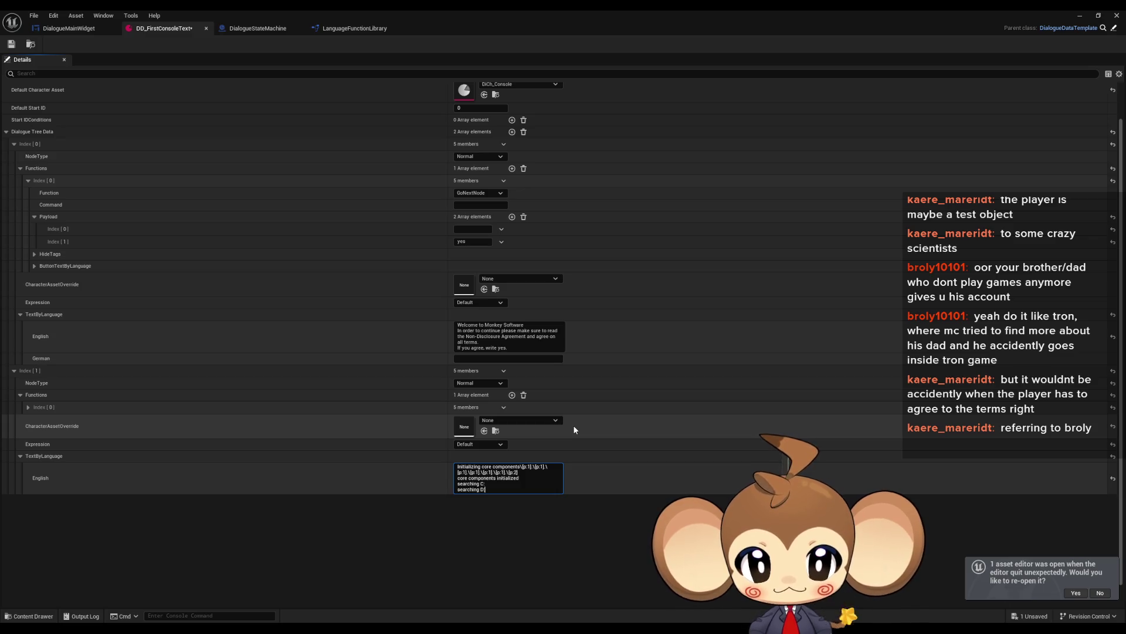
key("shift+Return")
type("searching E:")
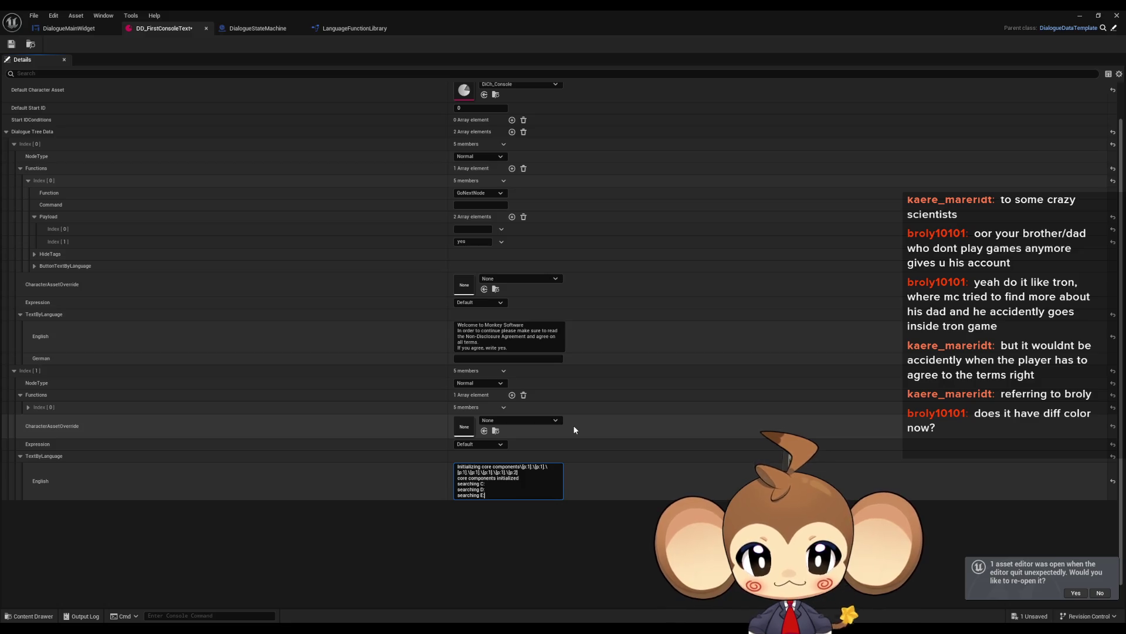
key("shift+Return")
type("searching C")
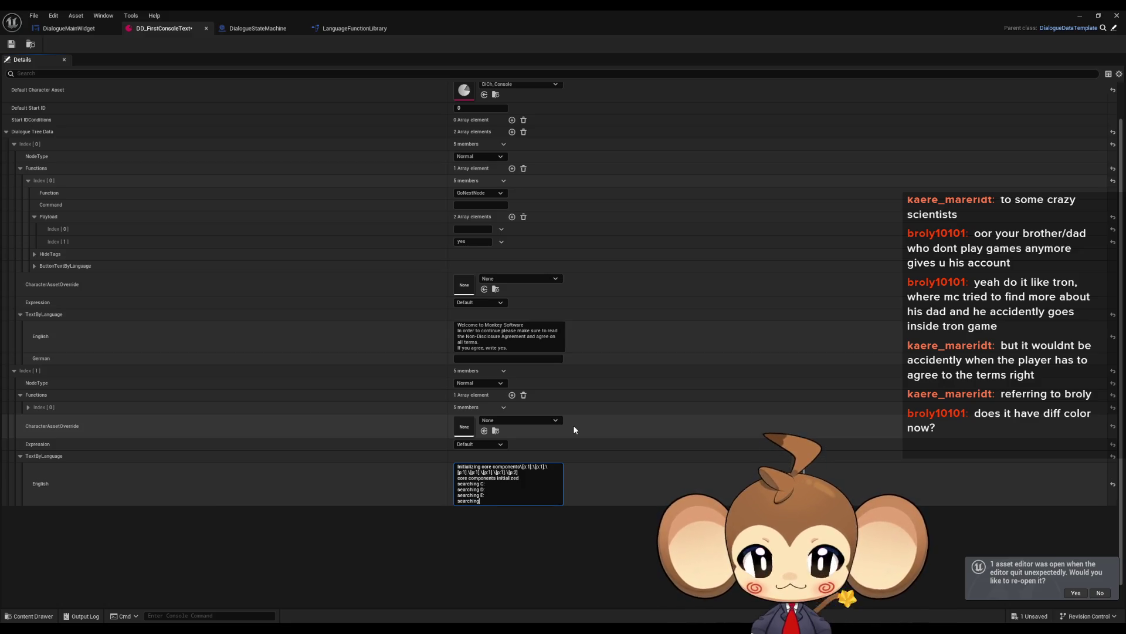
type(":")
key("shift+Return")
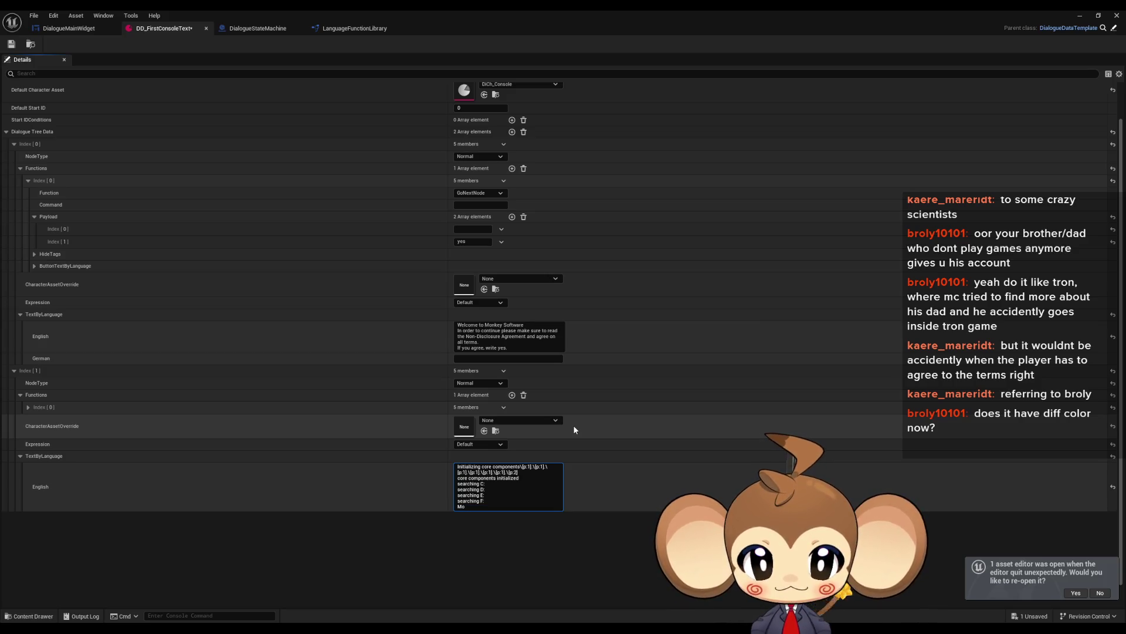
Add 'Most suitable C:', 'Mounting C:' and 'Create world? y/n' lines.
type("st suitable C:")
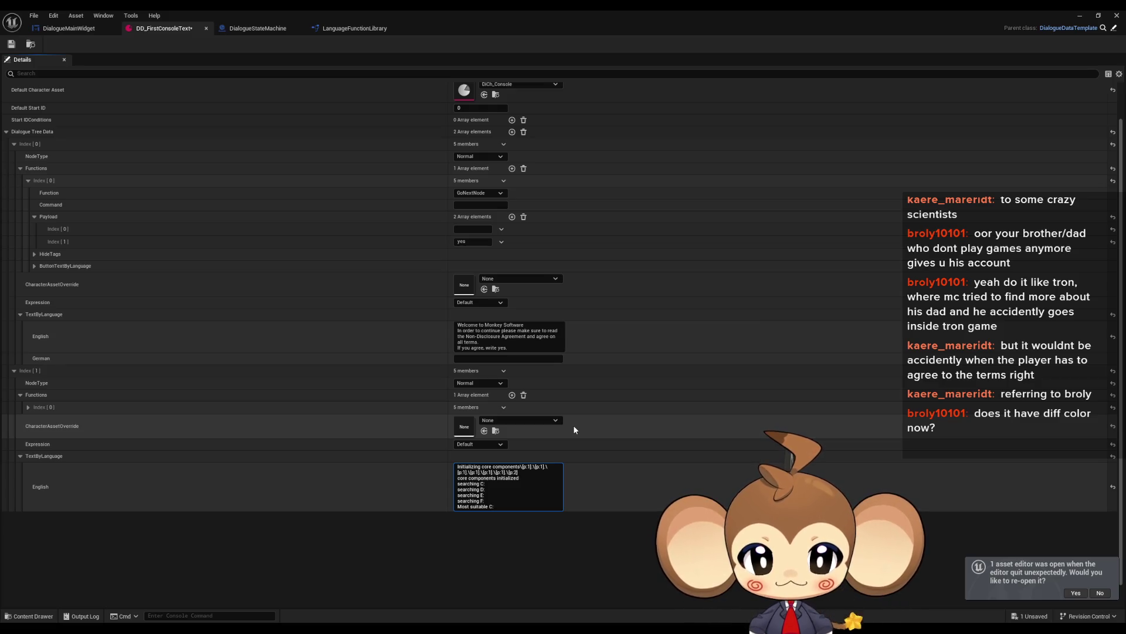
key("shift+Return")
type("Mou")
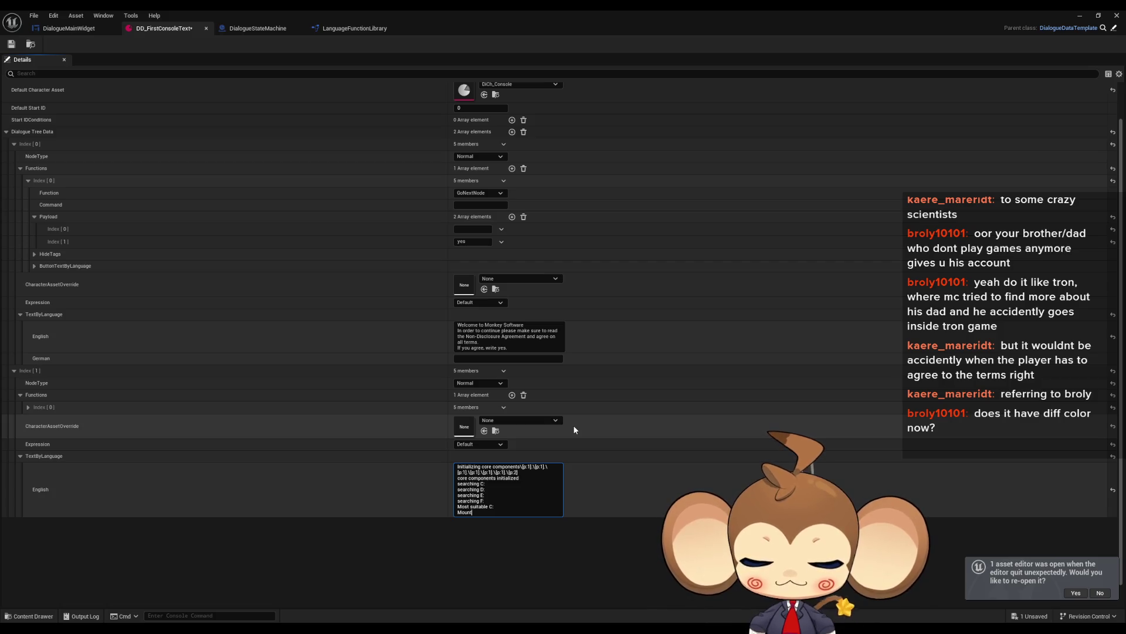
type("nting C:")
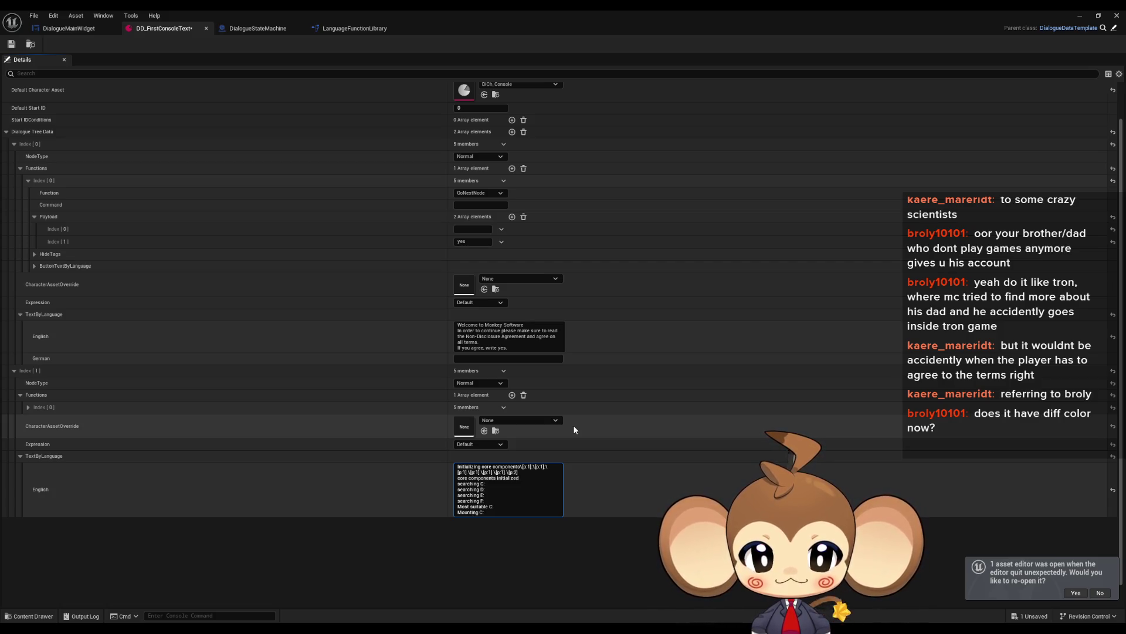
key("shift+Return")
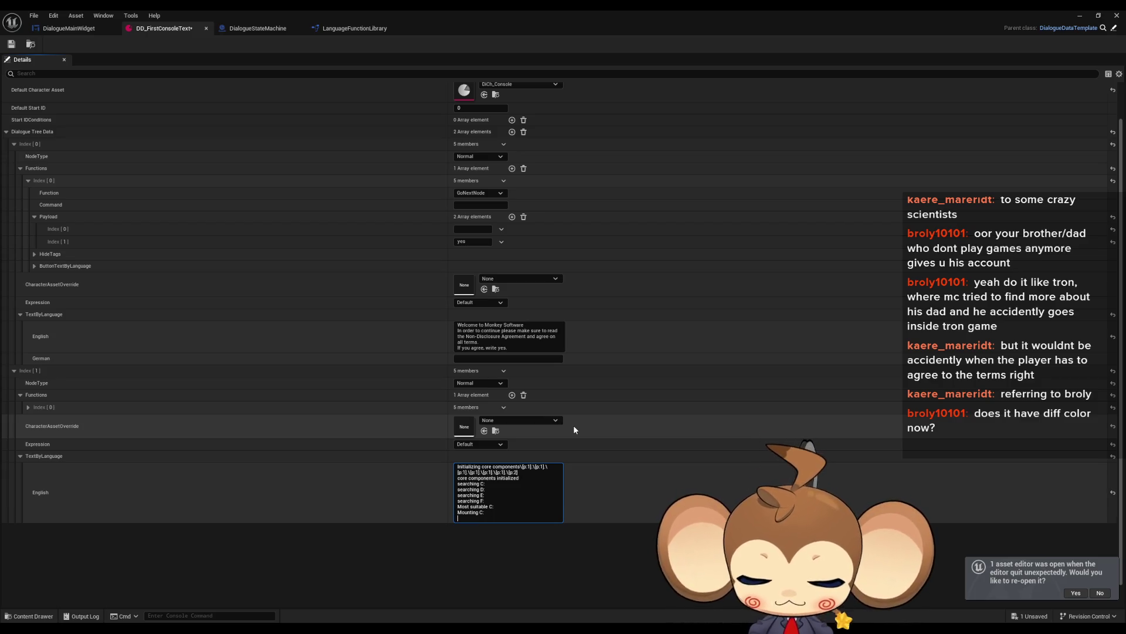
type("[o create")
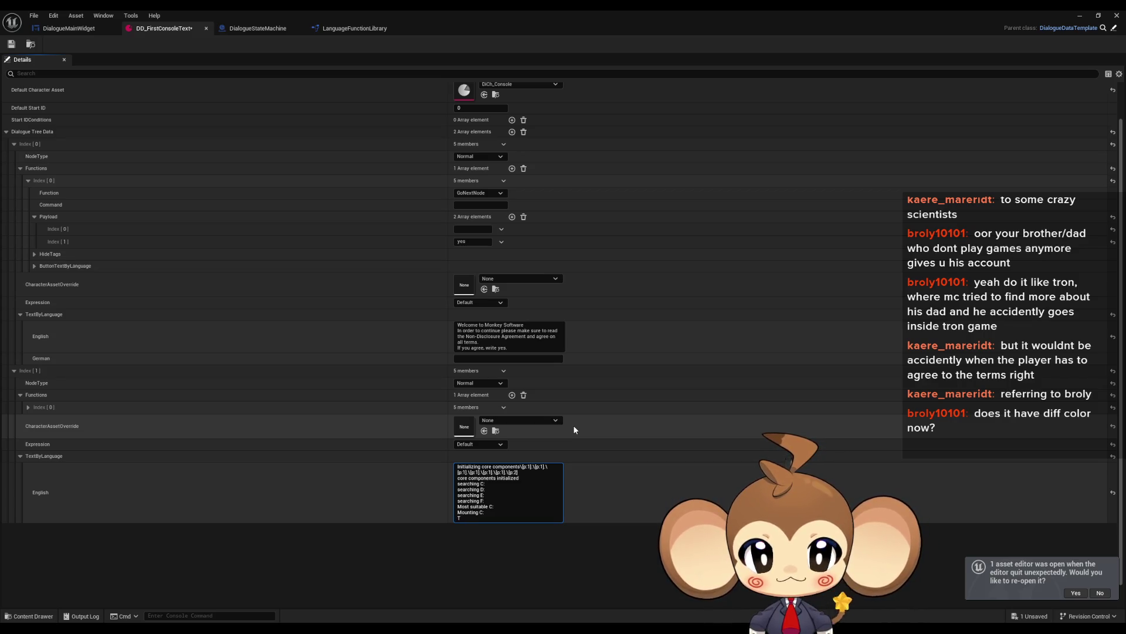
type(" wor")
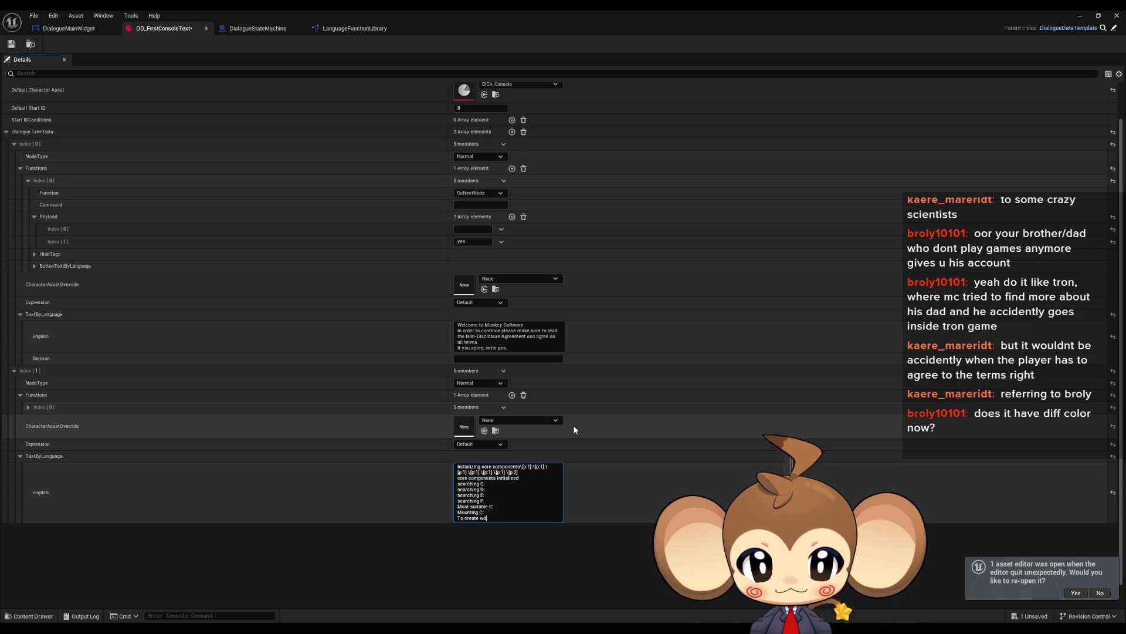
key("BackSpace")
key("BackSpace")
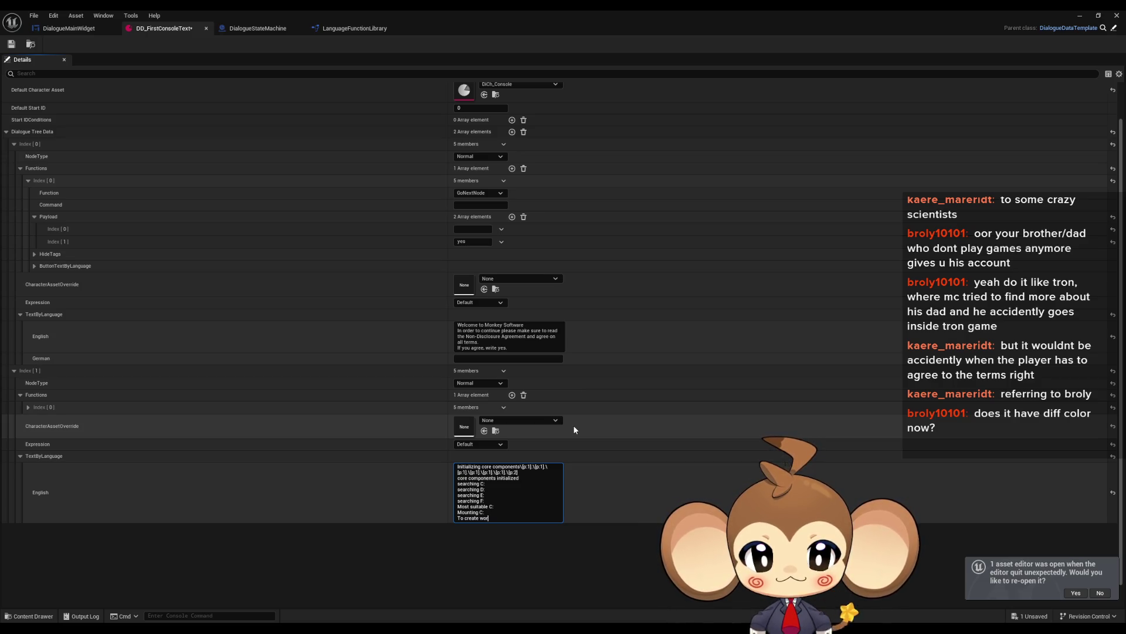
key("BackSpace")
key("BackSpace")
key("BackSpace")
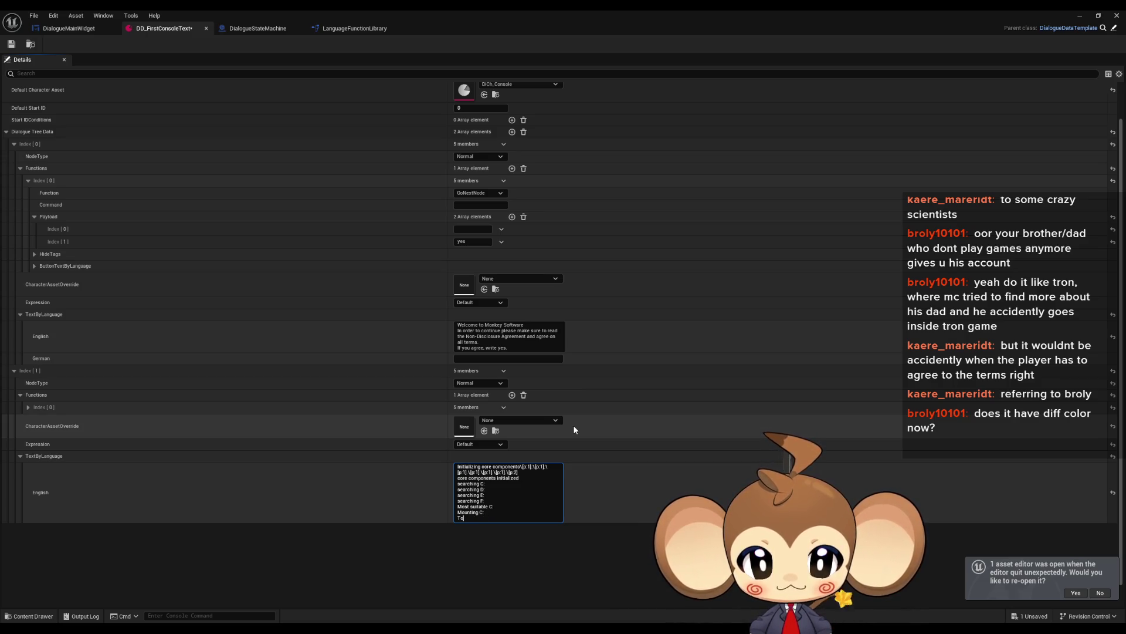
type("Create")
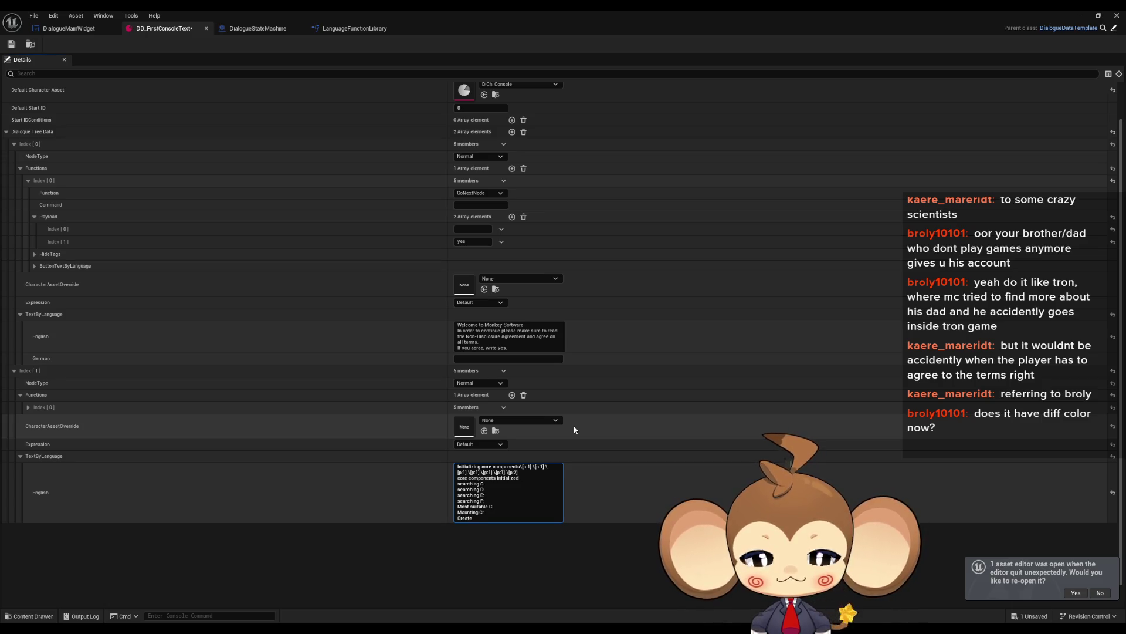
type(" world? y/n")
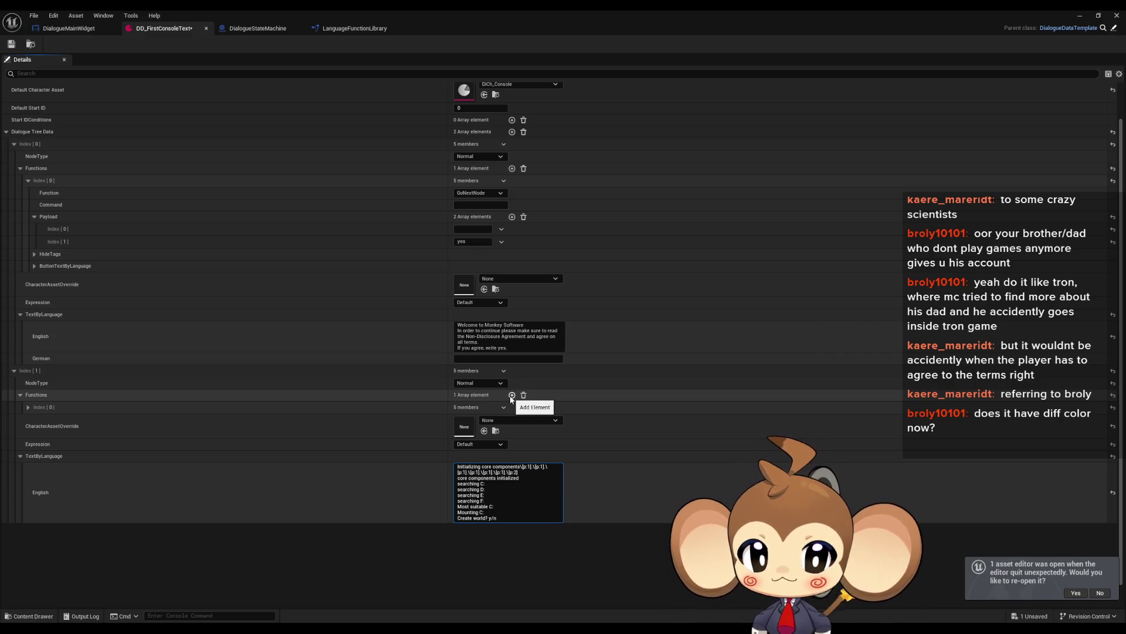
Add two elements to the second node's GoNextNode Payload and edit the second value.
left_click(28, 407)
left_click(513, 456)
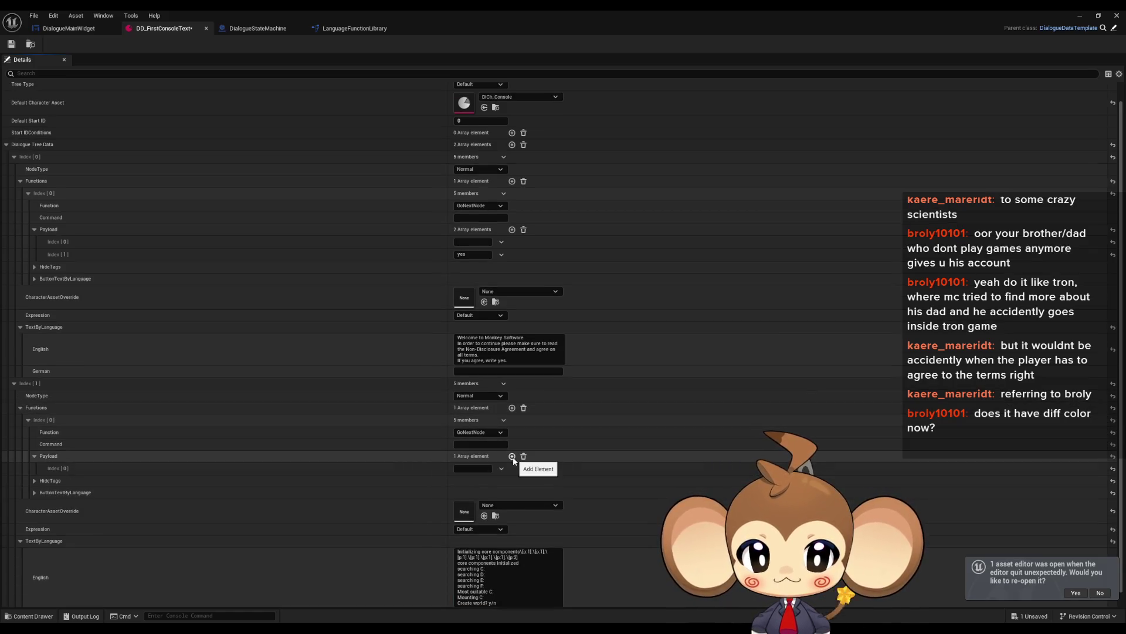
left_click(512, 457)
left_click(472, 481)
type("y")
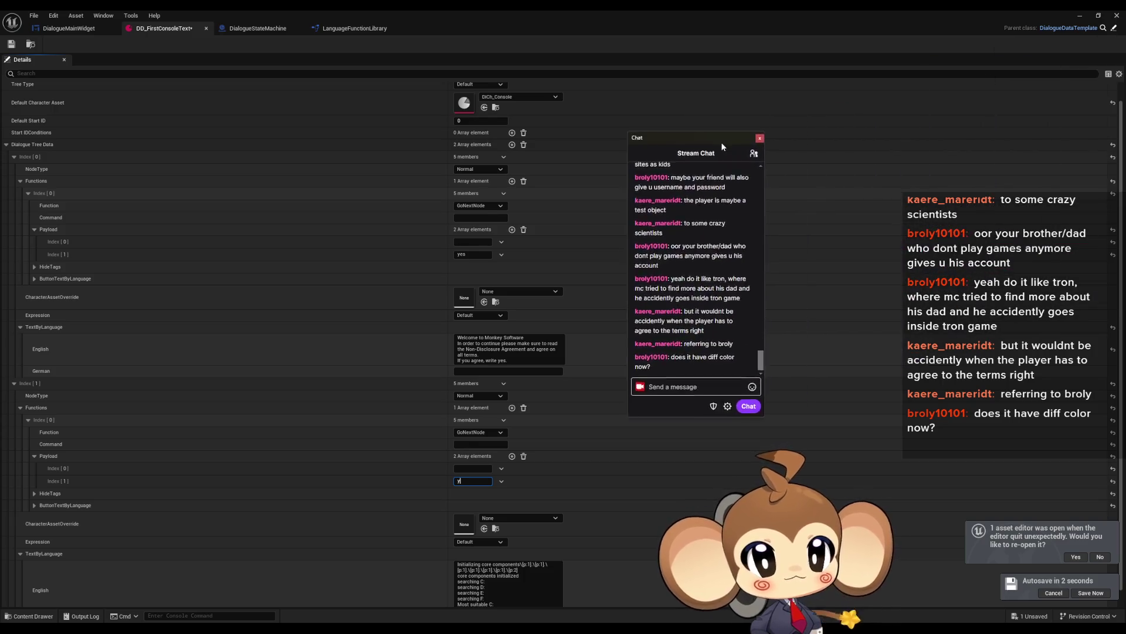
Rearrange the editor window and collapse the second dialogue node's details.
left_click_drag(720, 156, 704, 171)
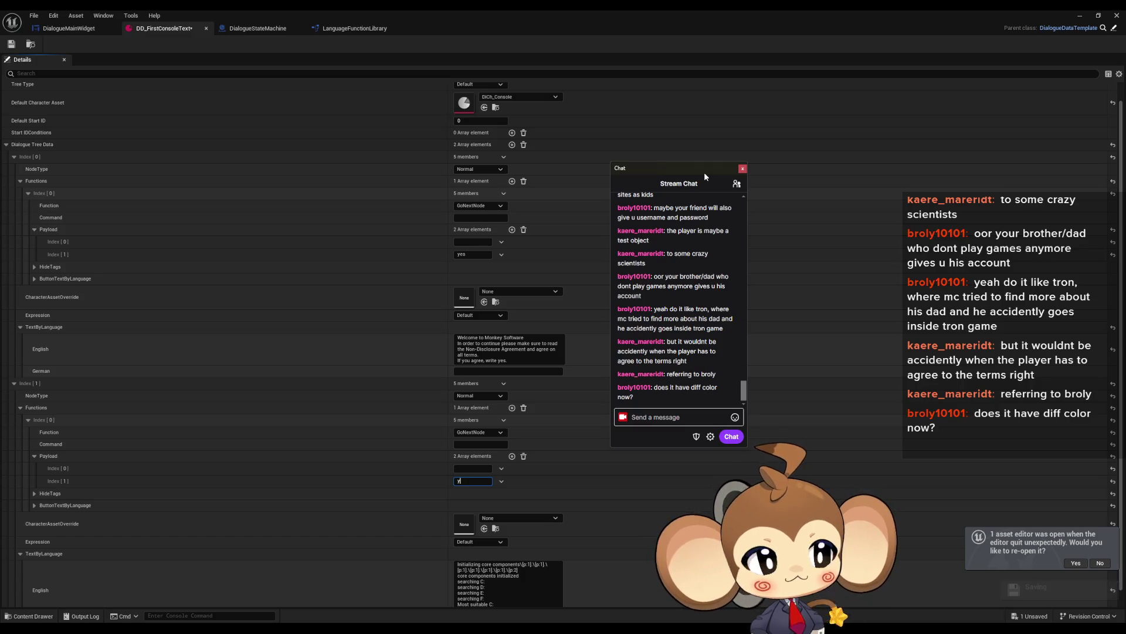
left_click_drag(704, 171, 1040, 174)
left_click(1077, 170)
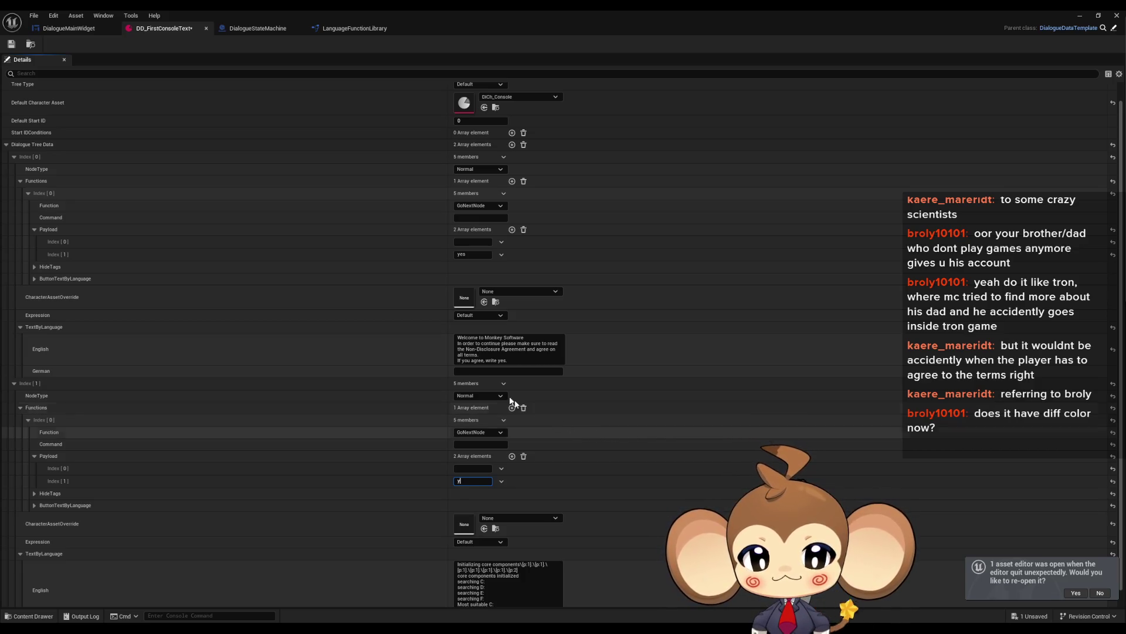
scroll(568, 528, "down", 1)
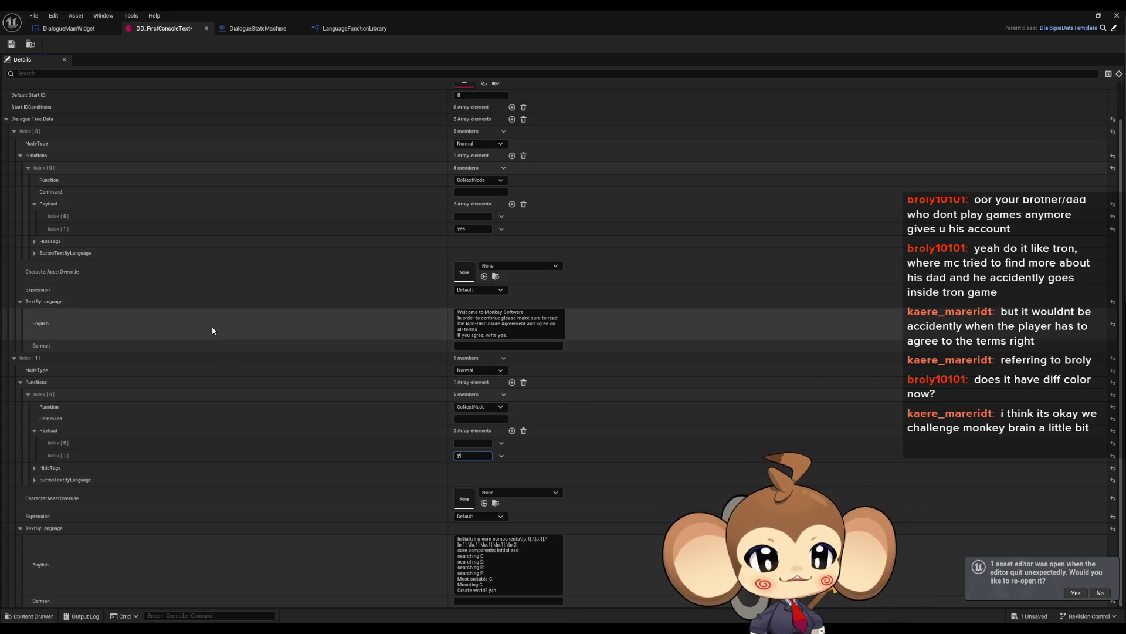
left_click(15, 358)
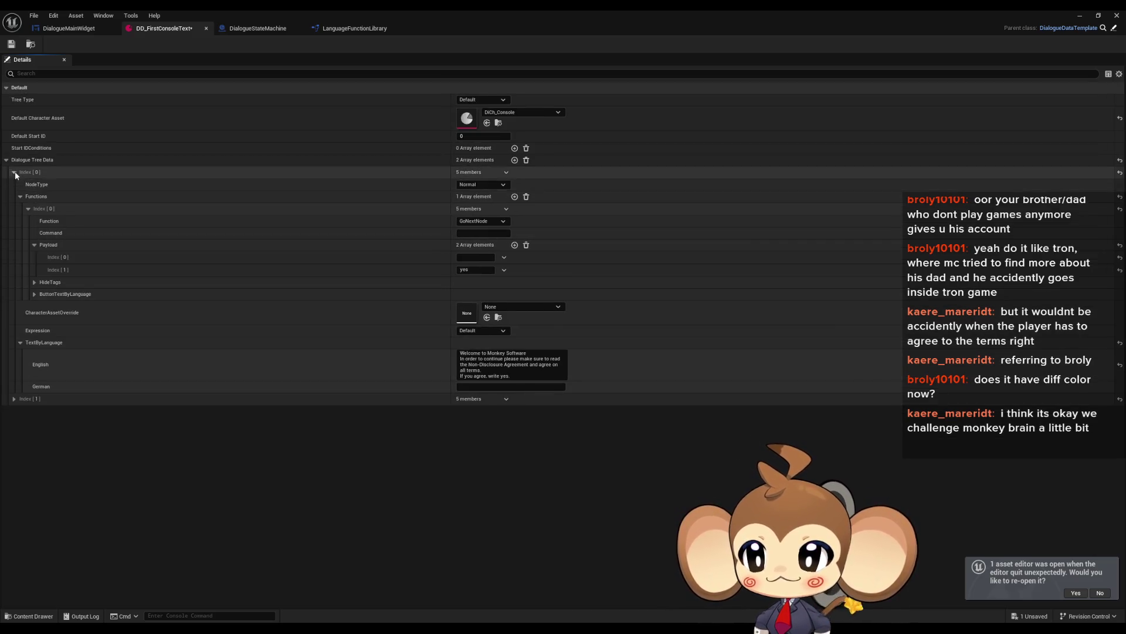
Add a third dialogue node and show its English and German text fields.
left_click(14, 172)
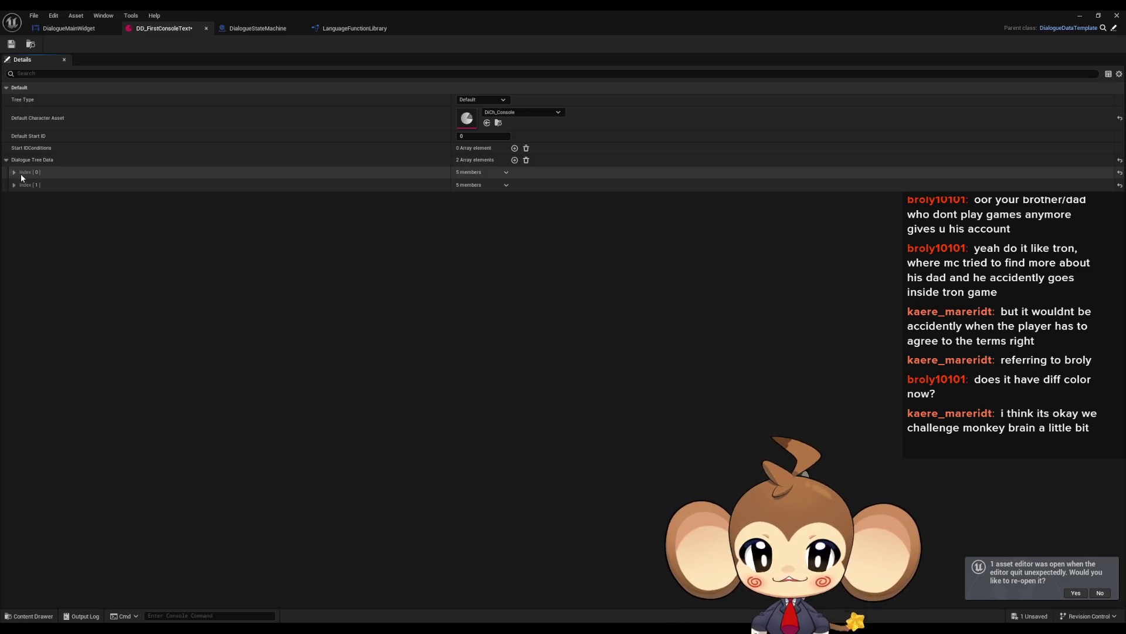
left_click(515, 160)
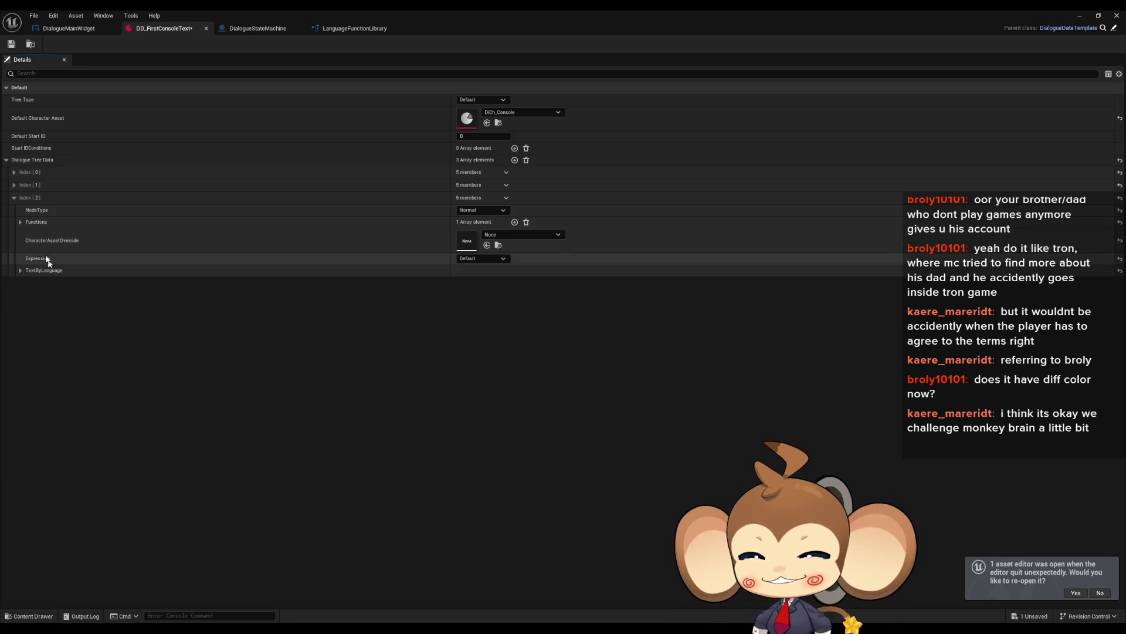
left_click(21, 271)
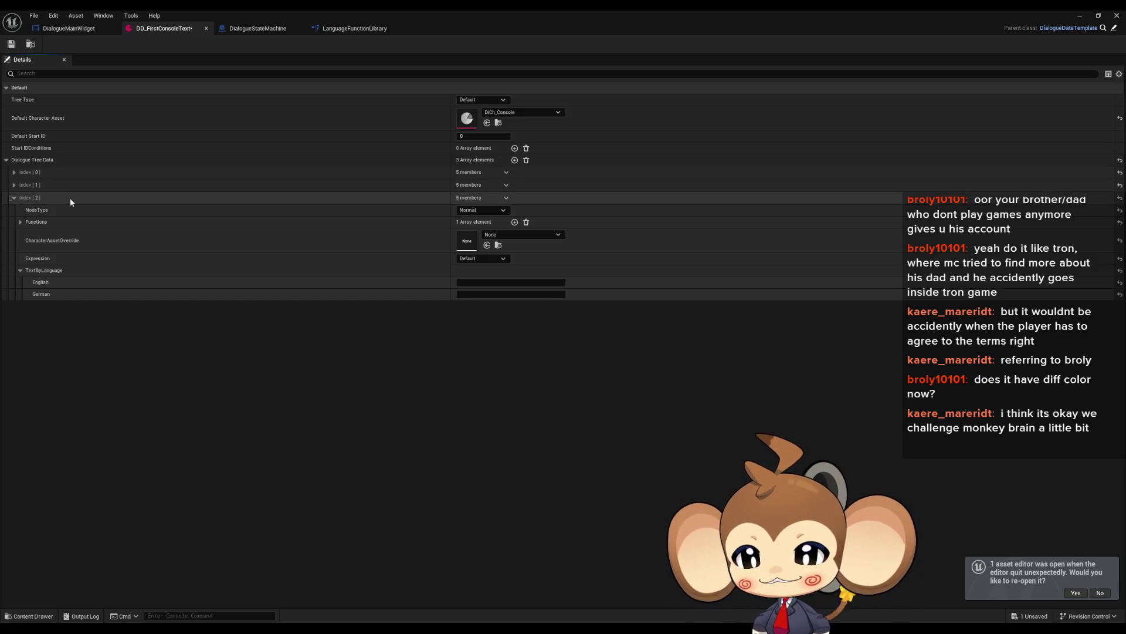
Enter 'Creating accesspoint' as the third node's English text with an extra line, and commit it.
left_click(486, 321)
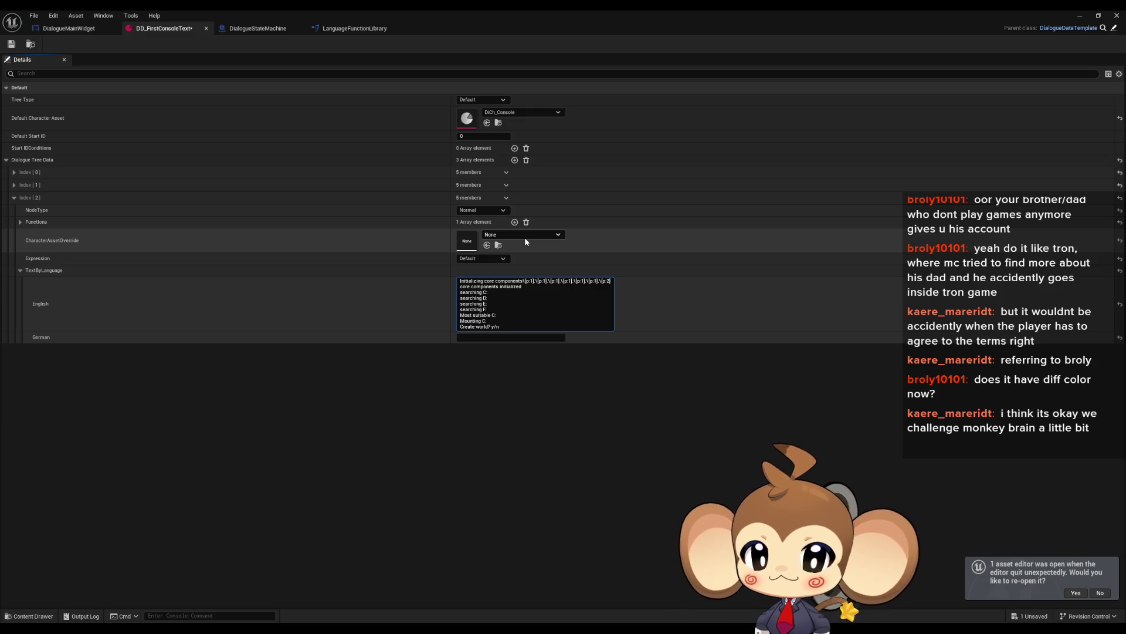
key("ctrl+a")
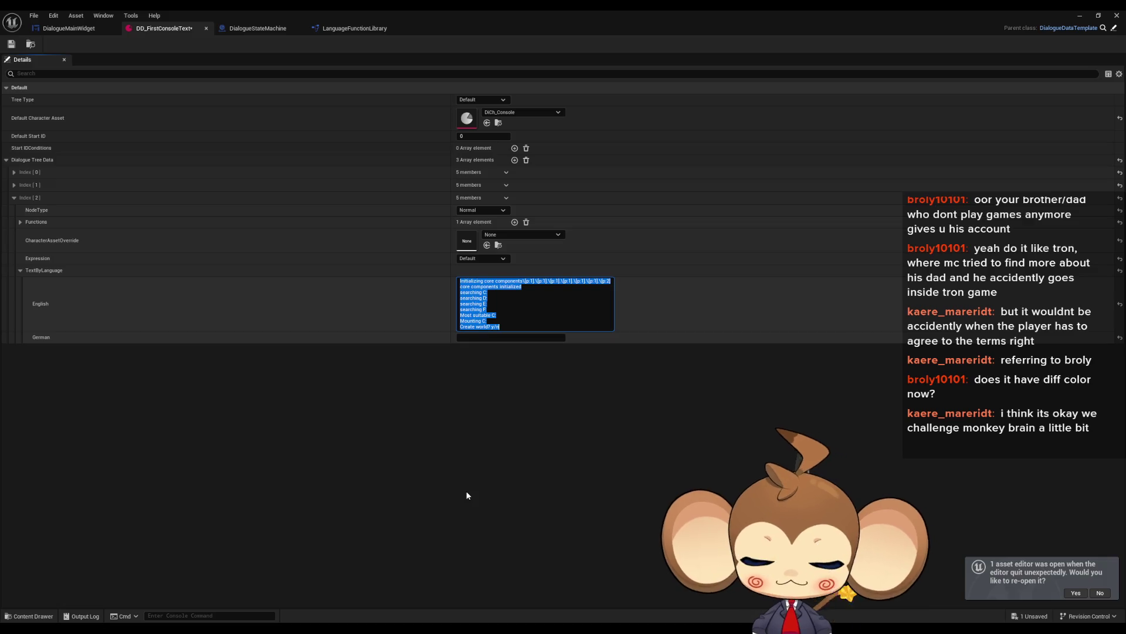
type("0")
type("Creating a")
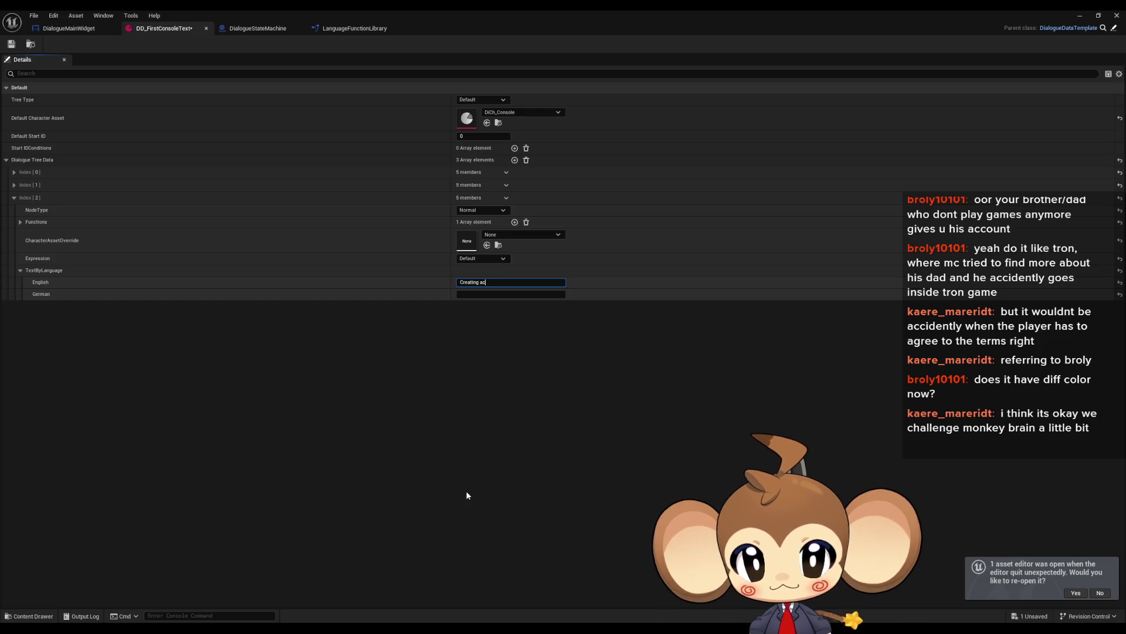
type("cesspoint")
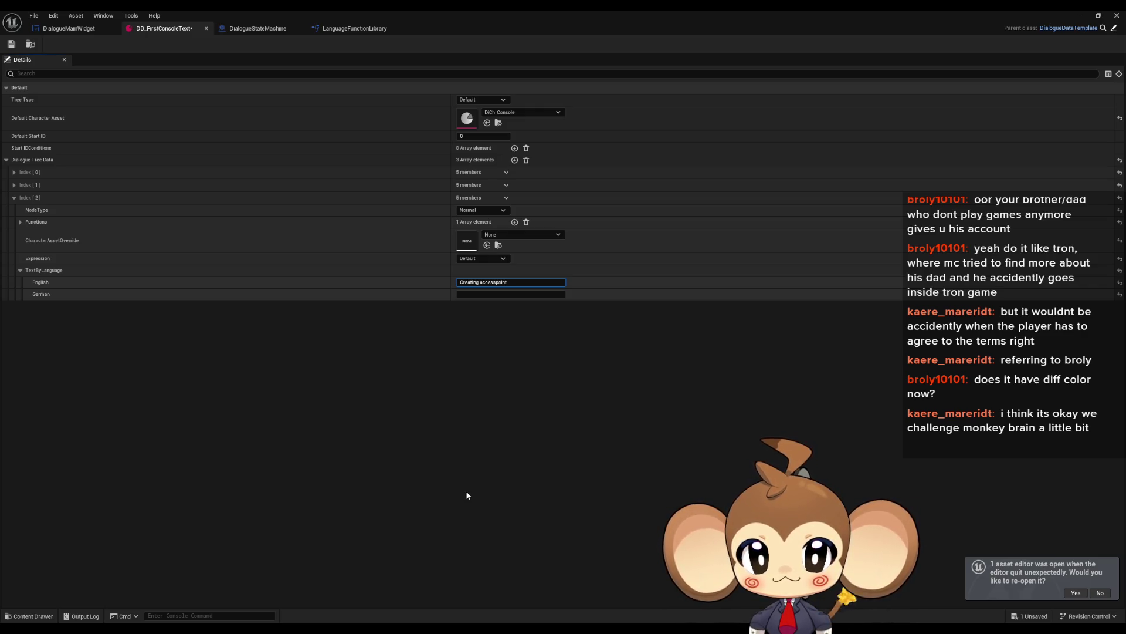
key("shift+Return")
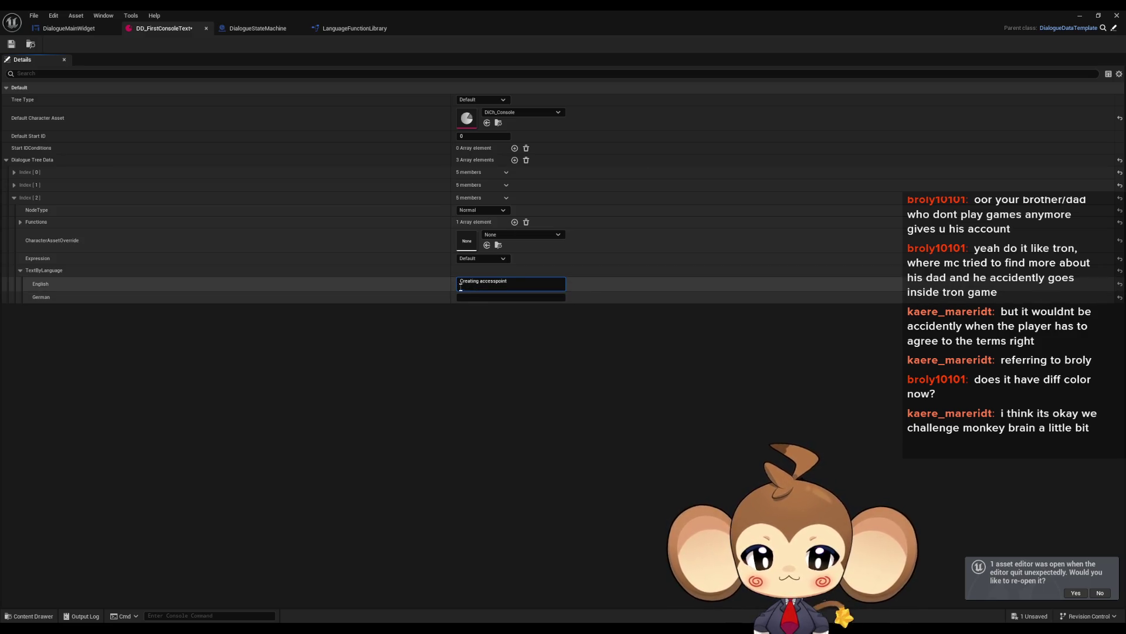
left_click(610, 308)
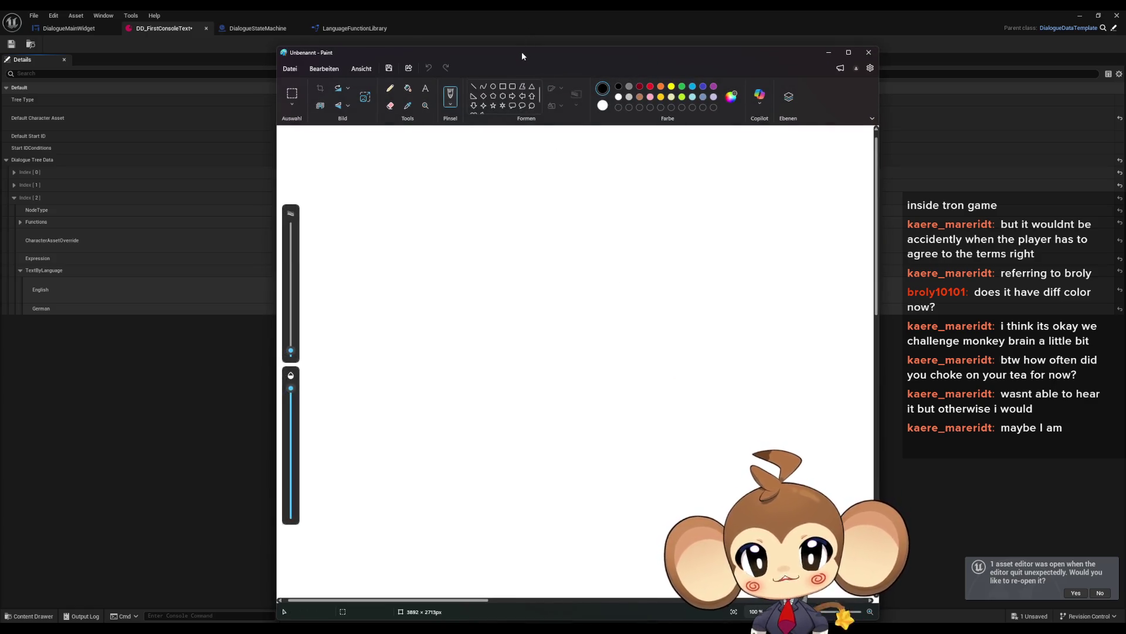
Move the Paint window to the right half of the screen.
mouse_move(522, 51)
left_mouse_down()
mouse_move(782, 60)
mouse_move(607, 107)
mouse_move(536, 82)
left_mouse_up()
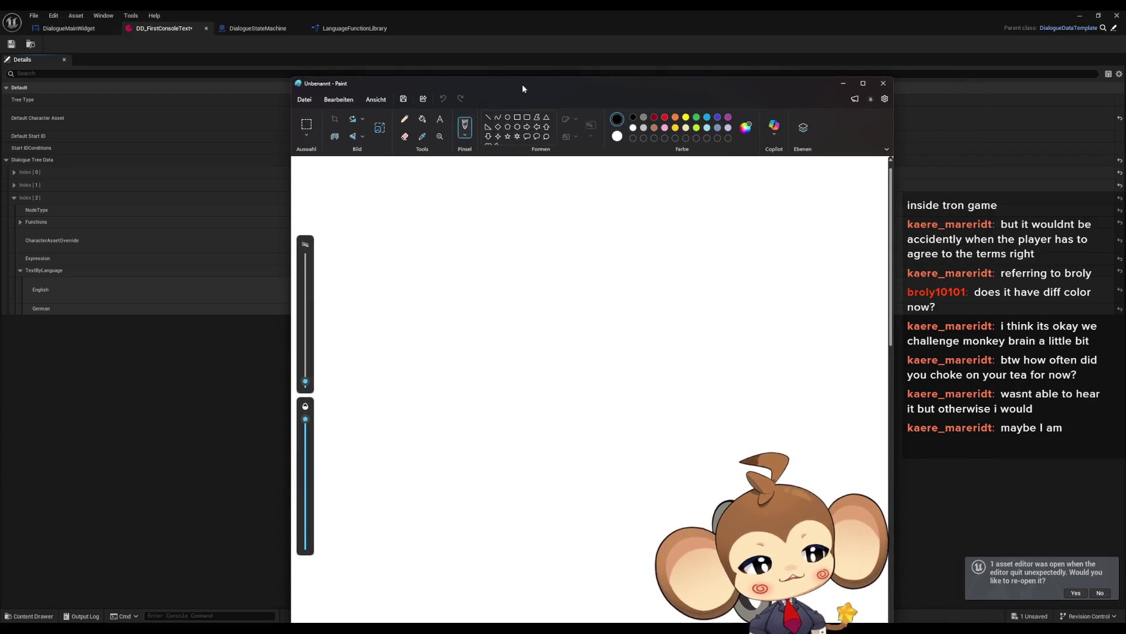
Fill the Paint canvas black and set the pencil to 9px.
left_click(423, 119)
left_click(510, 250)
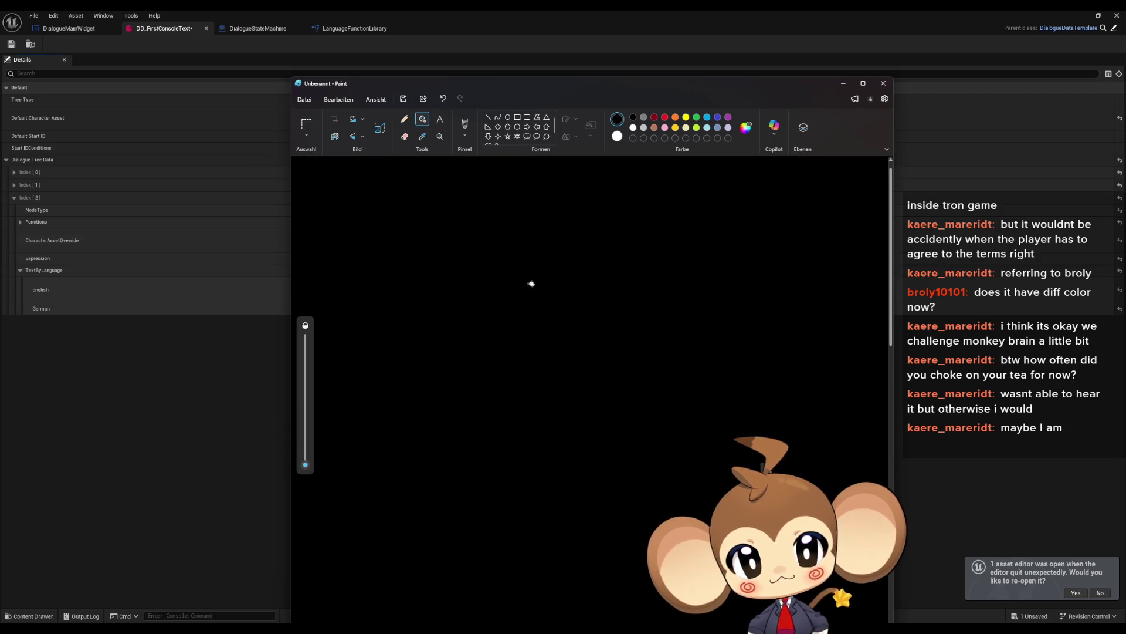
left_click(406, 119)
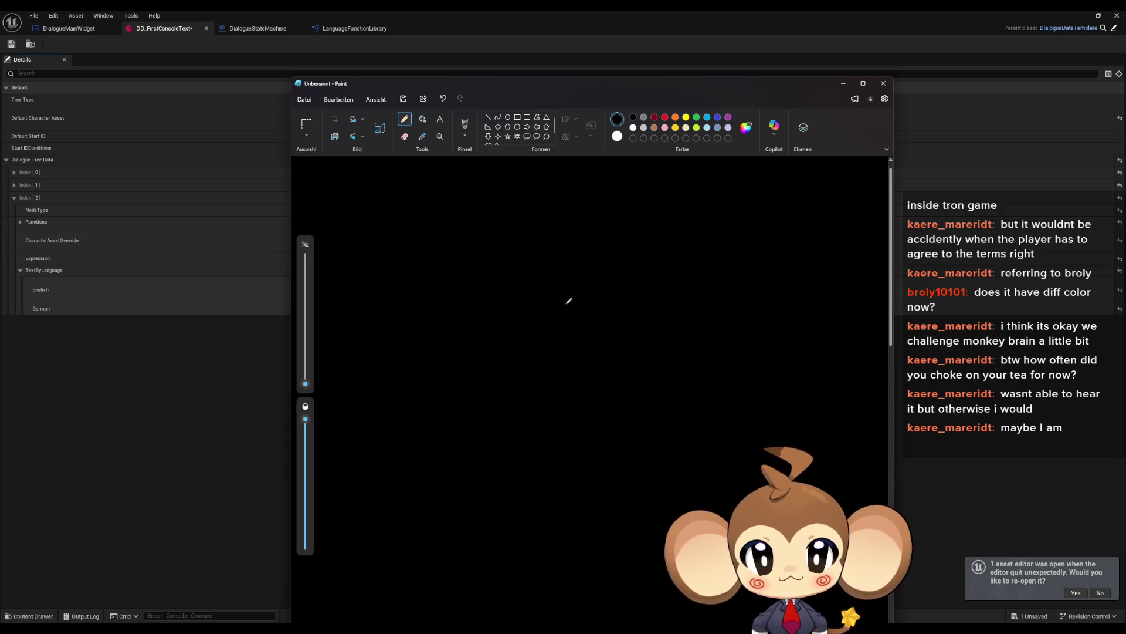
left_click_drag(305, 384, 309, 373)
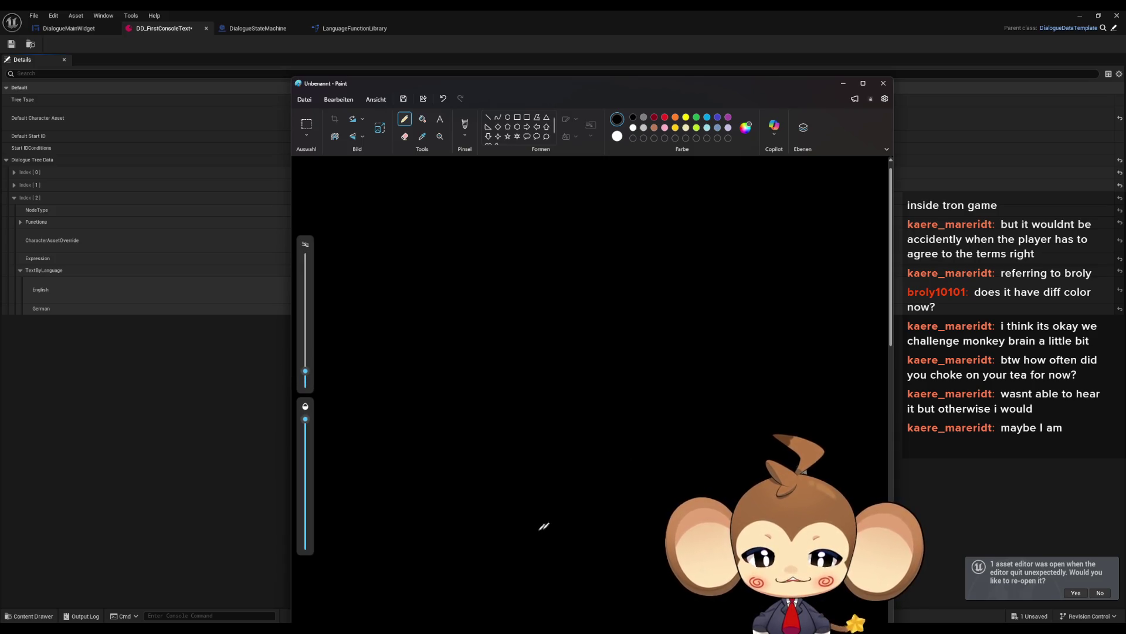
Sketch a large oval, a hexagon inside a bracket, and several arrows in white.
mouse_move(662, 541)
left_mouse_down()
mouse_move(522, 530)
mouse_move(410, 473)
mouse_move(500, 435)
mouse_move(826, 456)
left_mouse_up()
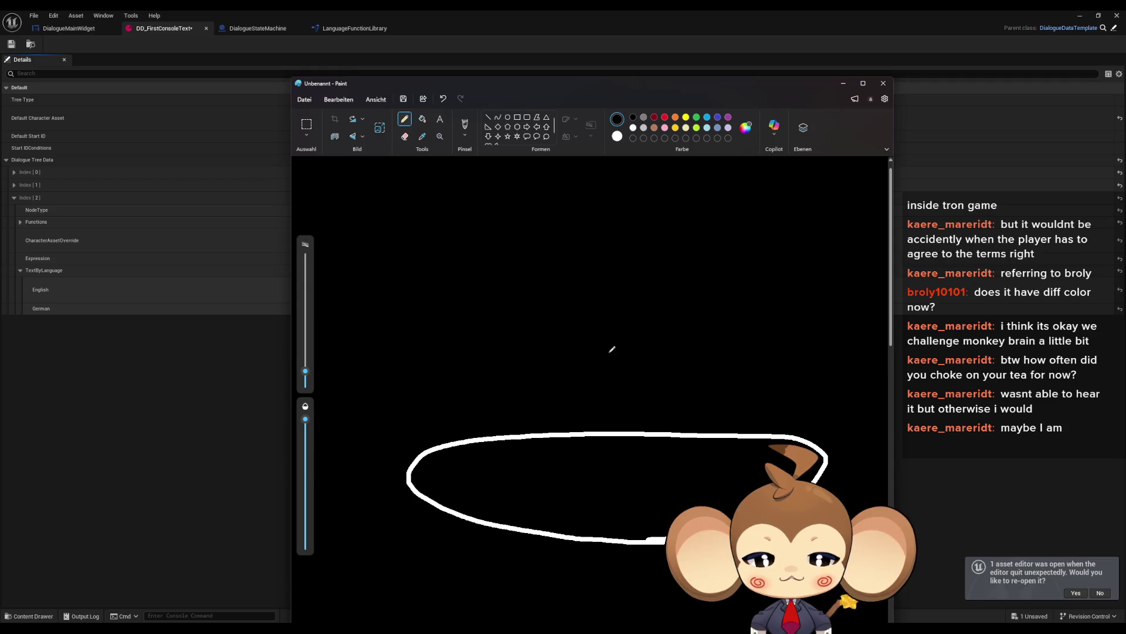
mouse_move(653, 235)
left_mouse_down()
mouse_move(654, 278)
mouse_move(668, 303)
mouse_move(686, 273)
mouse_move(688, 229)
mouse_move(671, 210)
mouse_move(652, 230)
left_mouse_up()
mouse_move(598, 190)
left_mouse_down()
mouse_move(639, 321)
mouse_move(855, 326)
left_mouse_up()
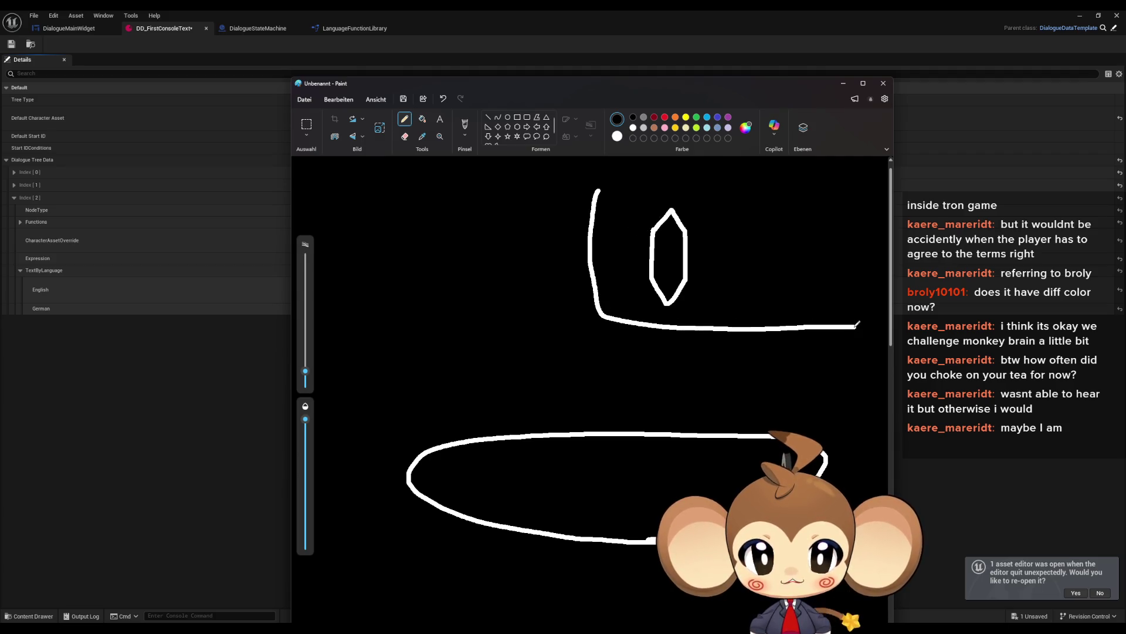
mouse_move(742, 186)
left_mouse_down()
mouse_move(728, 190)
mouse_move(741, 197)
left_mouse_up()
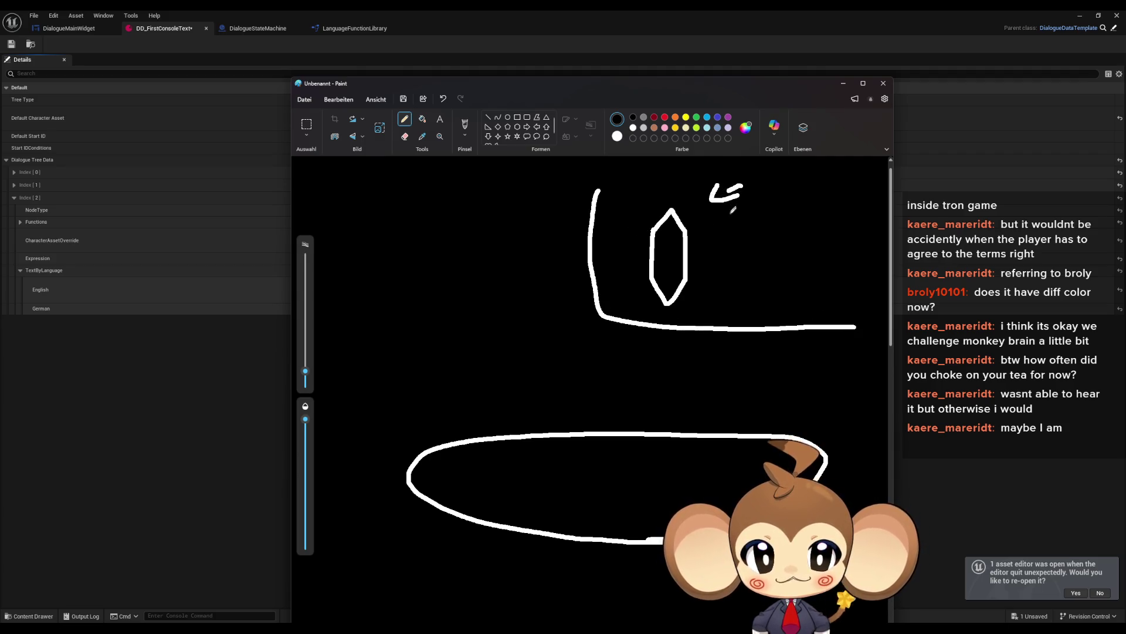
left_click_drag(406, 304, 450, 357)
left_click_drag(417, 339, 460, 338)
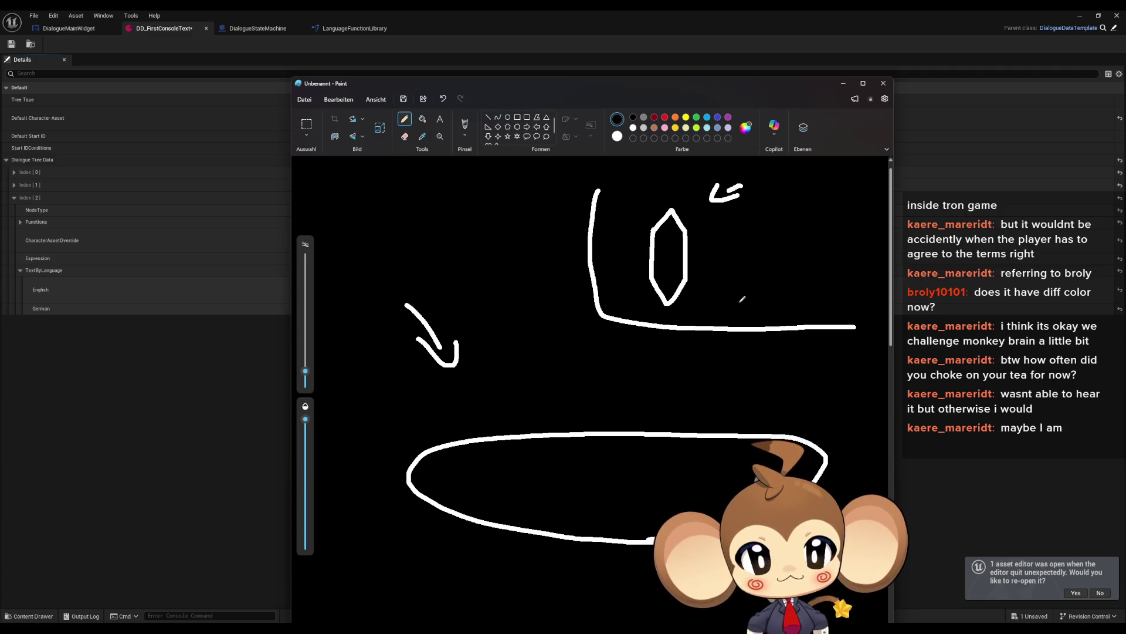
mouse_move(729, 308)
left_mouse_down()
mouse_move(679, 355)
mouse_move(700, 358)
mouse_move(740, 308)
left_mouse_up()
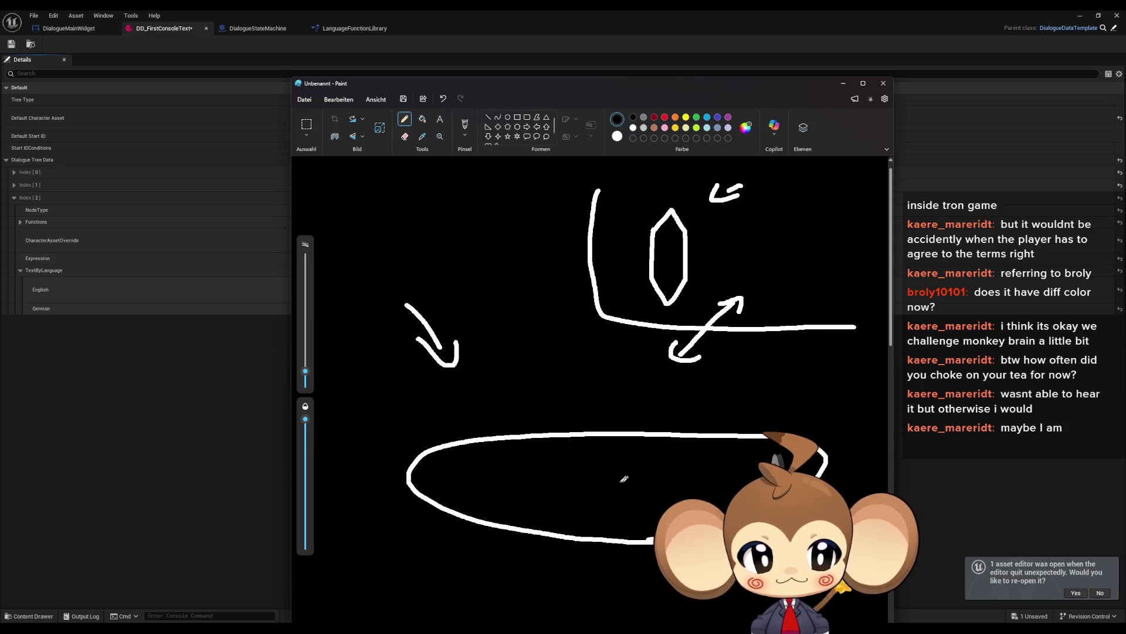
left_click(210, 416)
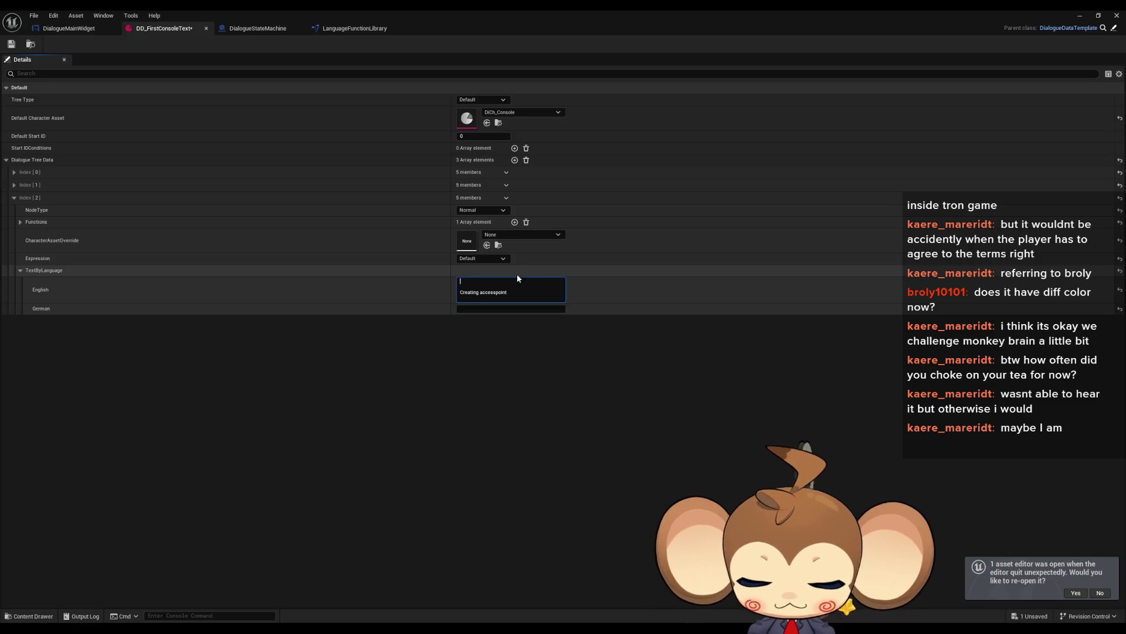
Type 'gathering relevant data points in 'C:'' and 'filtering unstable' above 'Creating accesspoint'.
type("Gathering relevant")
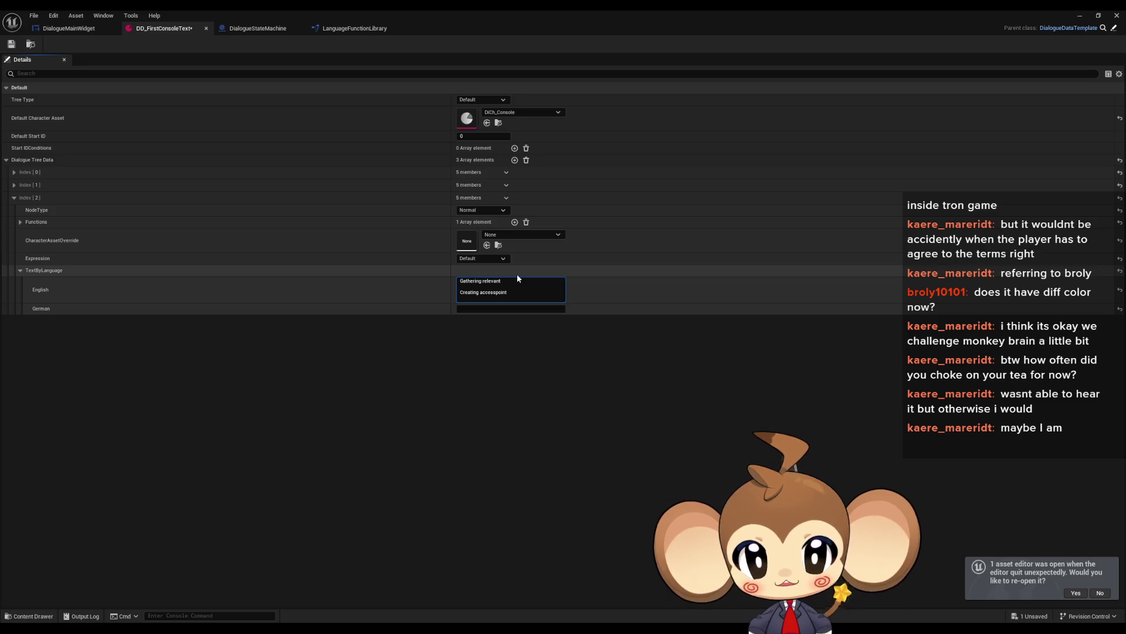
key("BackSpace")
type("g")
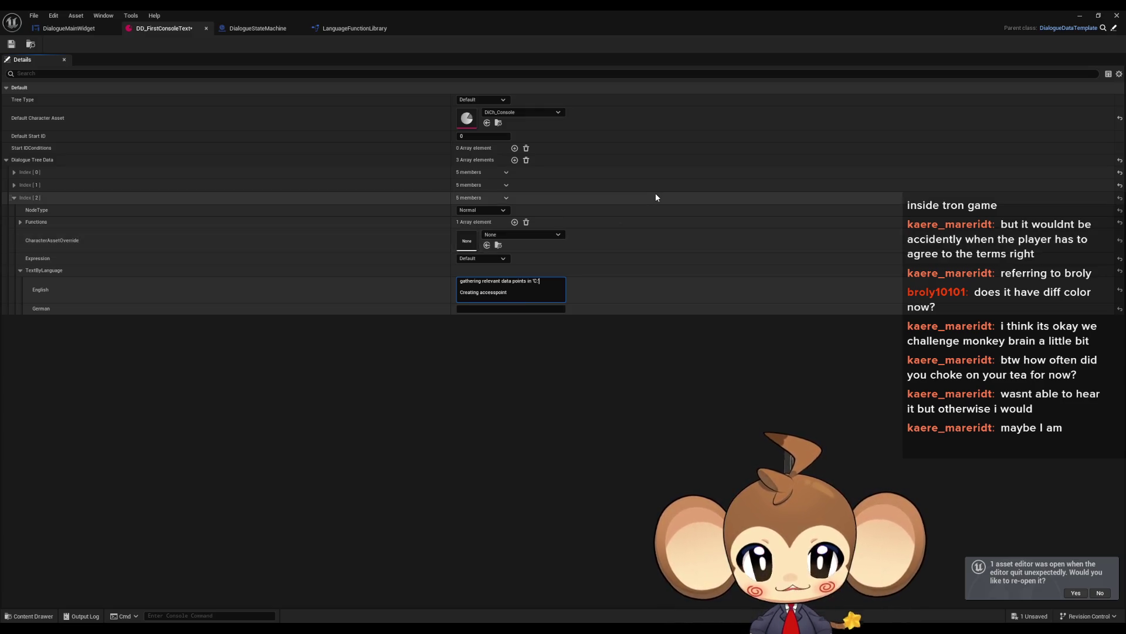
key("shift+Return")
type("filtering unstable")
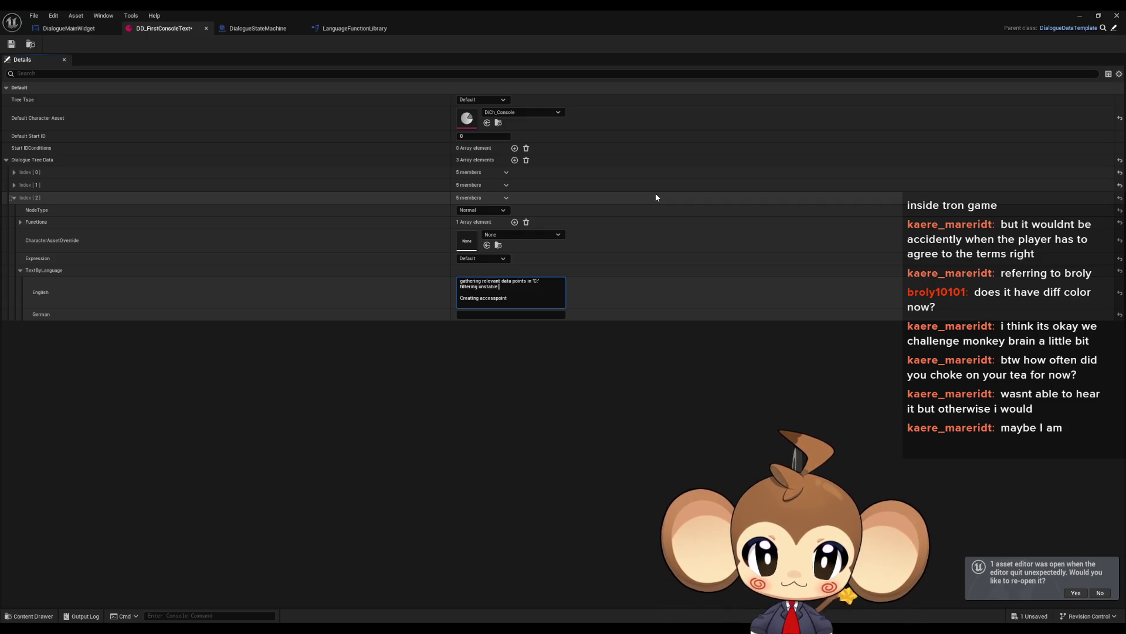
Complete the 'filtering unstable data' line and rearrange the 'creating index grid' line, leaving a blank line.
type("data")
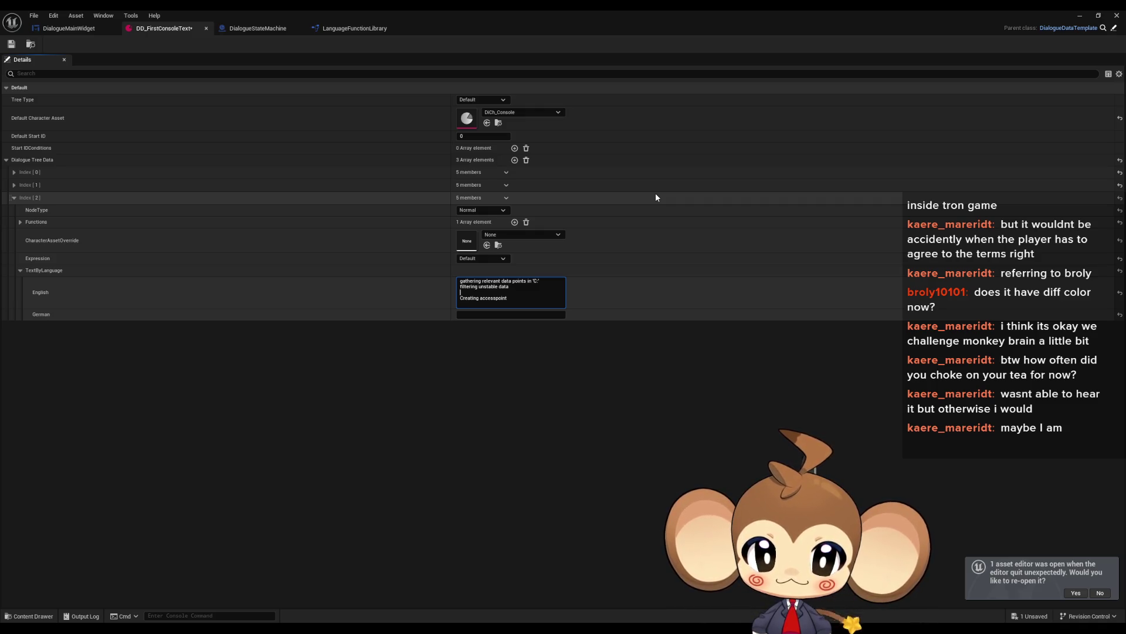
key("shift+Return")
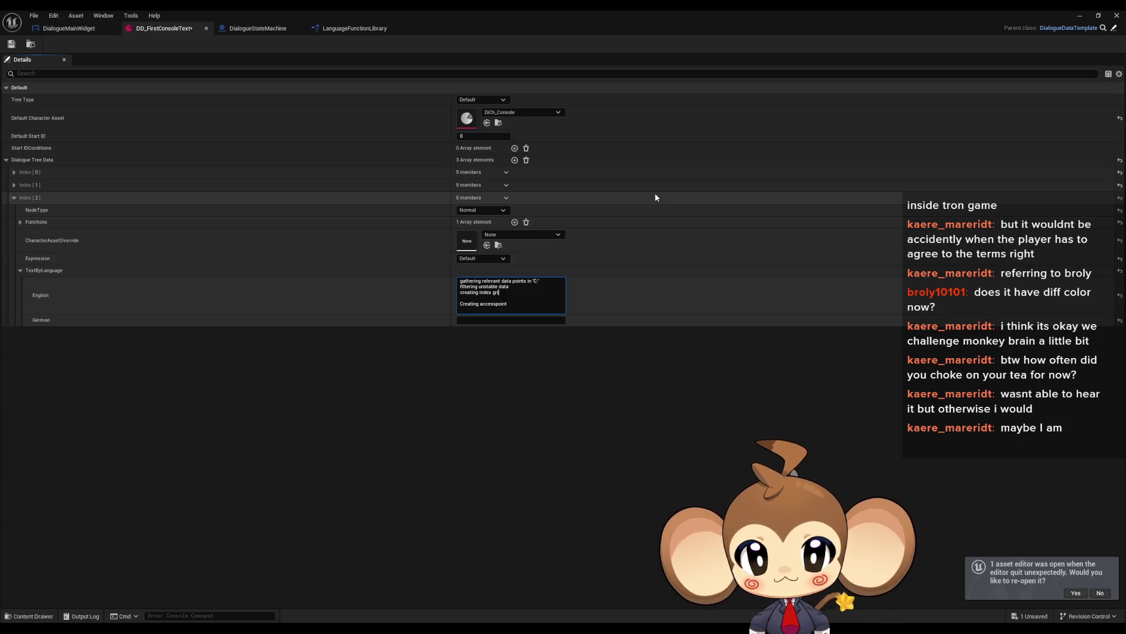
type("creating index grid")
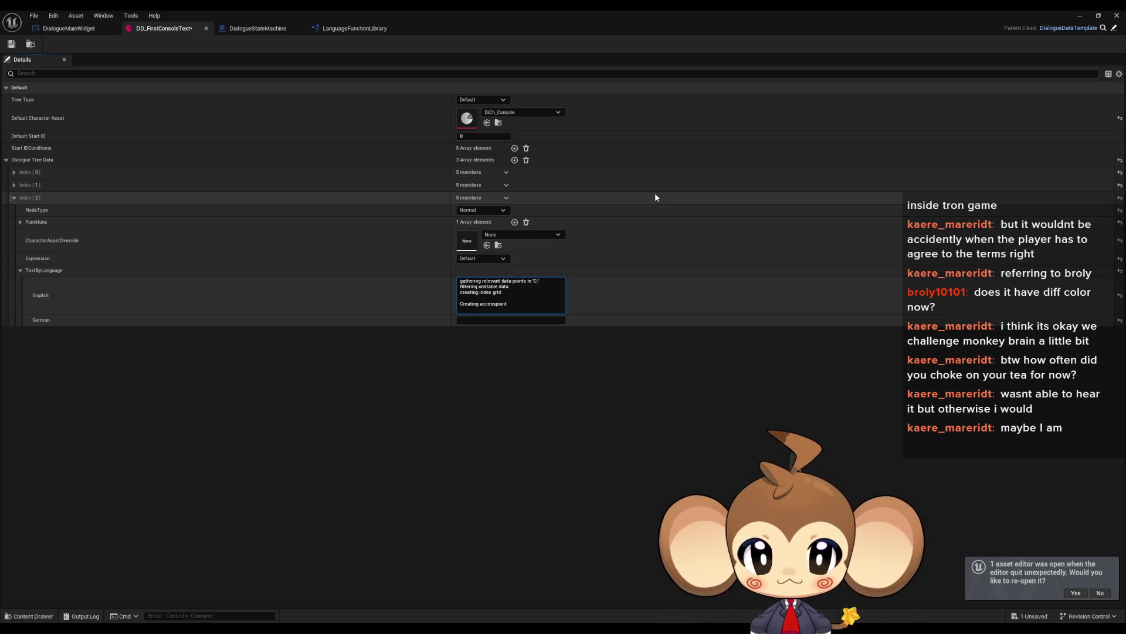
key("shift+Left")
key("shift+Left")
key("shift+Left")
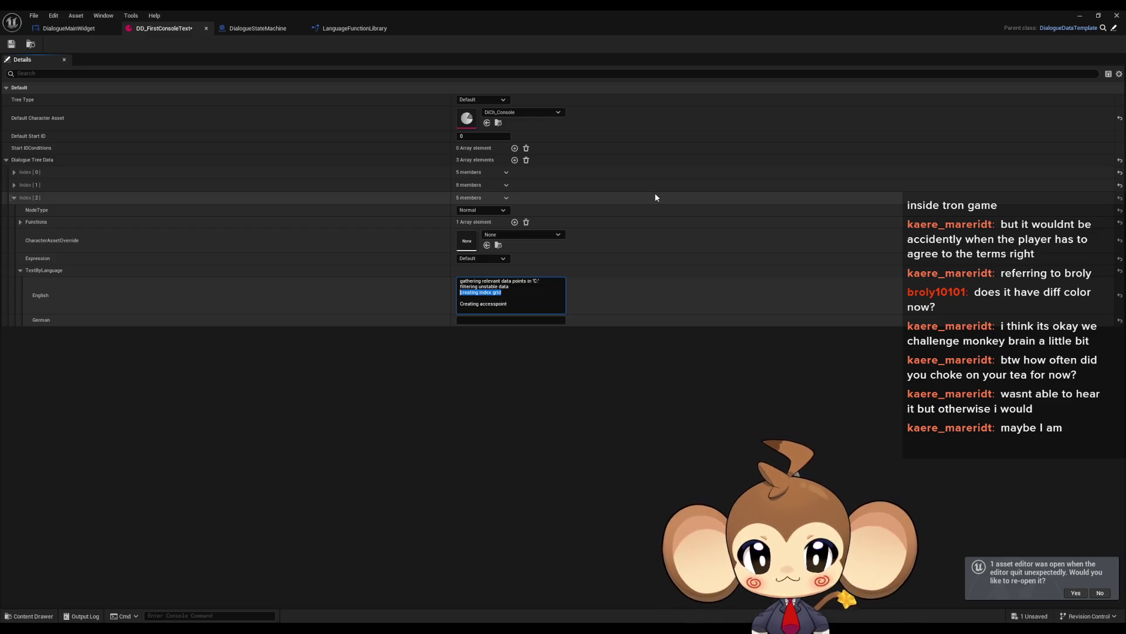
key("BackSpace")
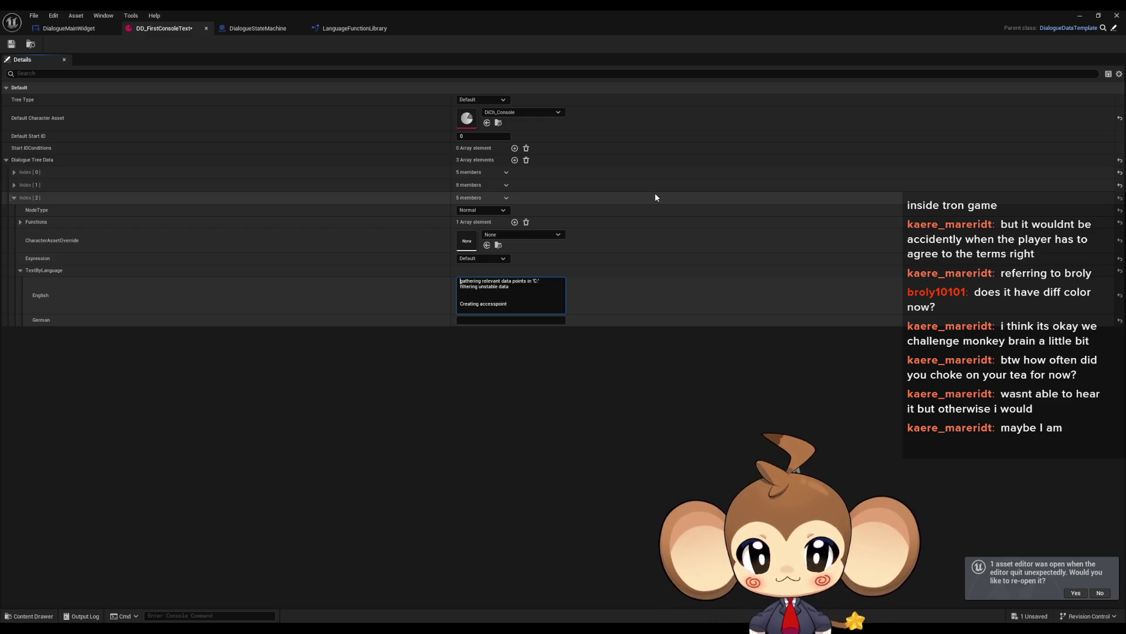
key("ctrl+z")
key("ctrl+z")
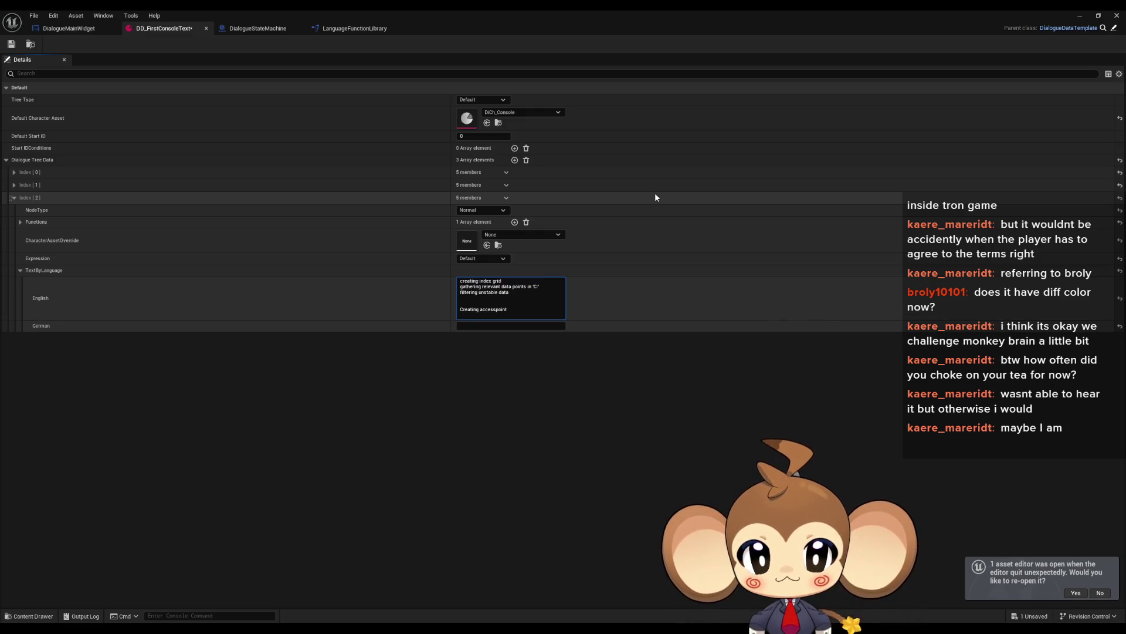
key("shift+Return")
type("addre")
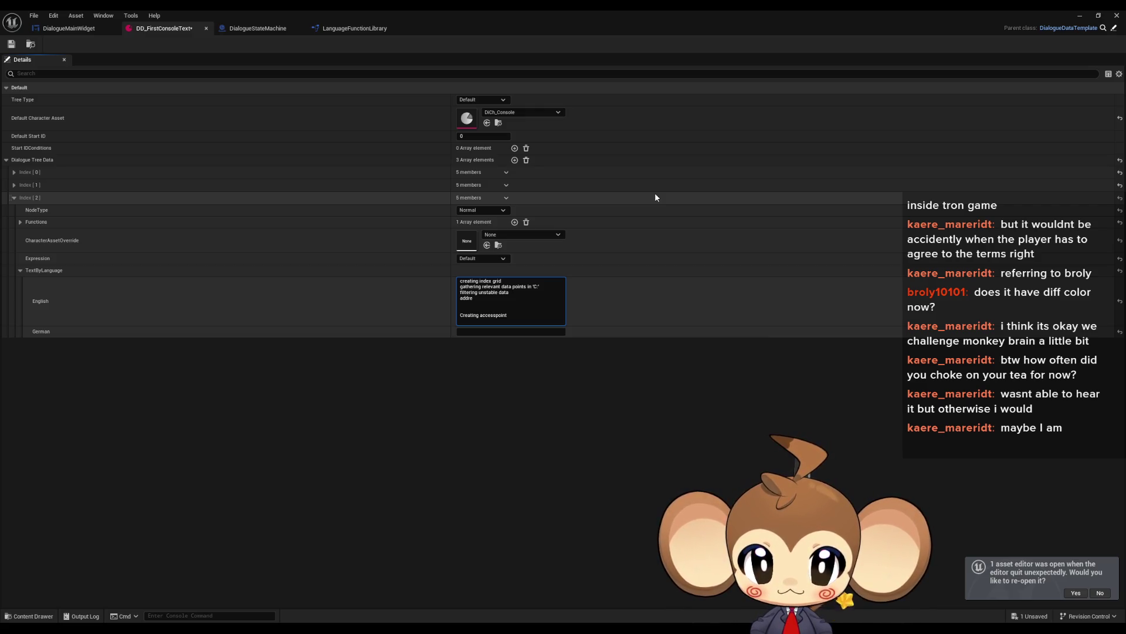
Delete the address line so the text ends with 'Creating accesspoint', and bring Paint forward.
type("ss")
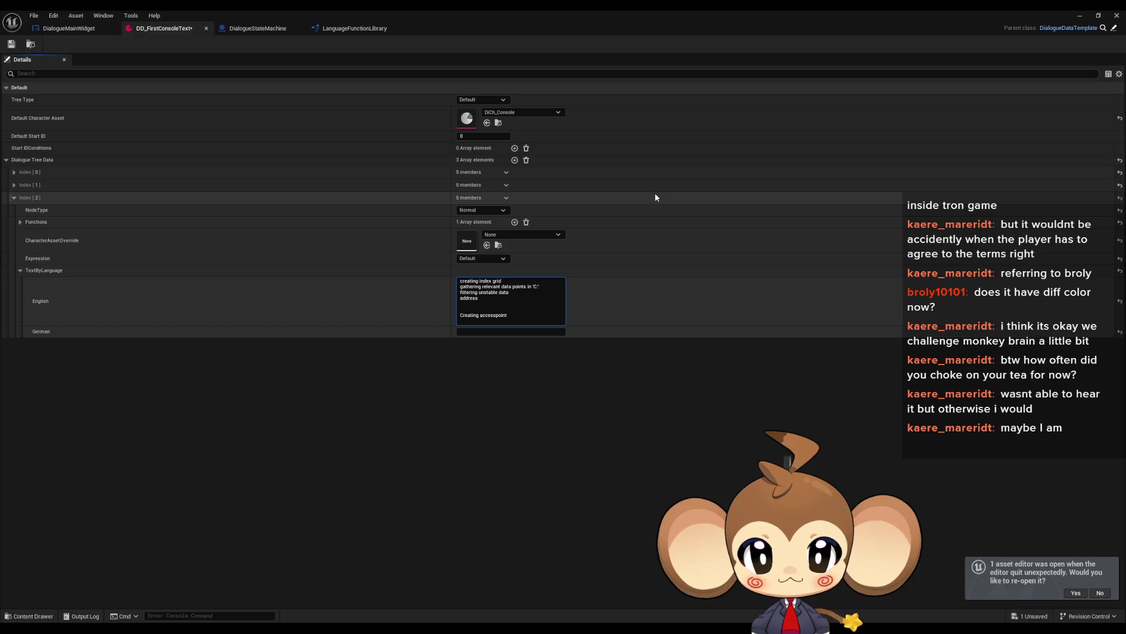
key("BackSpace")
key("BackSpace")
key("BackSpace")
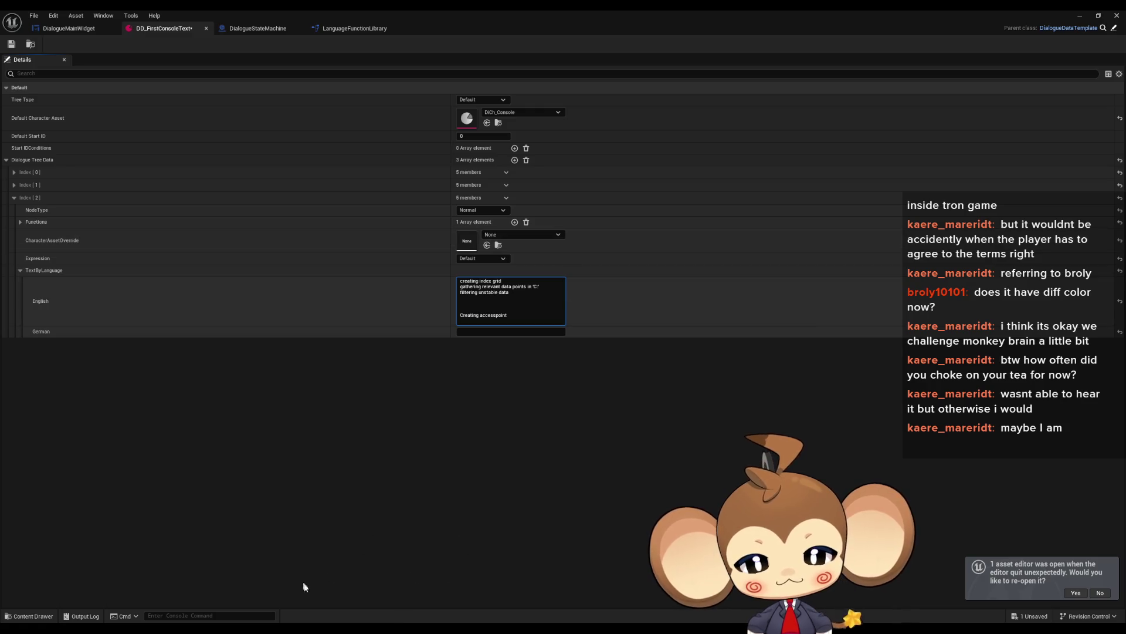
key("alt+Tab")
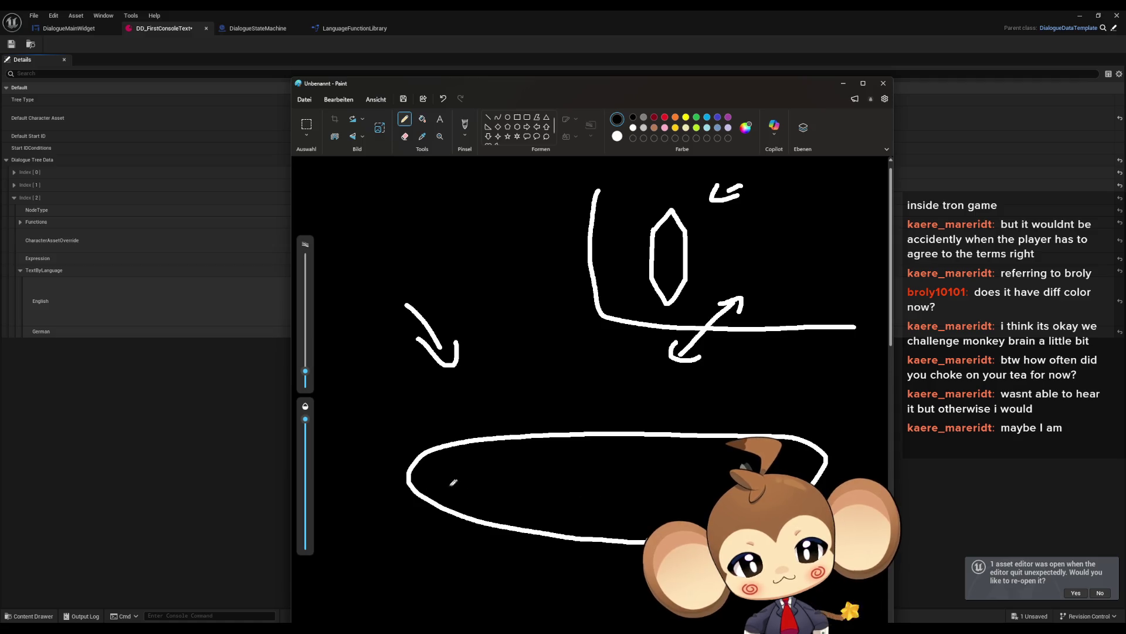
Draw strokes, an equals mark, a curved stroke and a linking wavy line inside the large ellipse.
mouse_move(438, 488)
left_mouse_down()
mouse_move(464, 453)
mouse_move(504, 448)
mouse_move(514, 494)
left_mouse_up()
left_click_drag(695, 464, 710, 421)
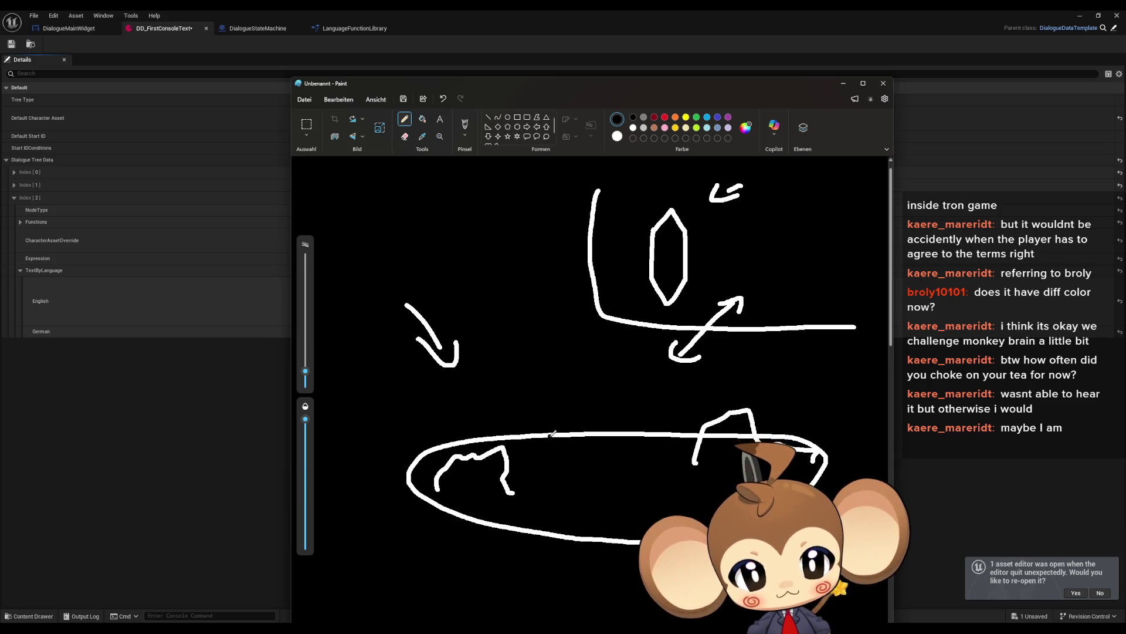
mouse_move(554, 435)
left_mouse_down()
mouse_move(573, 437)
mouse_move(566, 445)
left_mouse_up()
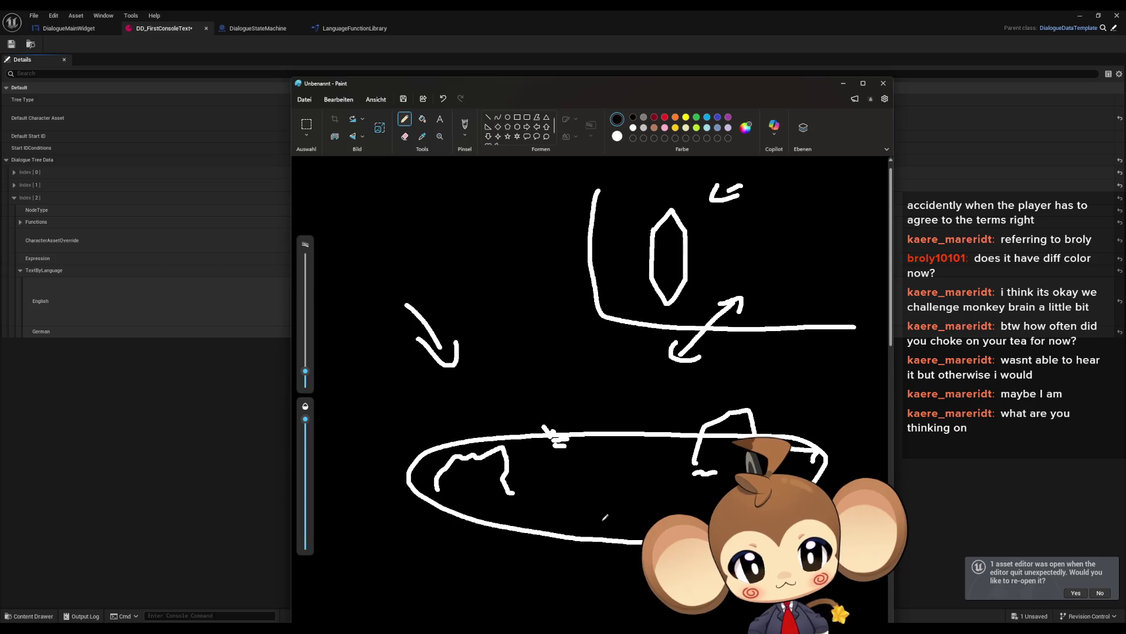
mouse_move(533, 468)
left_mouse_down()
mouse_move(570, 448)
mouse_move(663, 455)
mouse_move(682, 499)
mouse_move(540, 504)
mouse_move(536, 488)
left_mouse_up()
left_click_drag(505, 491, 531, 481)
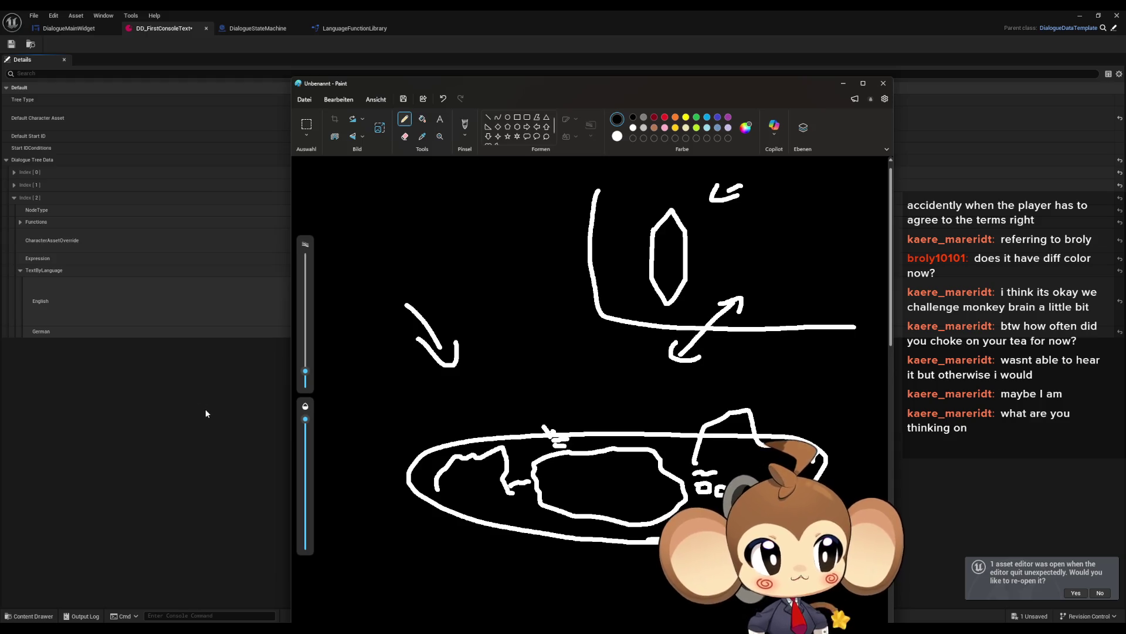
left_click(256, 410)
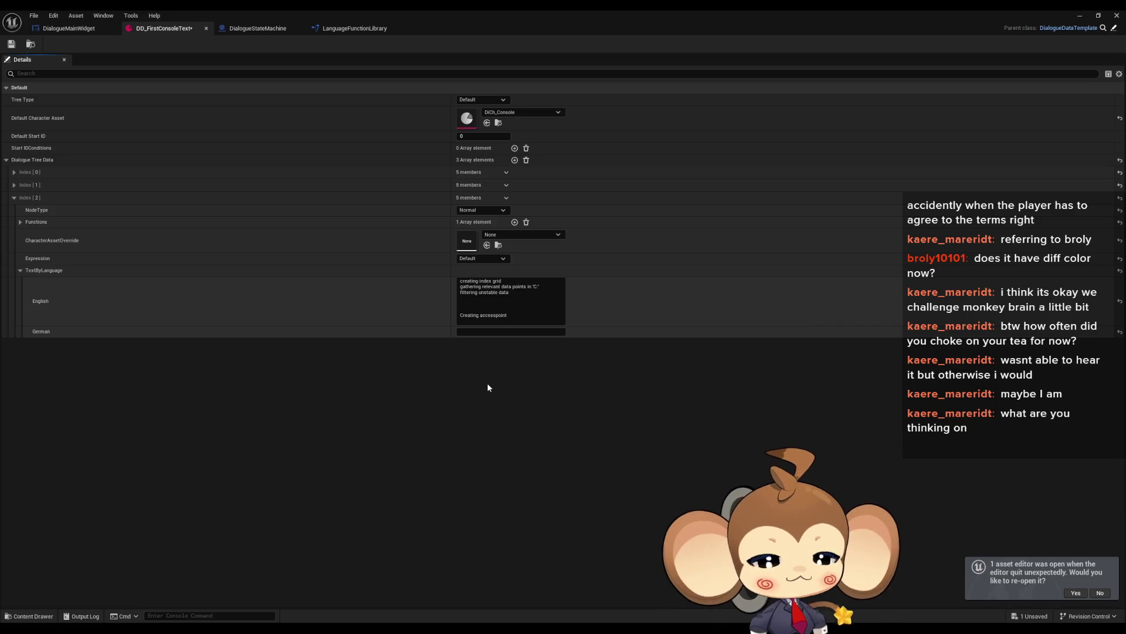
left_click(478, 308)
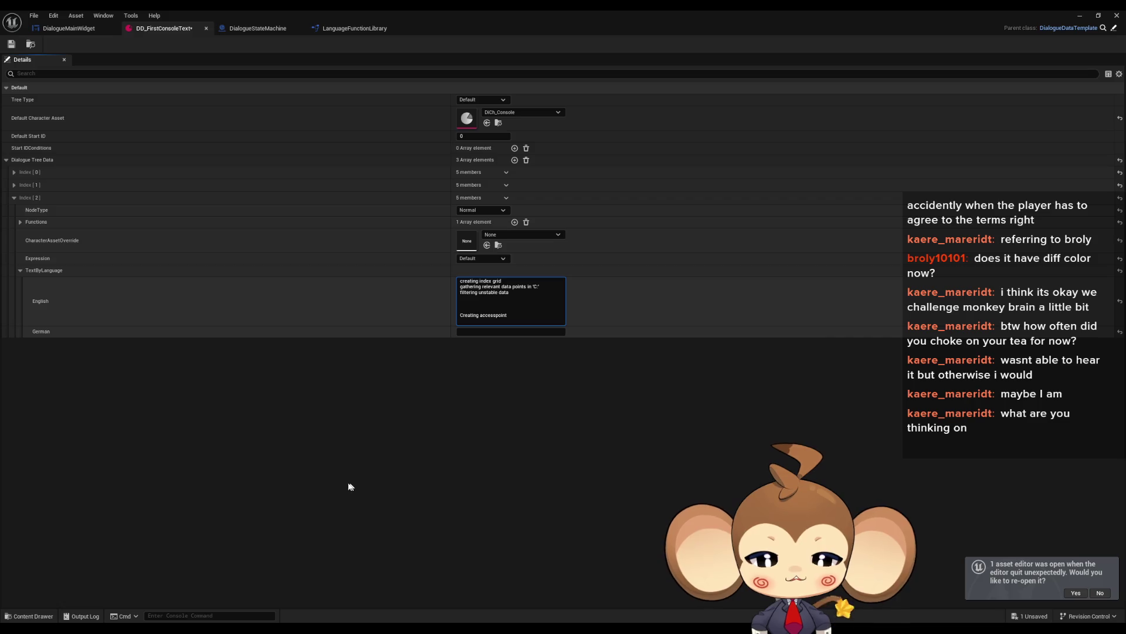
key("alt+Tab")
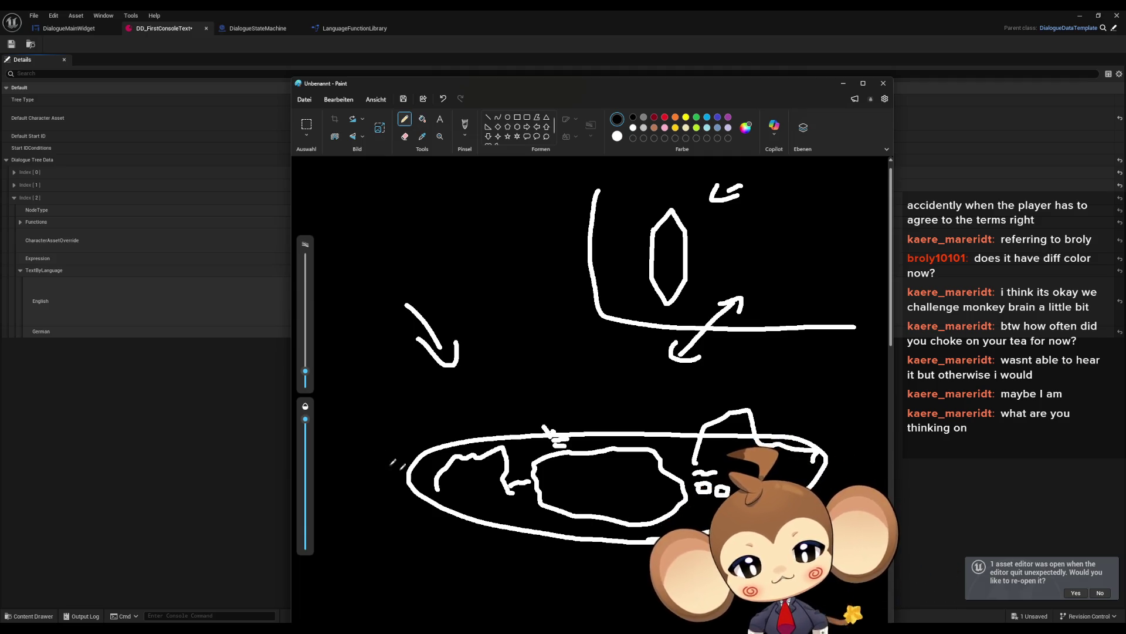
Draw a left-side arrow and arrows toward the hexagon, plus a small oval right of it.
left_click_drag(359, 368, 421, 418)
left_click_drag(373, 401, 421, 417)
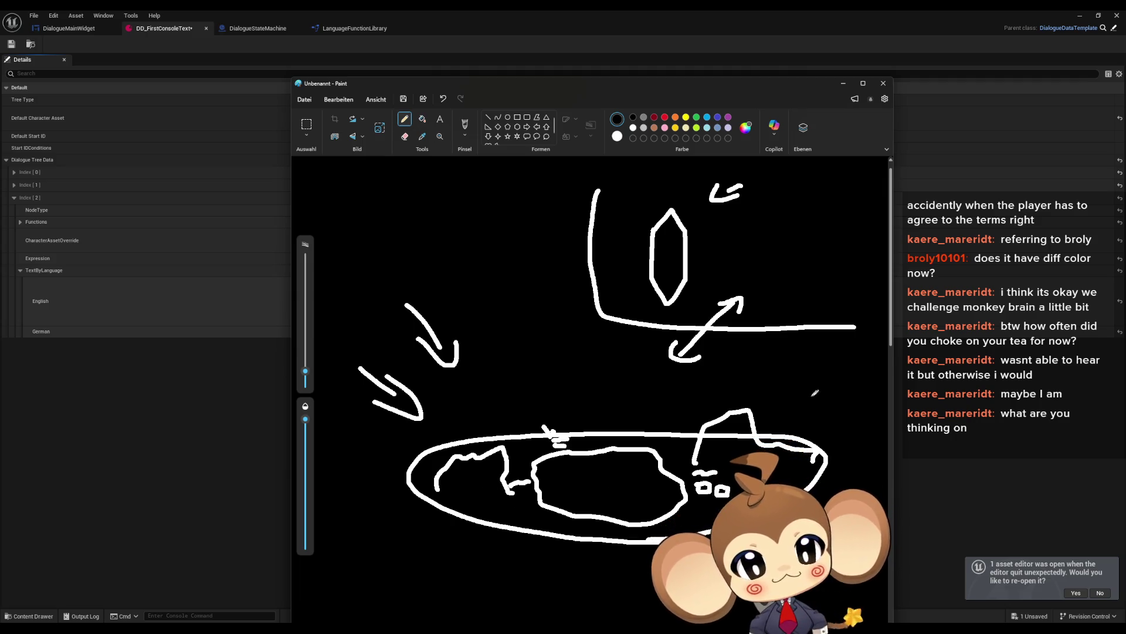
left_click_drag(826, 218, 730, 226)
mouse_move(742, 205)
left_mouse_down()
mouse_move(723, 232)
mouse_move(771, 238)
left_mouse_up()
mouse_move(778, 294)
left_mouse_down()
mouse_move(781, 276)
mouse_move(791, 286)
mouse_move(783, 303)
mouse_move(777, 291)
left_mouse_up()
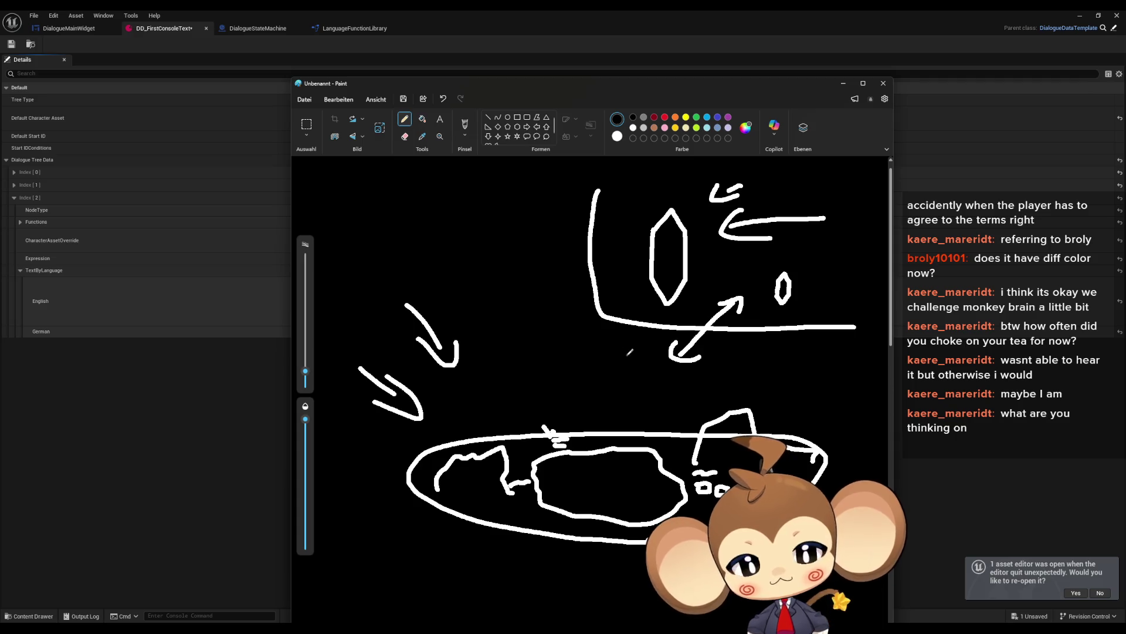
Add arrows up to the hexagon, down-left at the small oval, between them, and a zigzag arrow.
mouse_move(600, 354)
left_mouse_down()
mouse_move(644, 302)
mouse_move(616, 357)
left_mouse_up()
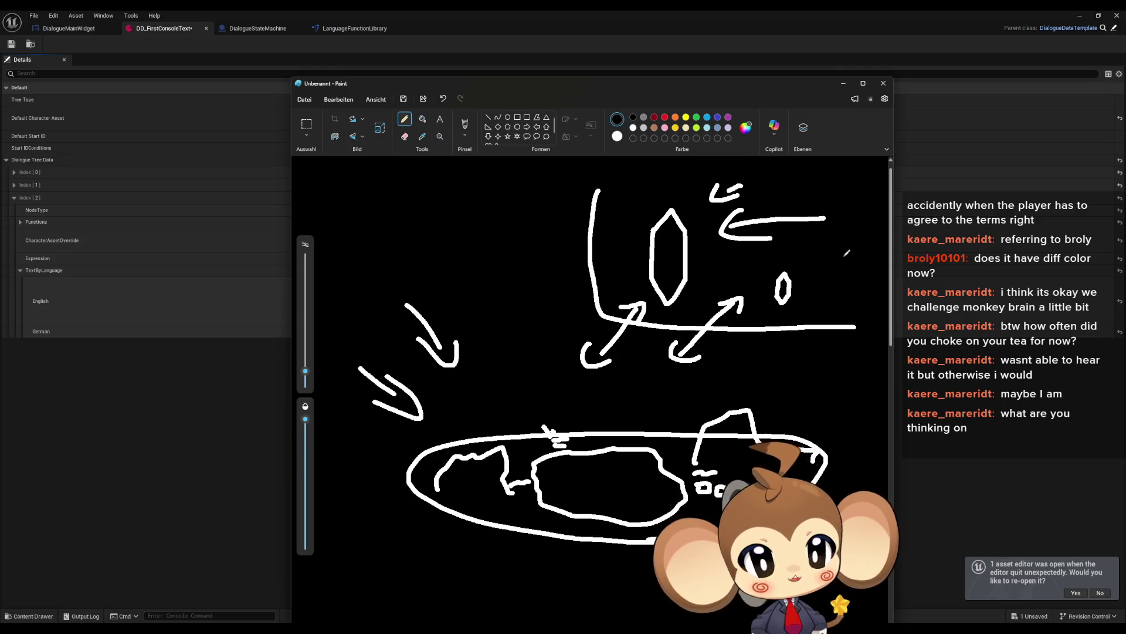
left_click_drag(850, 239, 804, 273)
left_click_drag(799, 255, 826, 274)
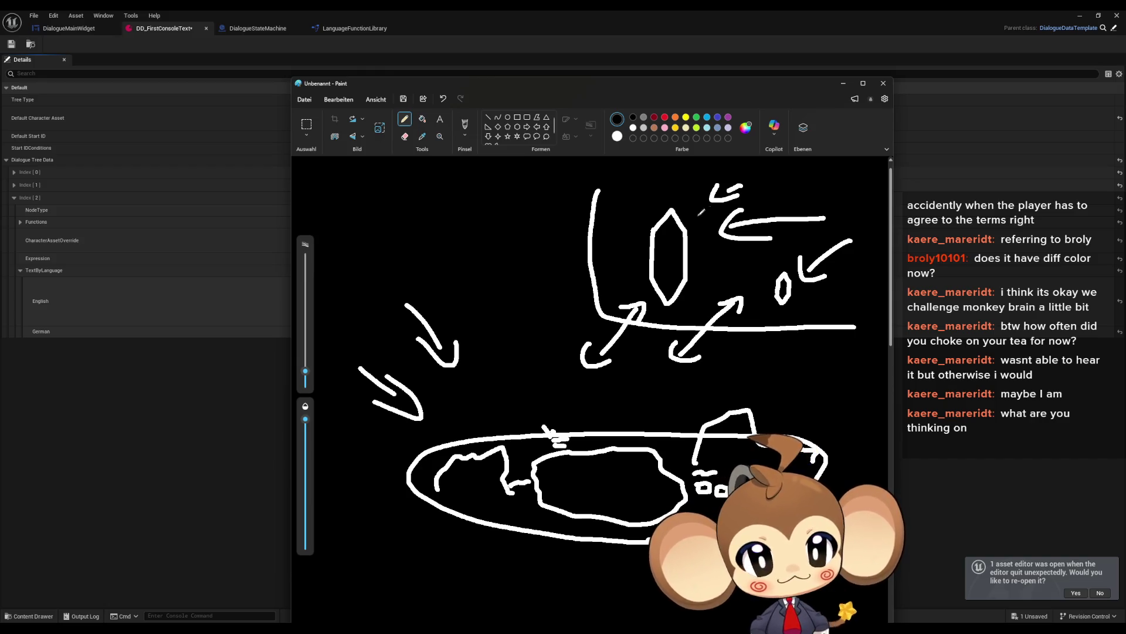
mouse_move(735, 279)
left_mouse_down()
mouse_move(697, 272)
mouse_move(717, 285)
left_mouse_up()
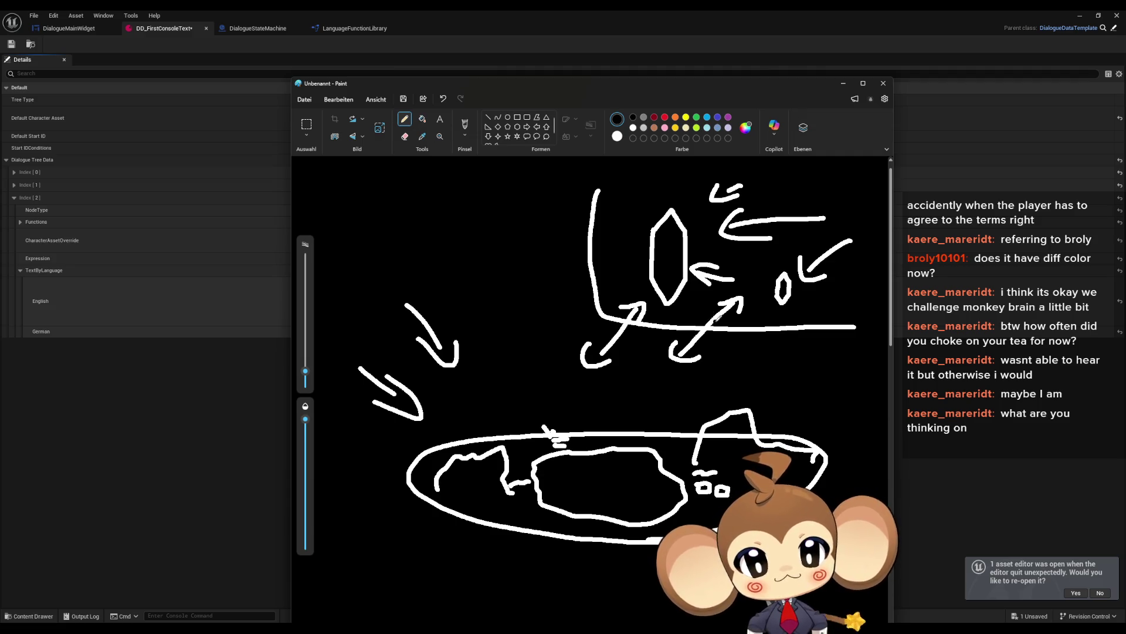
mouse_move(641, 264)
left_mouse_down()
mouse_move(619, 302)
mouse_move(636, 299)
left_mouse_up()
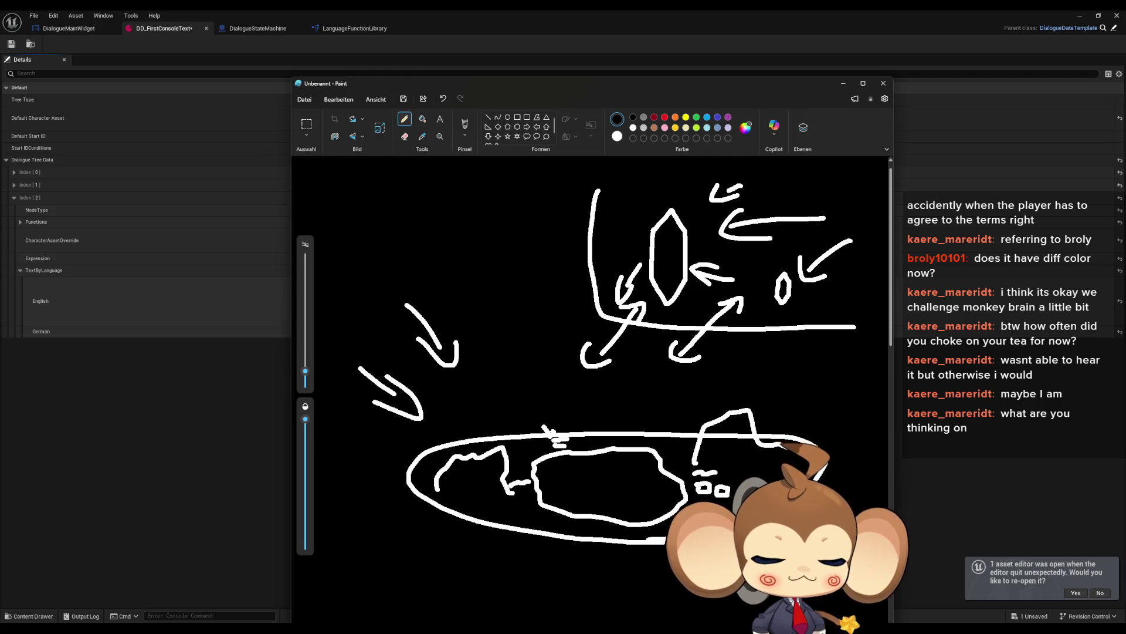
Add the line 'ordering data' after 'filtering unstable data', followed by an empty line.
left_click(463, 9)
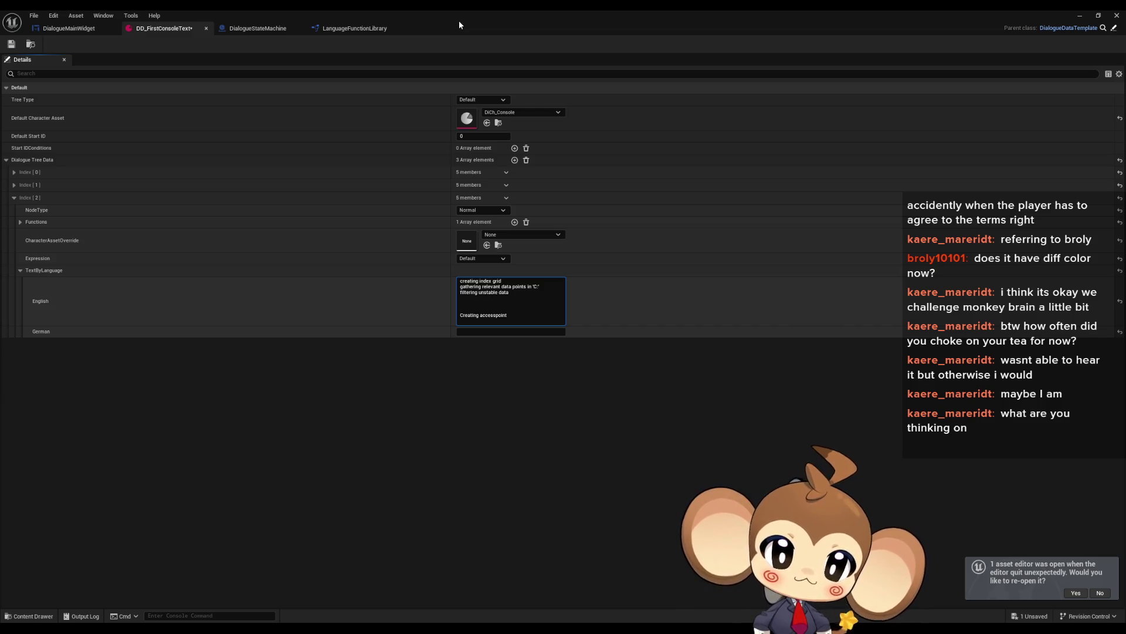
type("ordering")
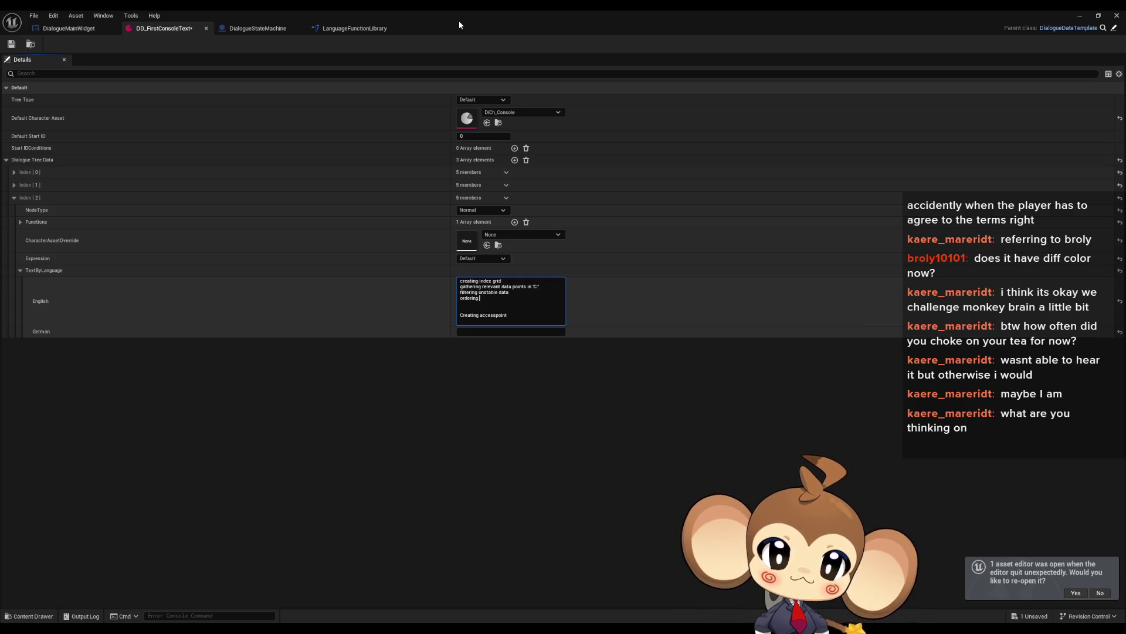
type("data")
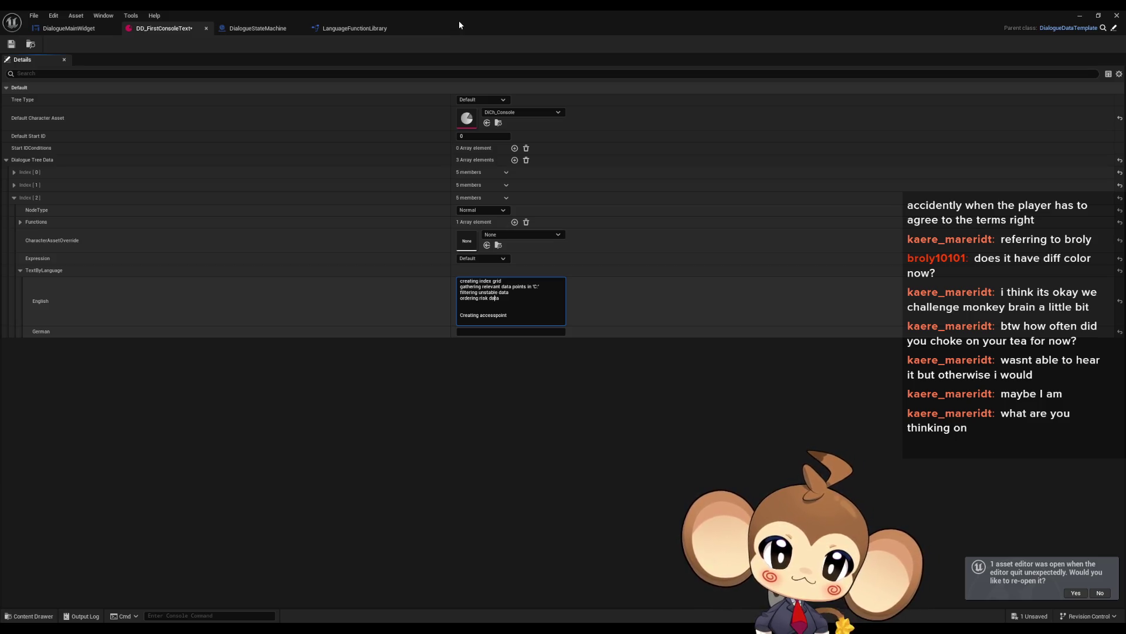
key("BackSpace")
key("BackSpace")
key("BackSpace")
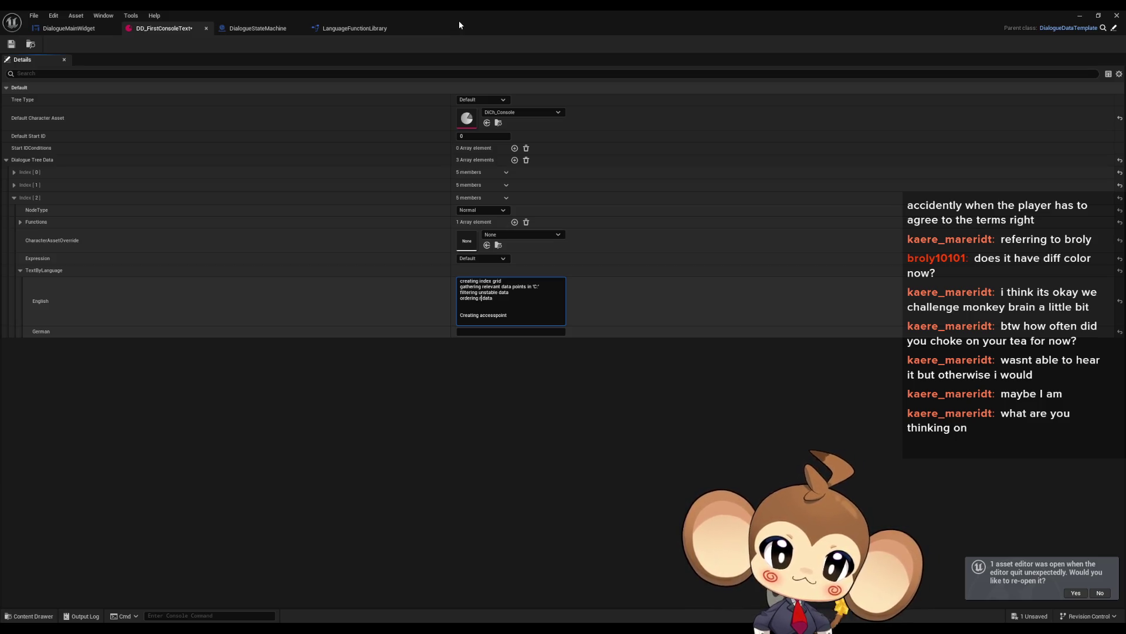
key("BackSpace")
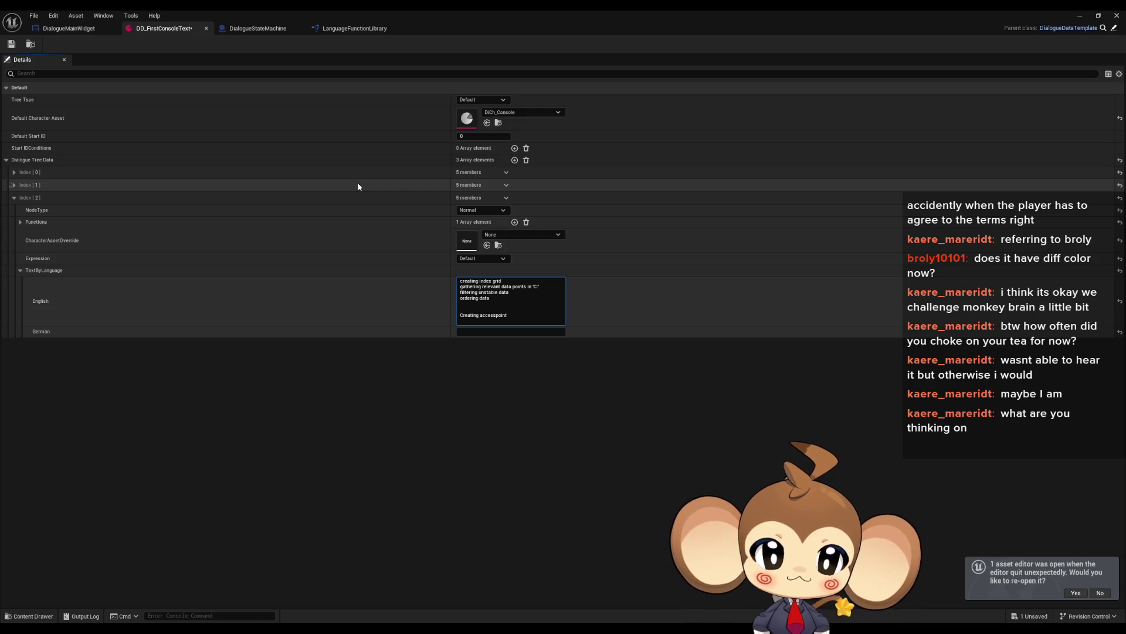
key("shift+Return")
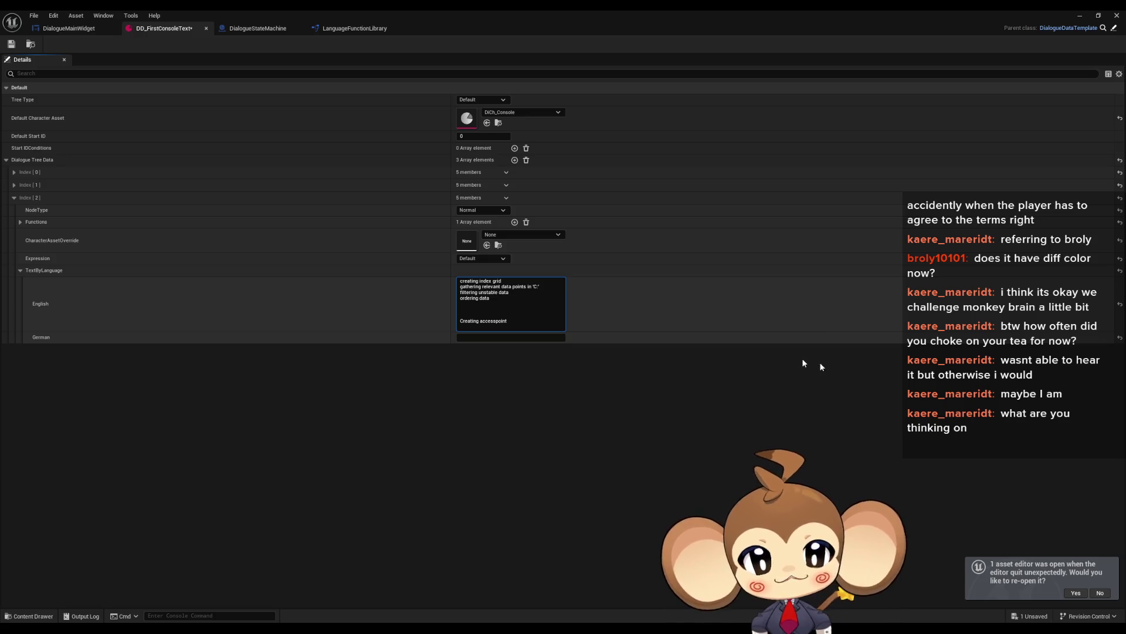
Type the lines 'assigning data to index grid' and 'data integrity test 1'.
type("assi")
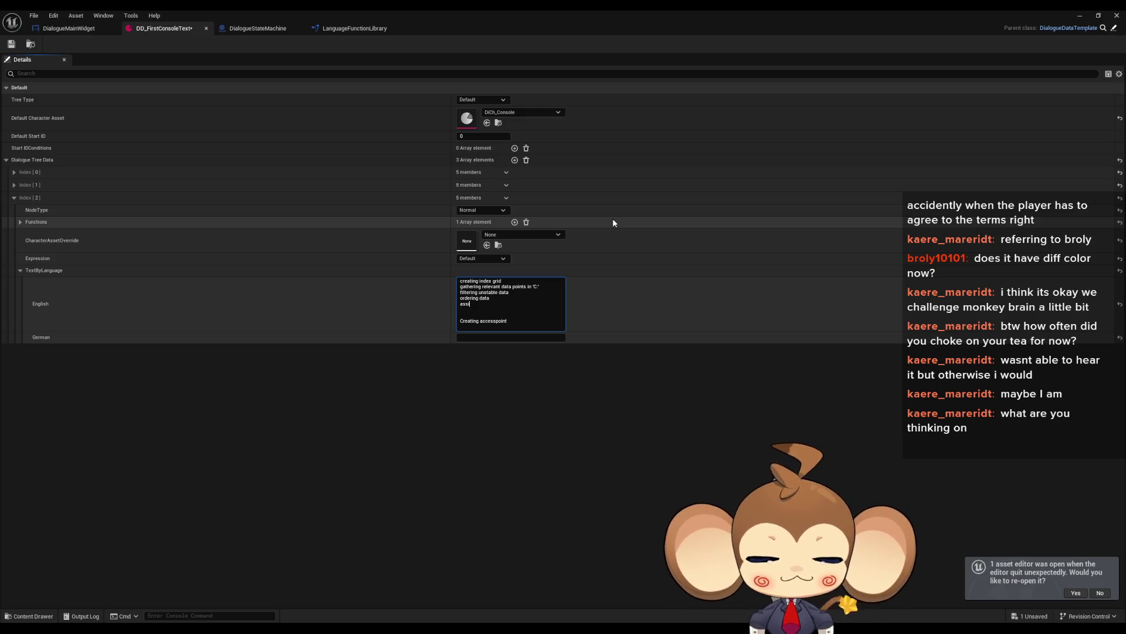
type("g")
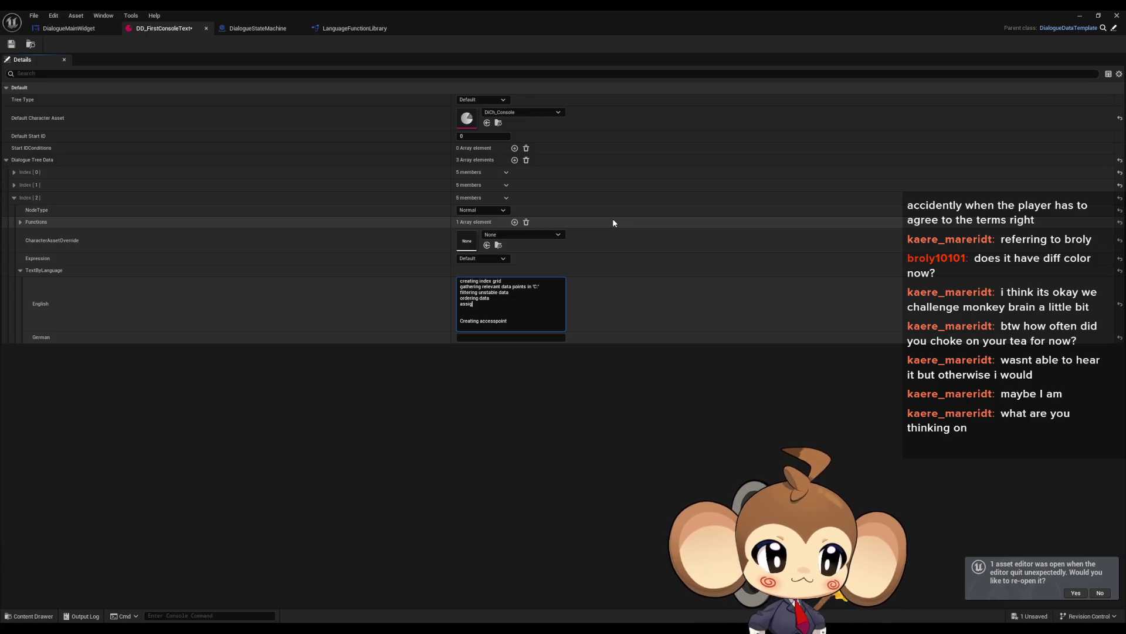
type("ning data t")
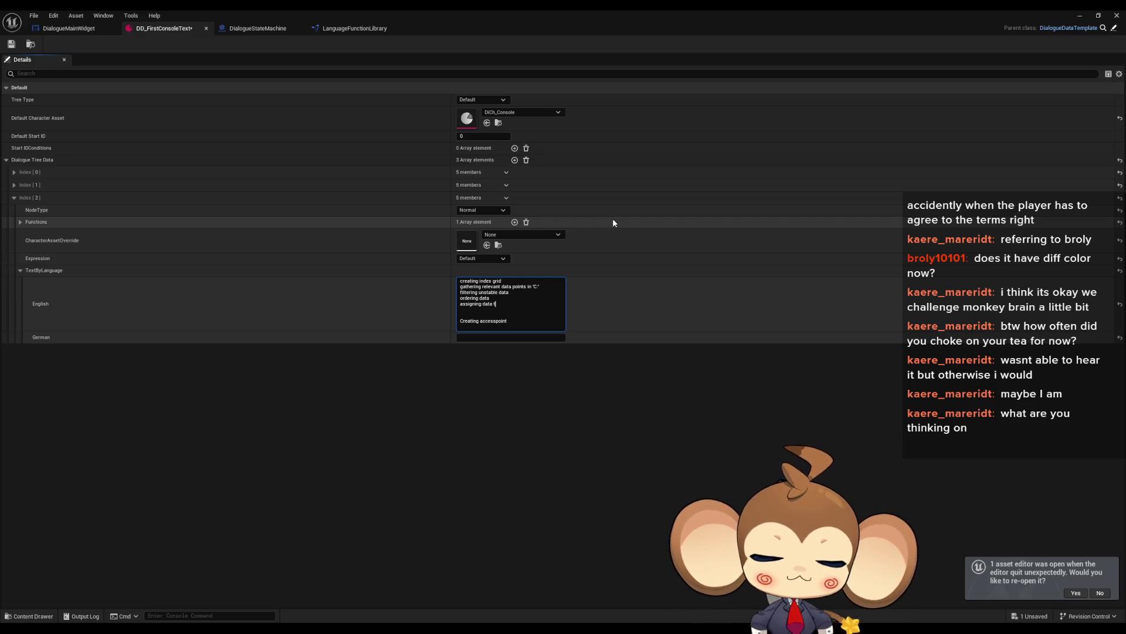
type("o index grid")
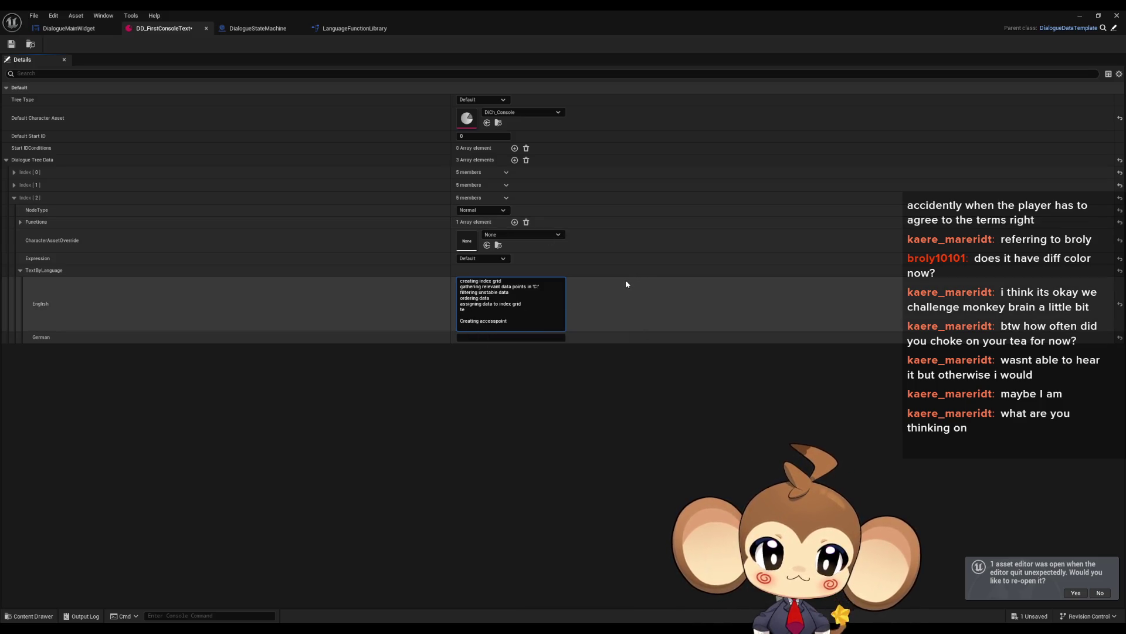
type("ing integrity")
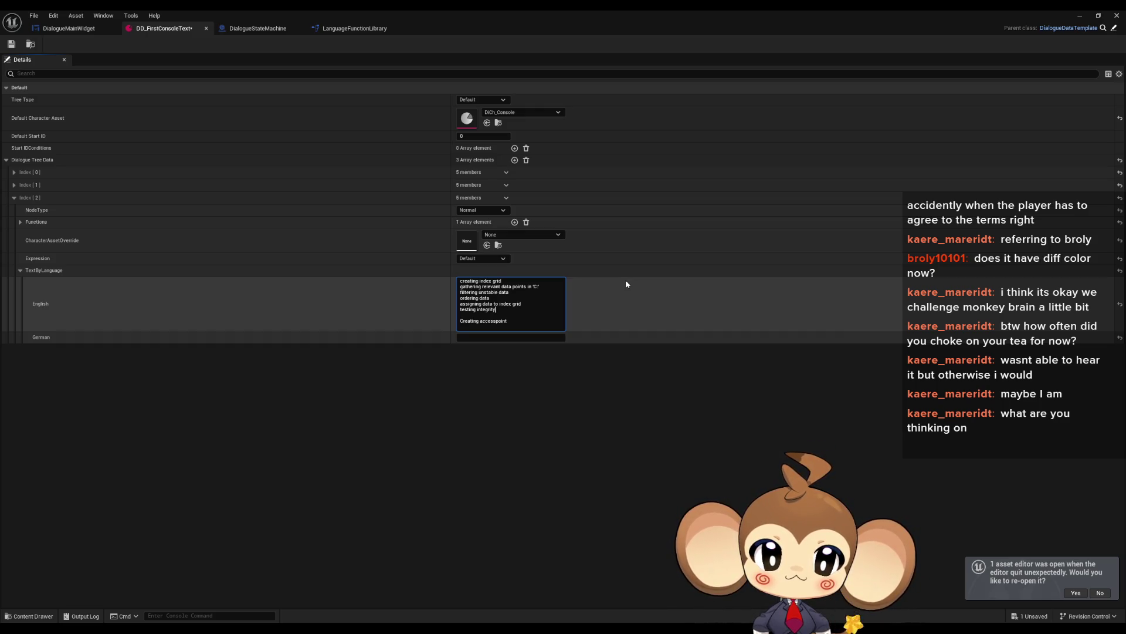
left_click_drag(479, 310, 457, 311)
type("data")
left_click(516, 309)
type("test")
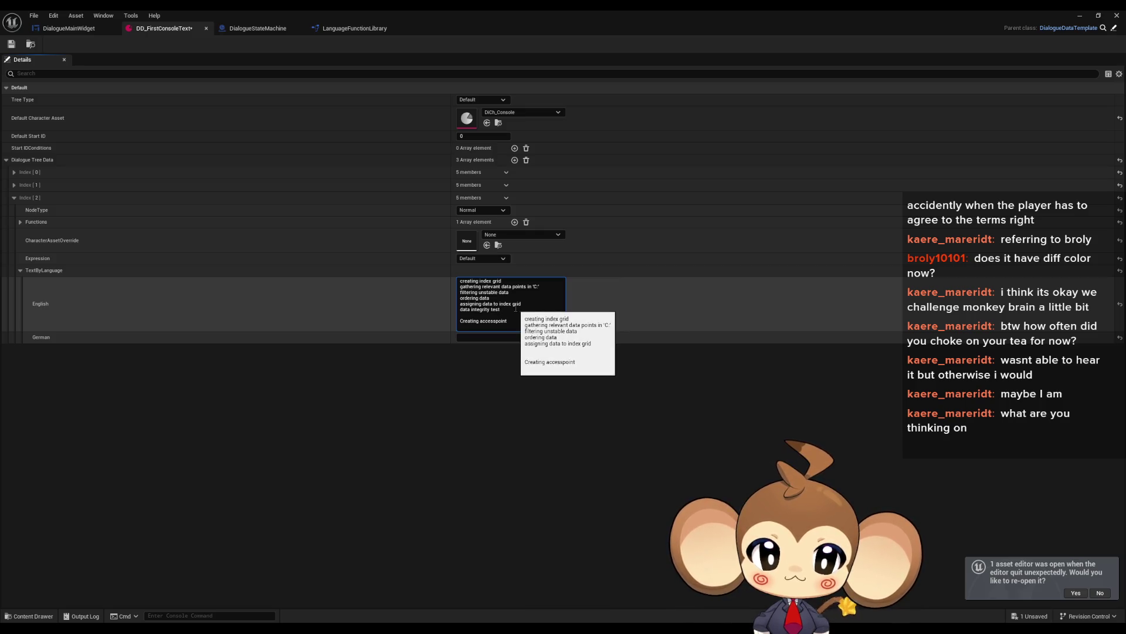
type(" 1")
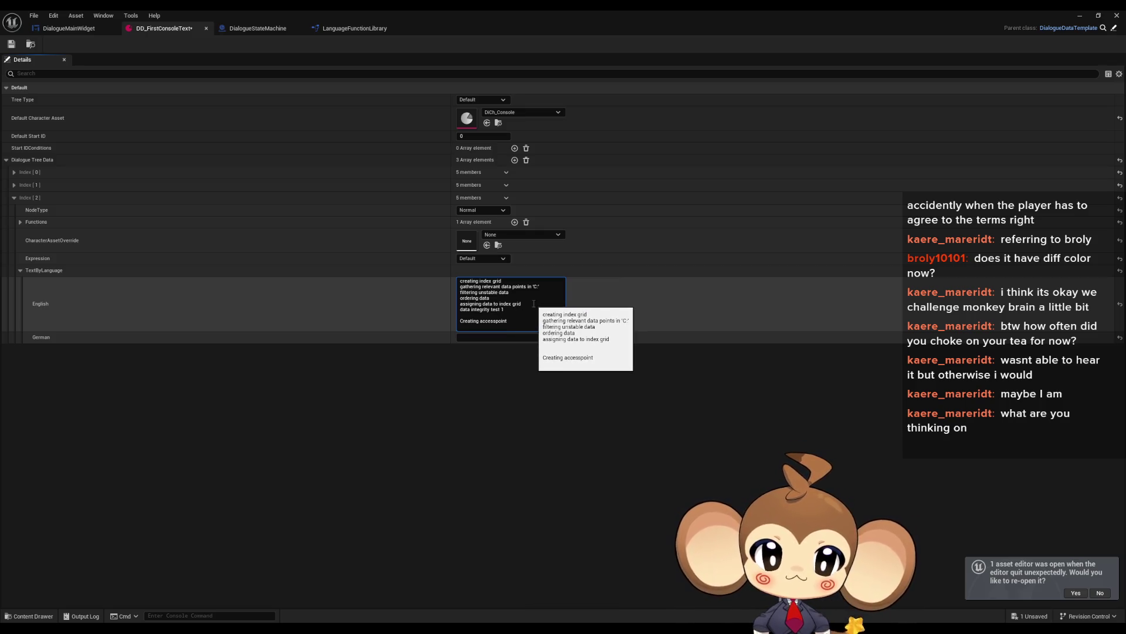
key("shift+Return")
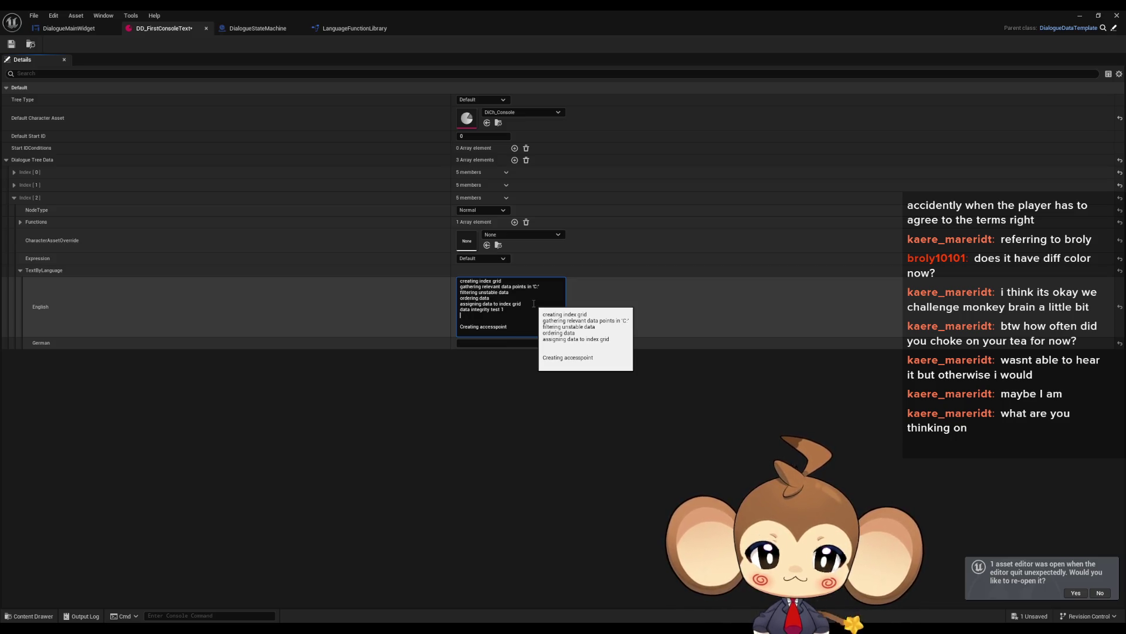
type("pass")
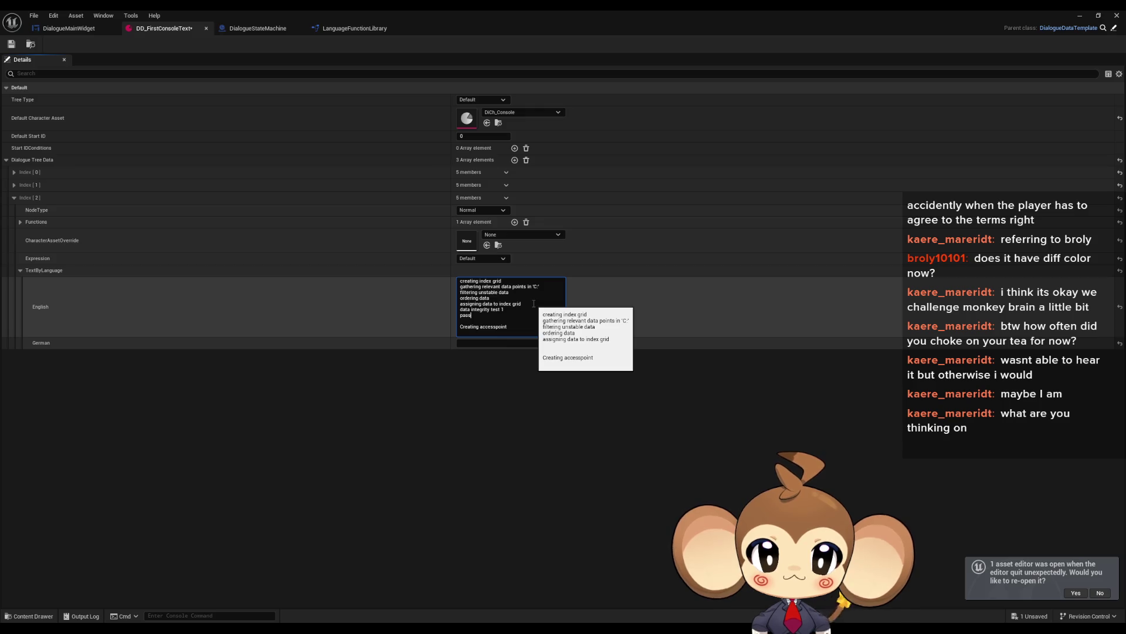
Duplicate the 'data integrity test 1' and 'pass' lines twice before 'Creating accesspoint'.
key("shift+Home")
key("shift+Up")
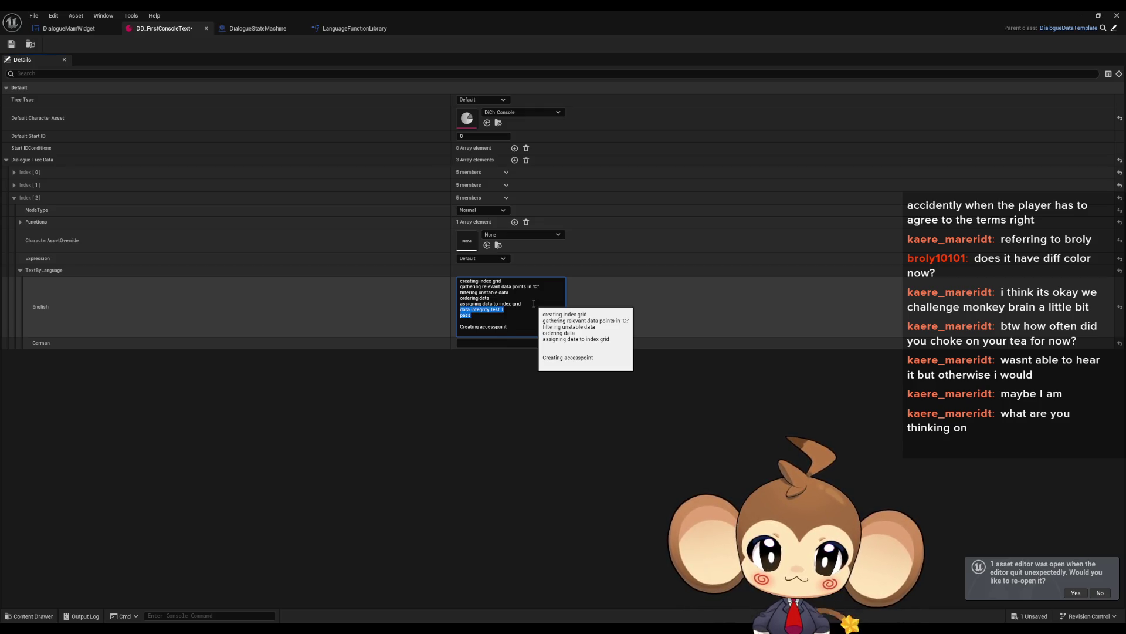
key("ctrl+x")
key("ctrl+v")
key("shift+Return")
key("shift+Return")
key("Up")
key("ctrl+v")
key("shift+Return")
key("ctrl+v")
key("shift+Return")
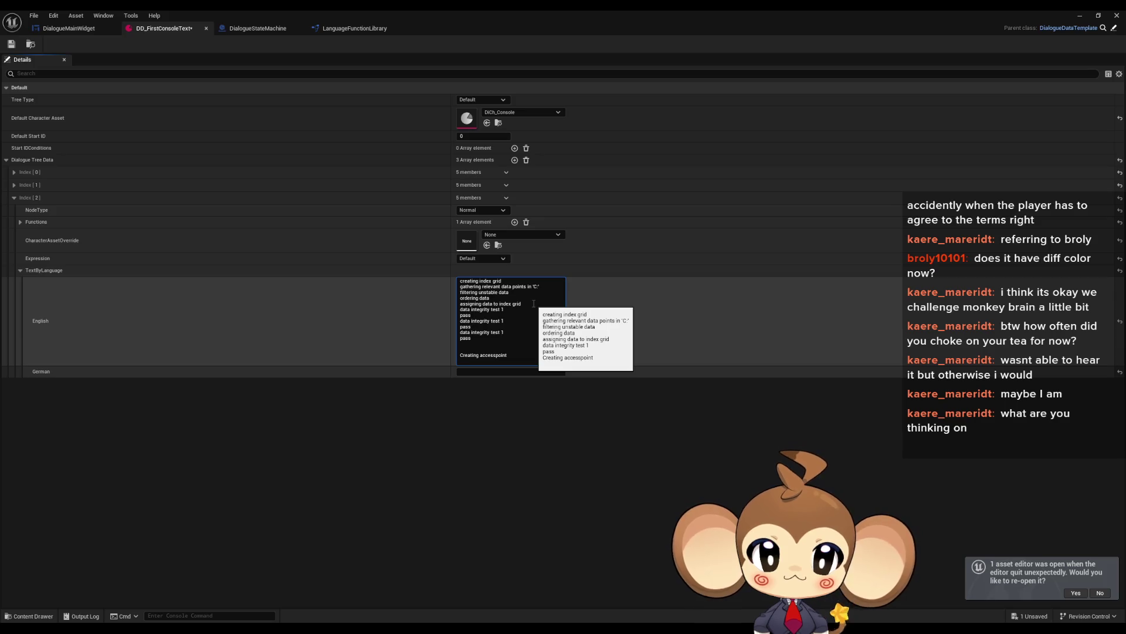
key("BackSpace")
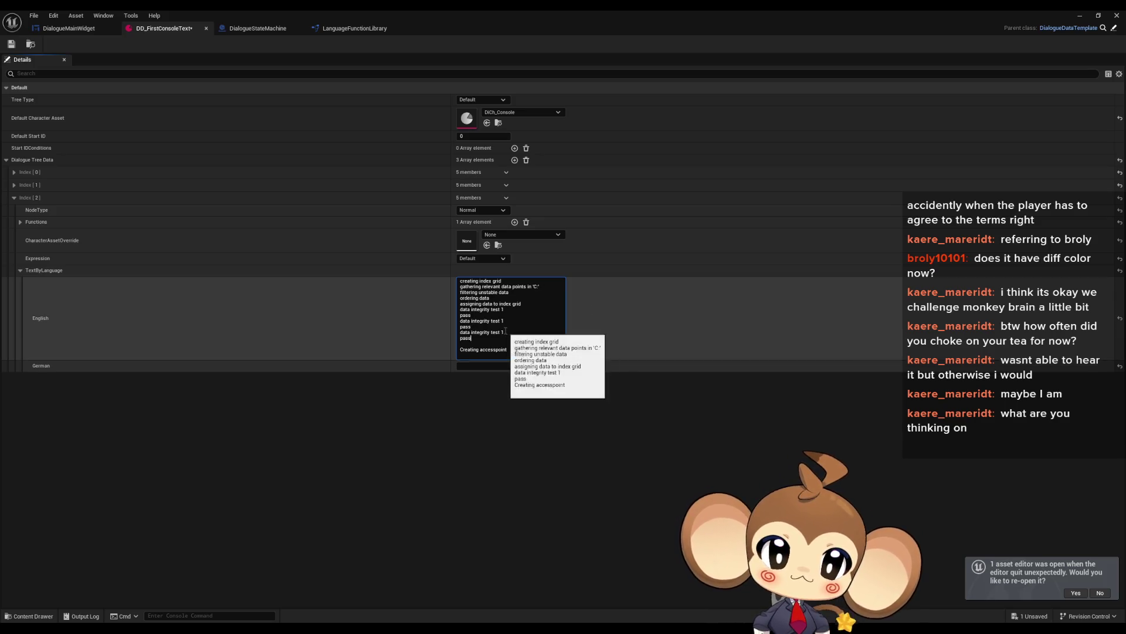
Renumber the duplicated data integrity tests to 2 and 3.
left_click(504, 320)
key("BackSpace")
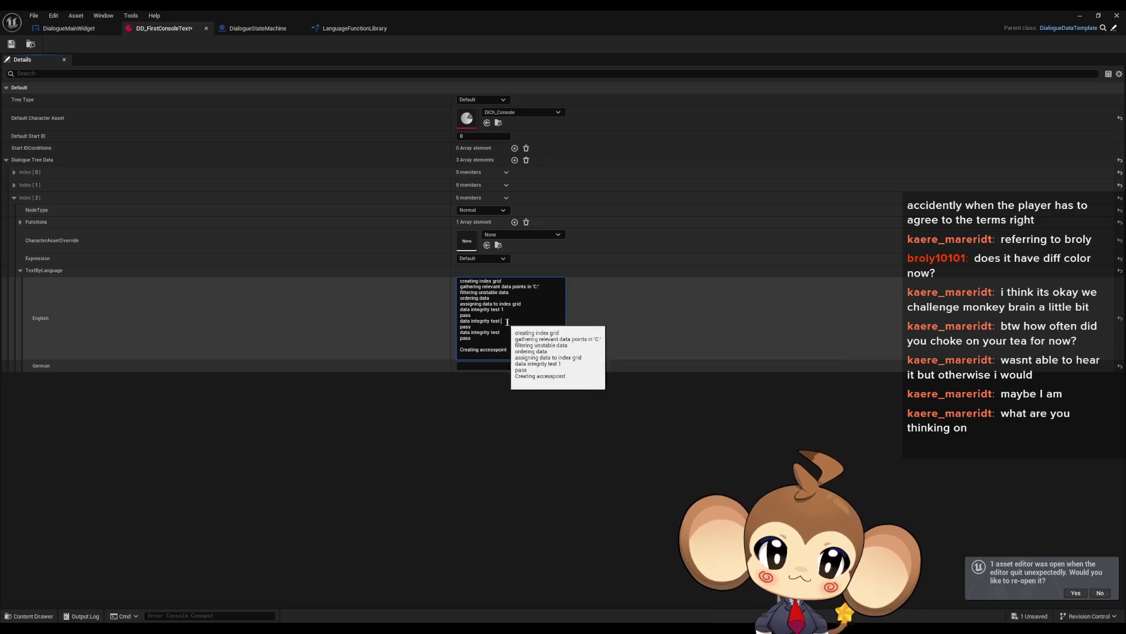
left_click(506, 332)
key("BackSpace")
type("3")
key("Up")
key("Up")
type("2")
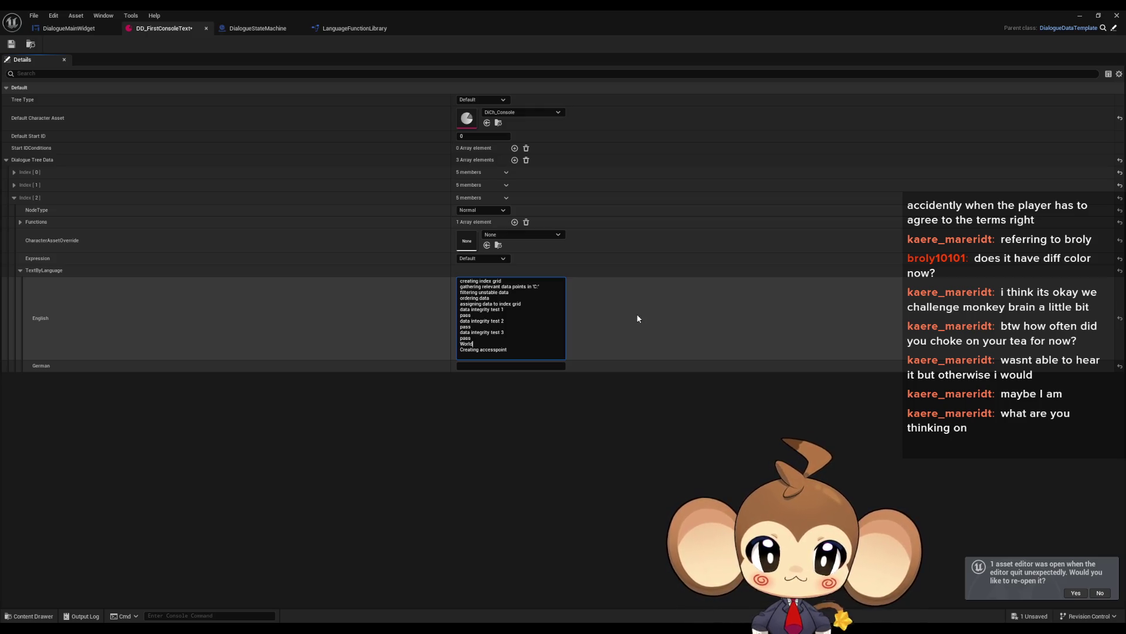
Add lines 'world sufficiently stable' (lowercase w) and 'adjusting', then bring Paint to the front.
type("ciently stable")
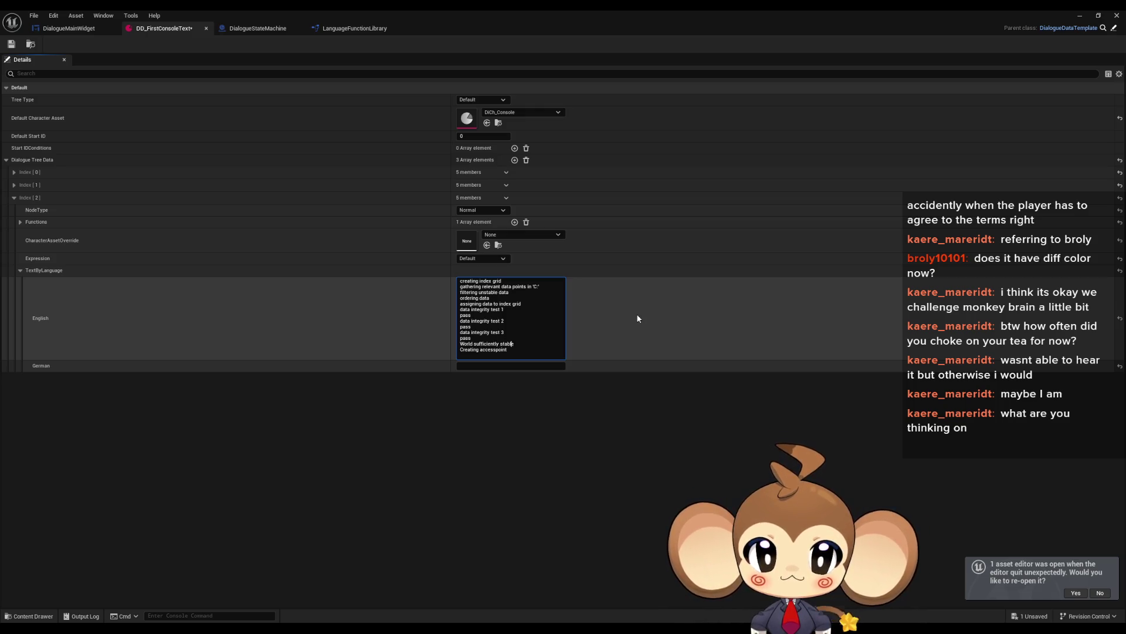
key("BackSpace")
type("w")
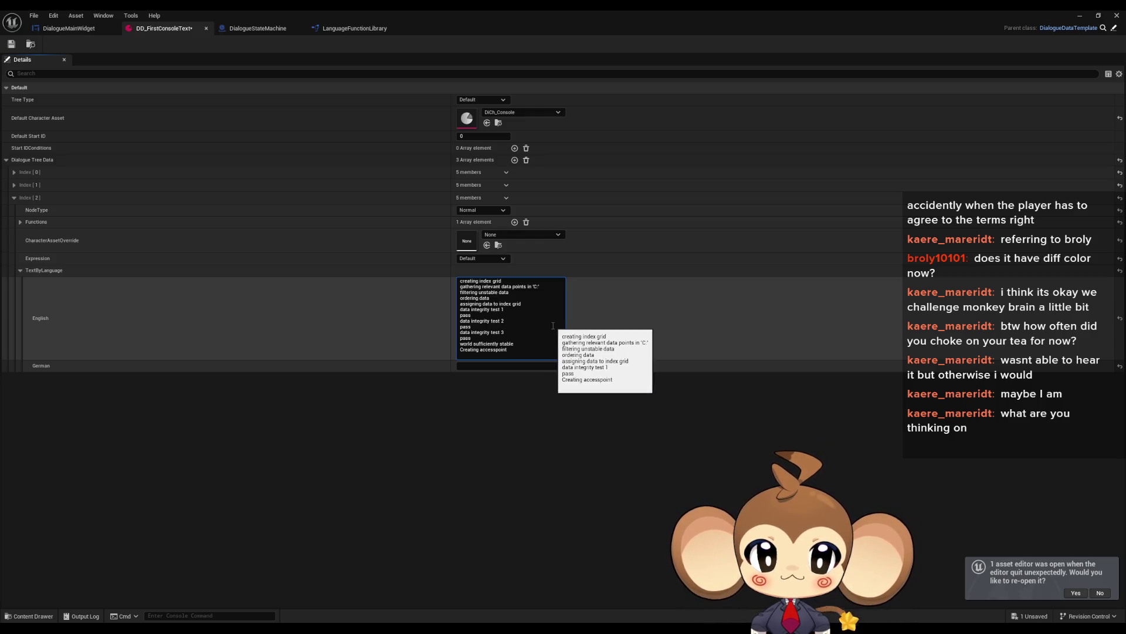
key("shift+Return")
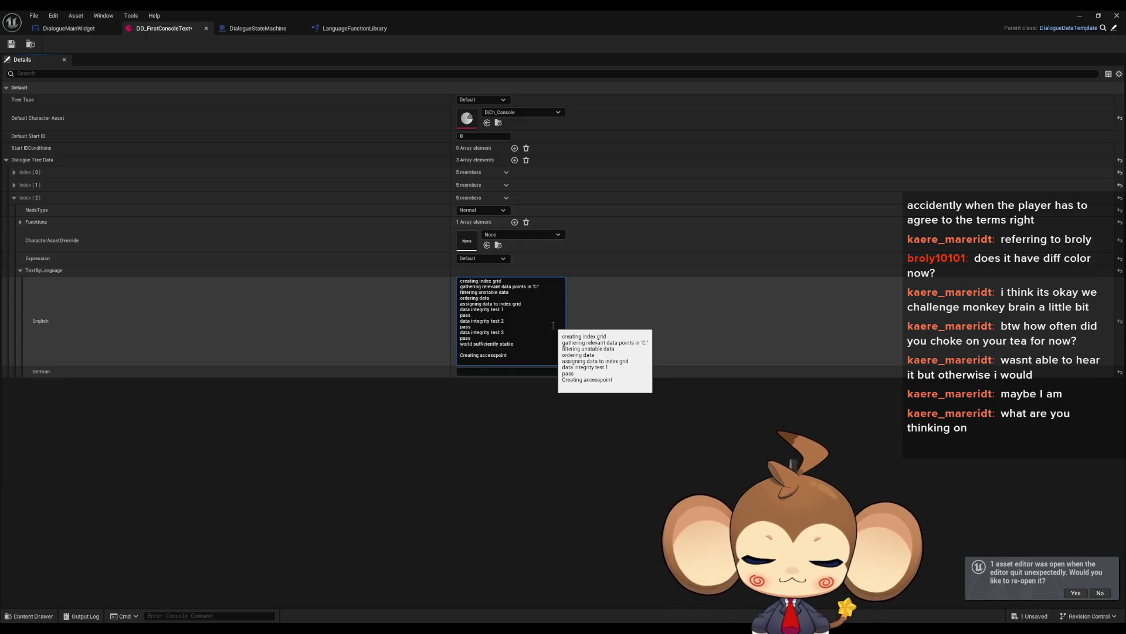
type("adjusting")
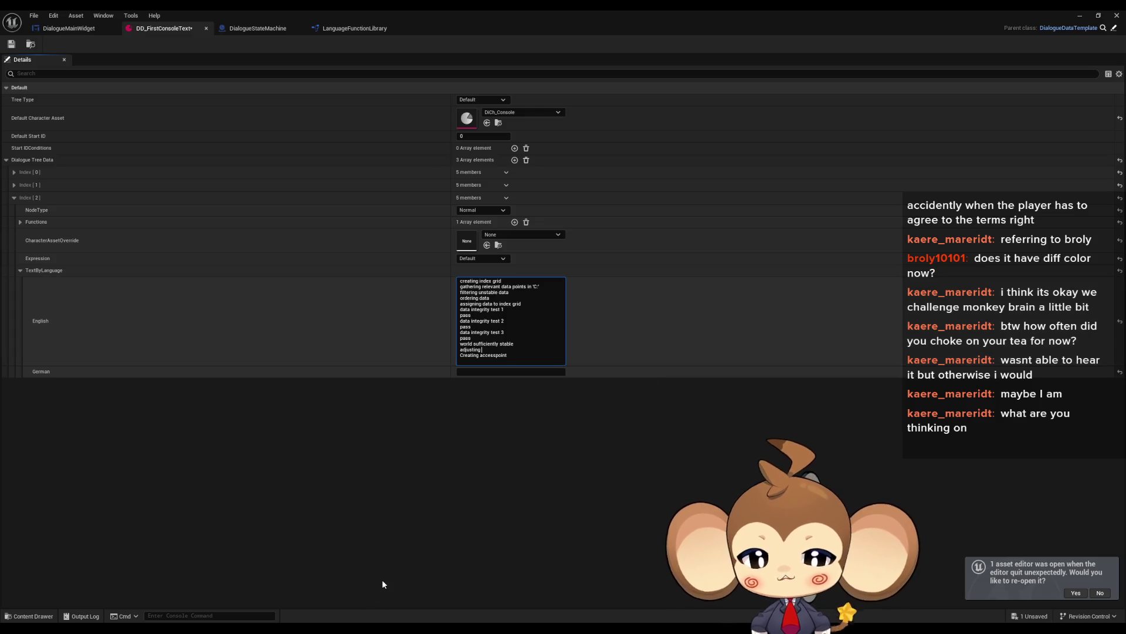
key("alt+Tab")
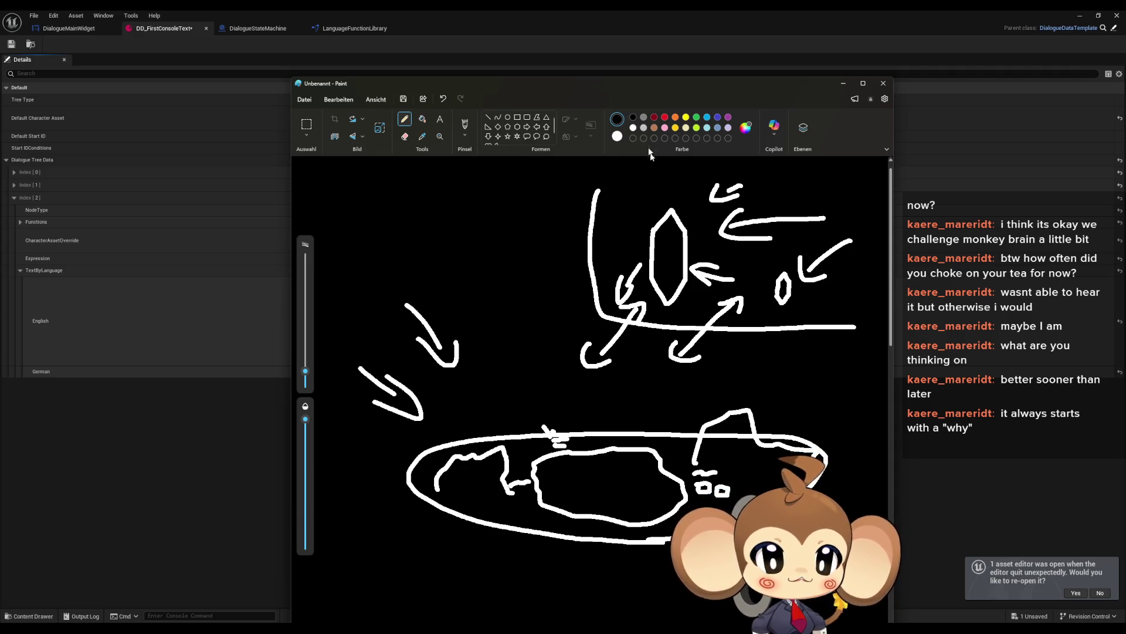
Draw a downward arrow and handwrite 'why' at the top of the sketch, then return to Unreal.
left_click_drag(628, 181, 646, 209)
mouse_move(580, 160)
left_mouse_down()
mouse_move(593, 177)
mouse_move(609, 161)
mouse_move(643, 175)
left_mouse_up()
mouse_move(646, 166)
left_mouse_down()
mouse_move(656, 176)
mouse_move(663, 166)
left_mouse_up()
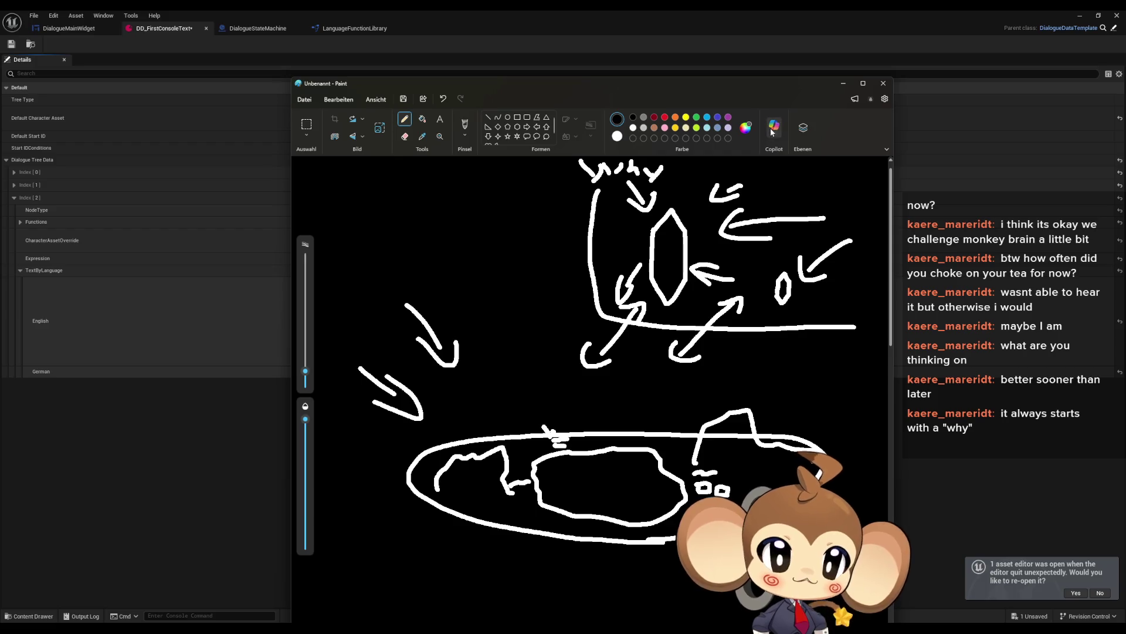
left_click(459, 12)
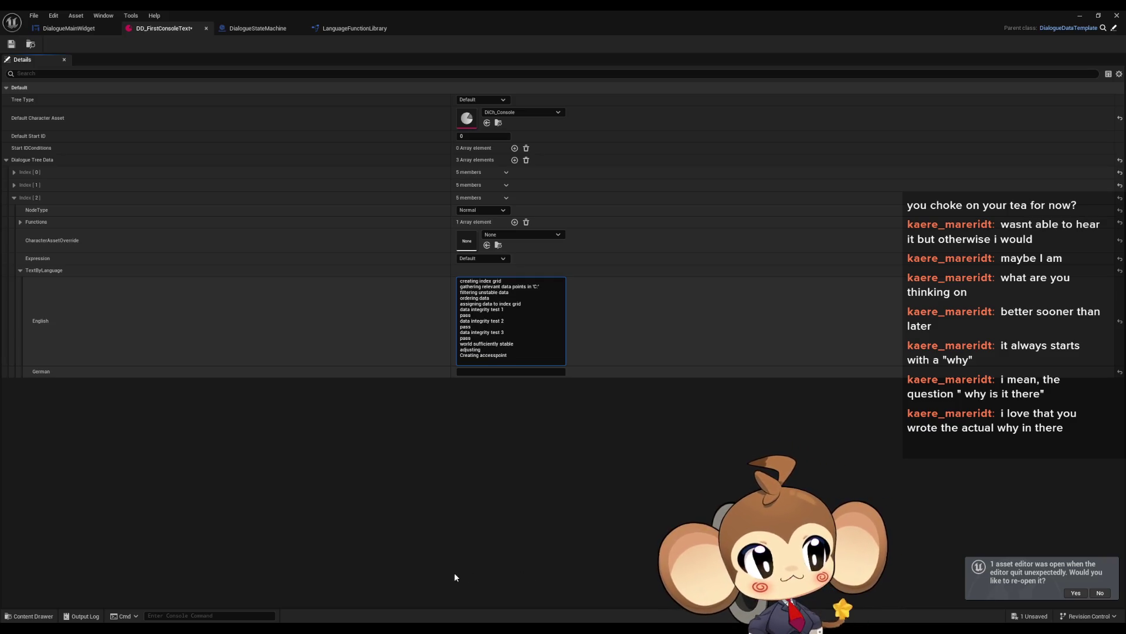
Draw a round smiling face at the sketch's upper left, then return to Unreal.
mouse_move(249, 631)
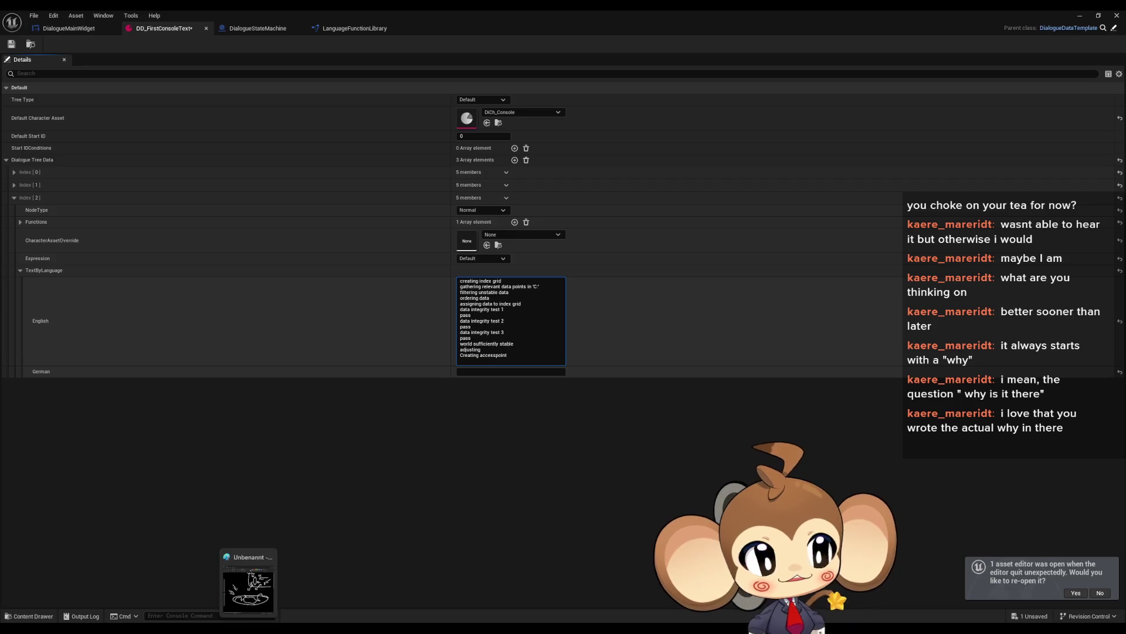
left_click(248, 590)
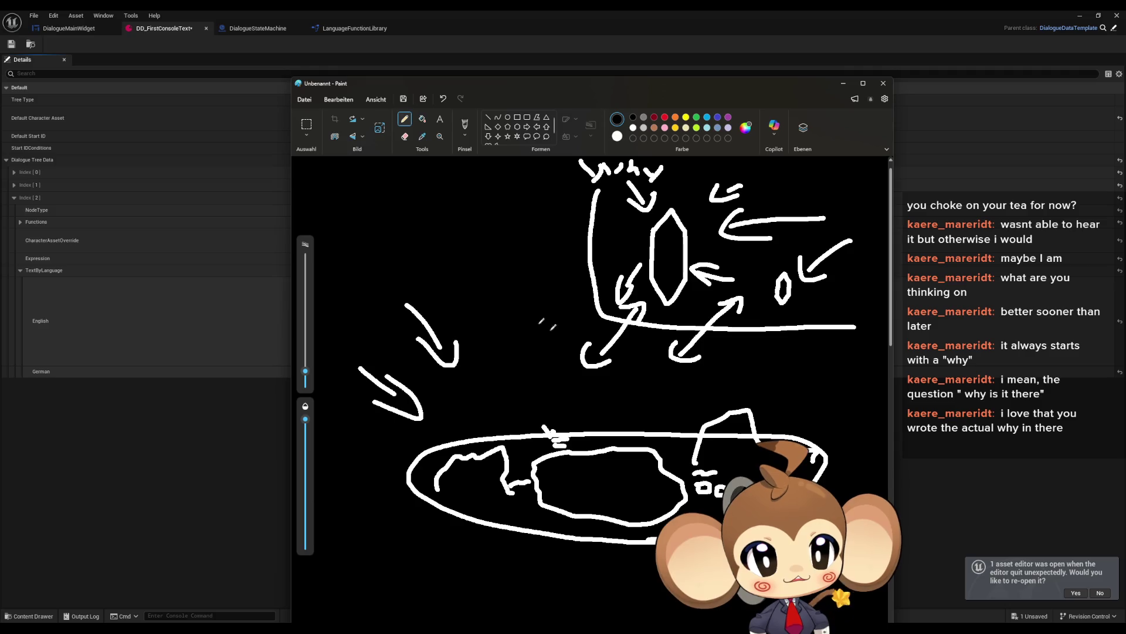
mouse_move(434, 223)
left_mouse_down()
mouse_move(486, 230)
mouse_move(440, 257)
mouse_move(481, 257)
left_mouse_up()
mouse_move(482, 200)
left_mouse_down()
mouse_move(470, 189)
mouse_move(419, 203)
mouse_move(404, 257)
mouse_move(444, 284)
mouse_move(509, 258)
mouse_move(509, 212)
mouse_move(482, 197)
left_mouse_up()
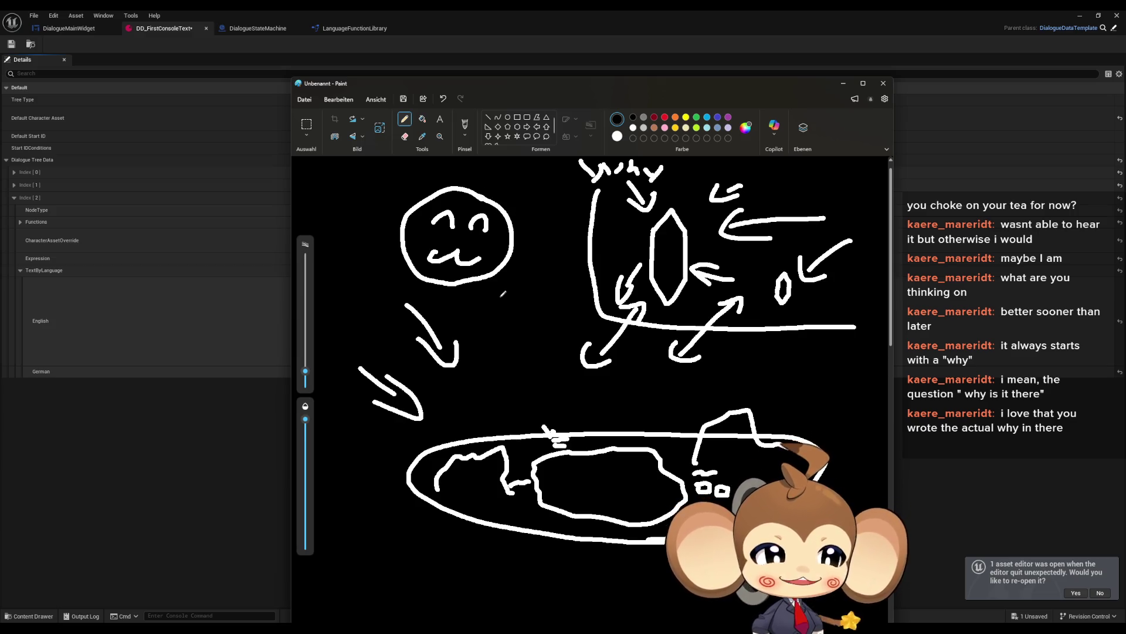
left_click(525, 13)
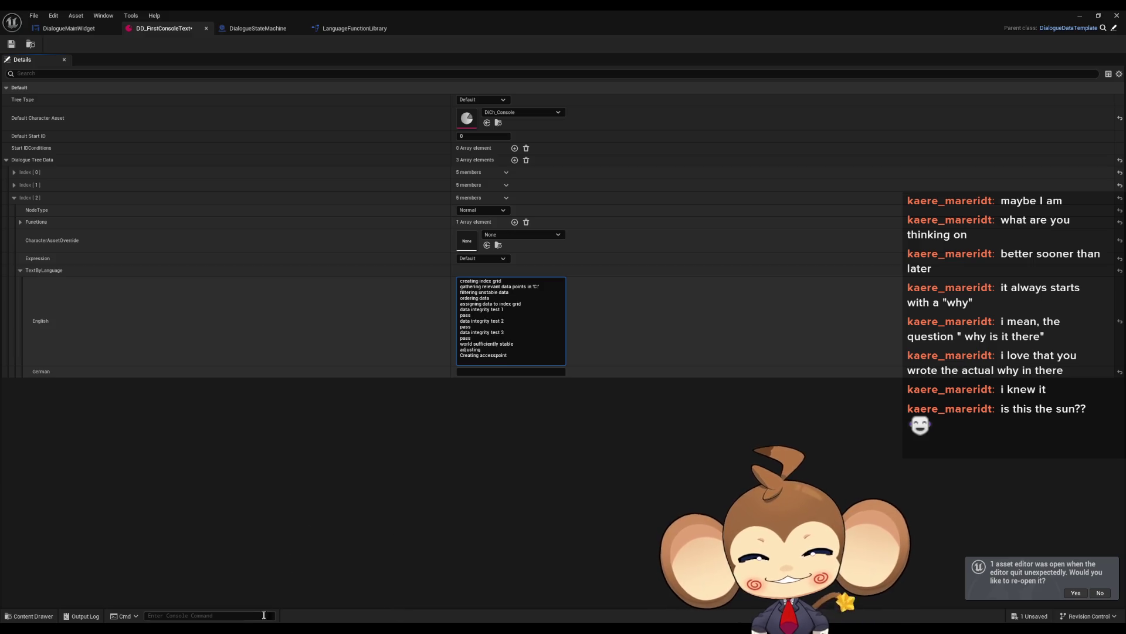
Draw sun rays around the face in the Paint sketch.
key("alt+Tab")
mouse_move(404, 199)
left_mouse_down()
mouse_move(385, 182)
mouse_move(437, 197)
mouse_move(486, 172)
mouse_move(527, 191)
left_mouse_up()
left_click_drag(522, 219, 548, 220)
mouse_move(526, 259)
left_mouse_down()
mouse_move(544, 276)
mouse_move(508, 311)
left_mouse_up()
mouse_move(467, 302)
left_mouse_down()
mouse_move(455, 316)
mouse_move(362, 280)
left_mouse_up()
left_click_drag(379, 238, 346, 219)
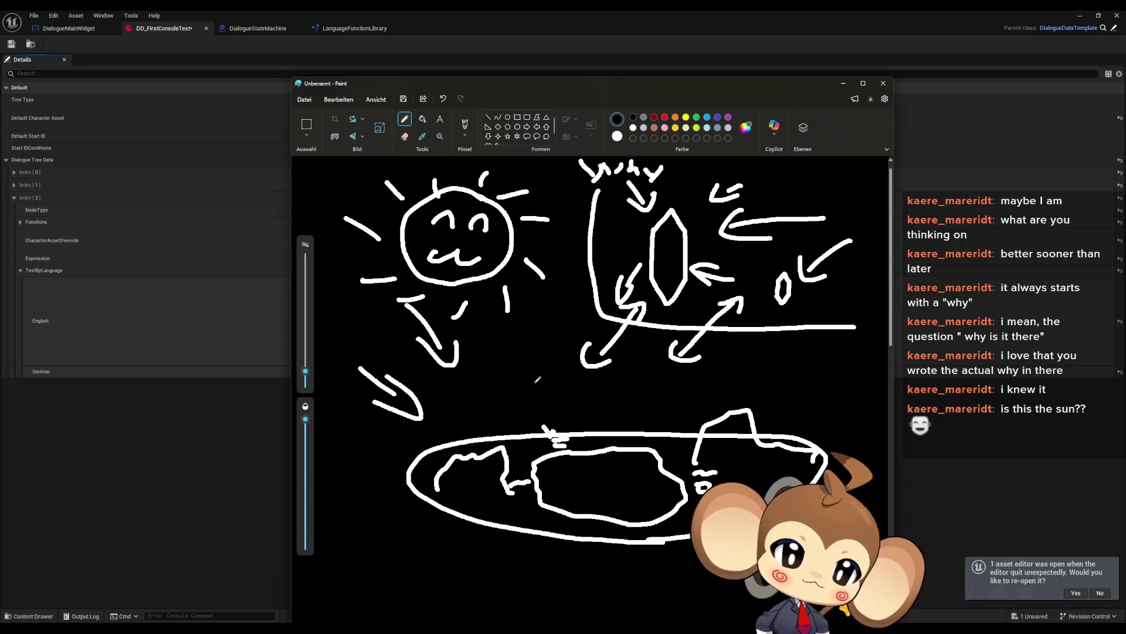
Add ears and small marks to the face, then minimize Paint.
mouse_move(514, 233)
left_mouse_down()
mouse_move(528, 230)
mouse_move(518, 248)
mouse_move(522, 216)
mouse_move(546, 251)
mouse_move(506, 253)
left_mouse_up()
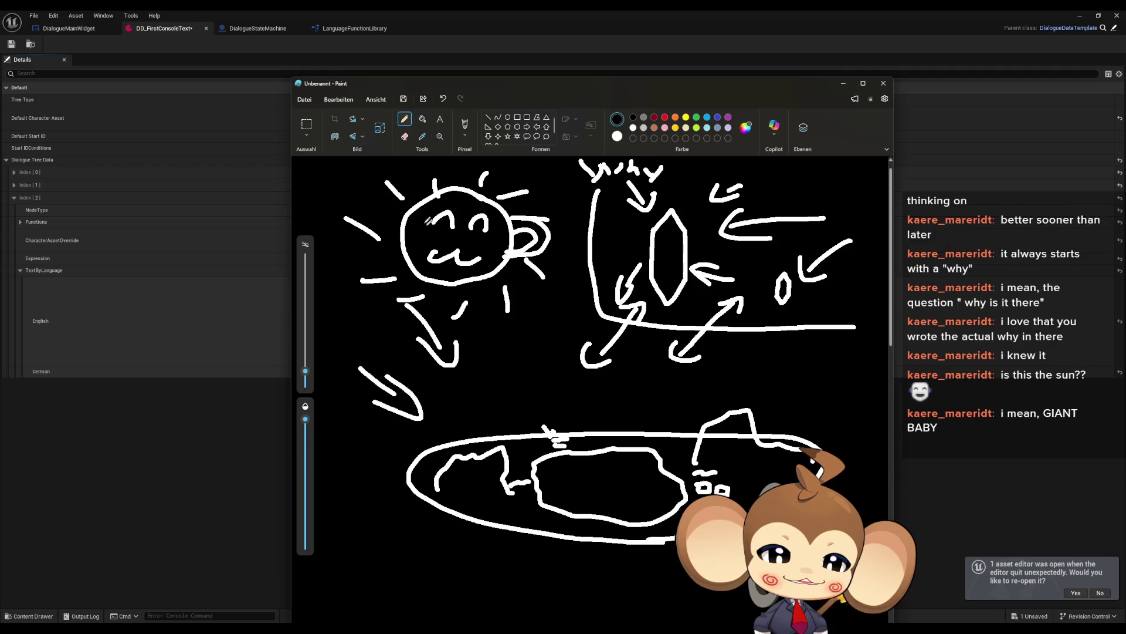
mouse_move(395, 208)
left_mouse_down()
mouse_move(392, 240)
mouse_move(366, 214)
mouse_move(405, 253)
left_mouse_up()
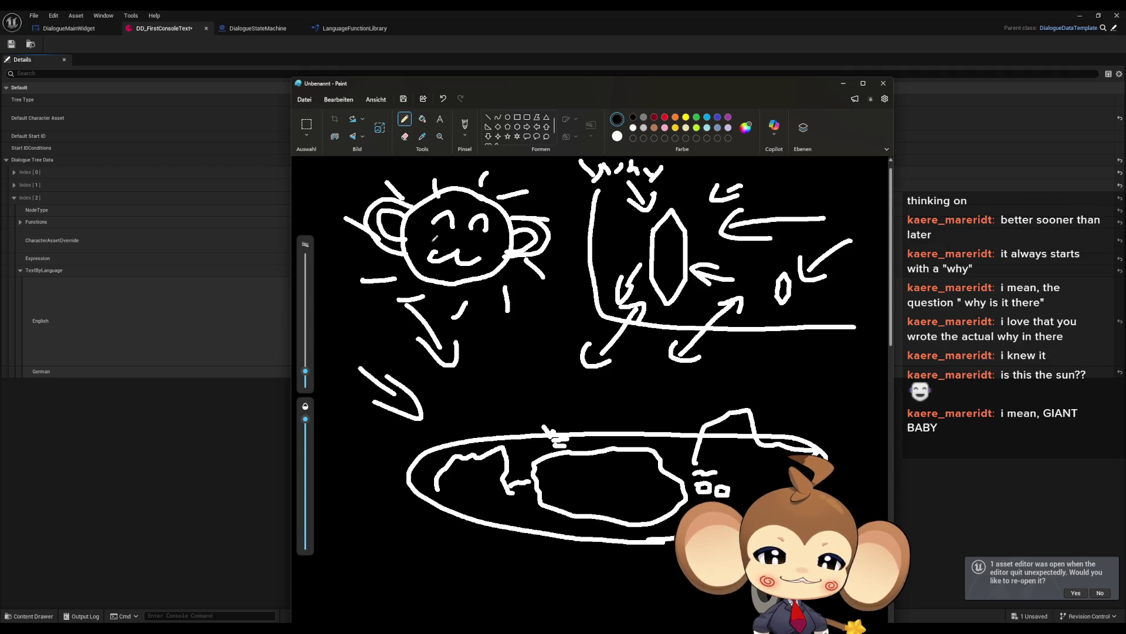
mouse_move(466, 209)
left_mouse_down()
mouse_move(451, 199)
mouse_move(434, 232)
mouse_move(413, 241)
mouse_move(485, 203)
mouse_move(506, 248)
left_mouse_up()
mouse_move(475, 186)
left_mouse_down()
mouse_move(485, 175)
mouse_move(465, 168)
left_mouse_up()
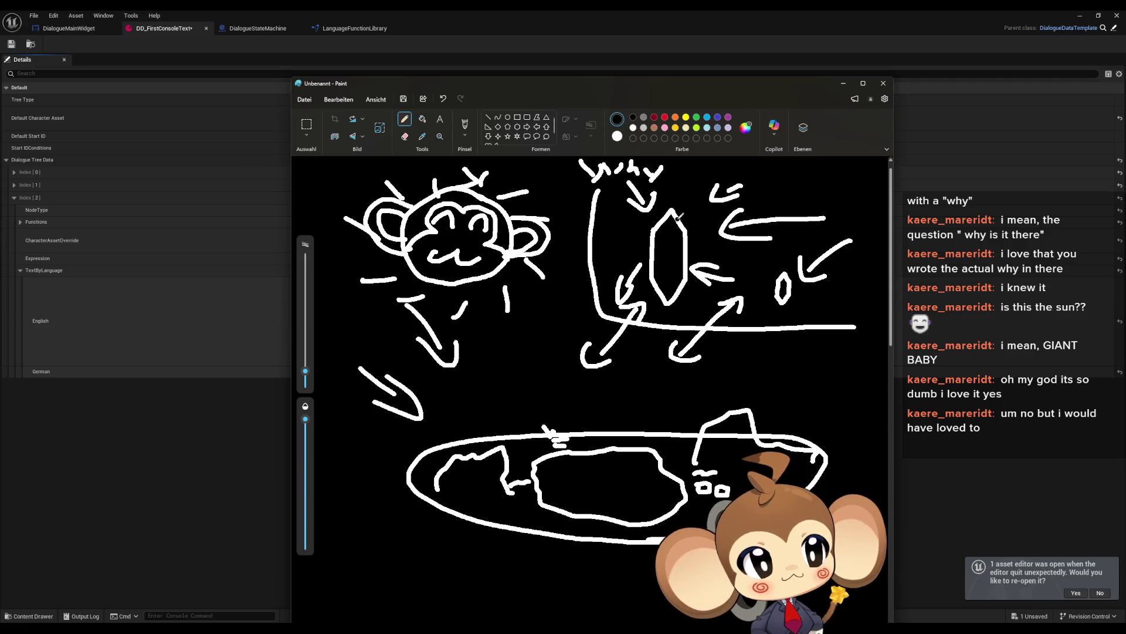
left_click_drag(839, 86, 838, 90)
left_click(838, 90)
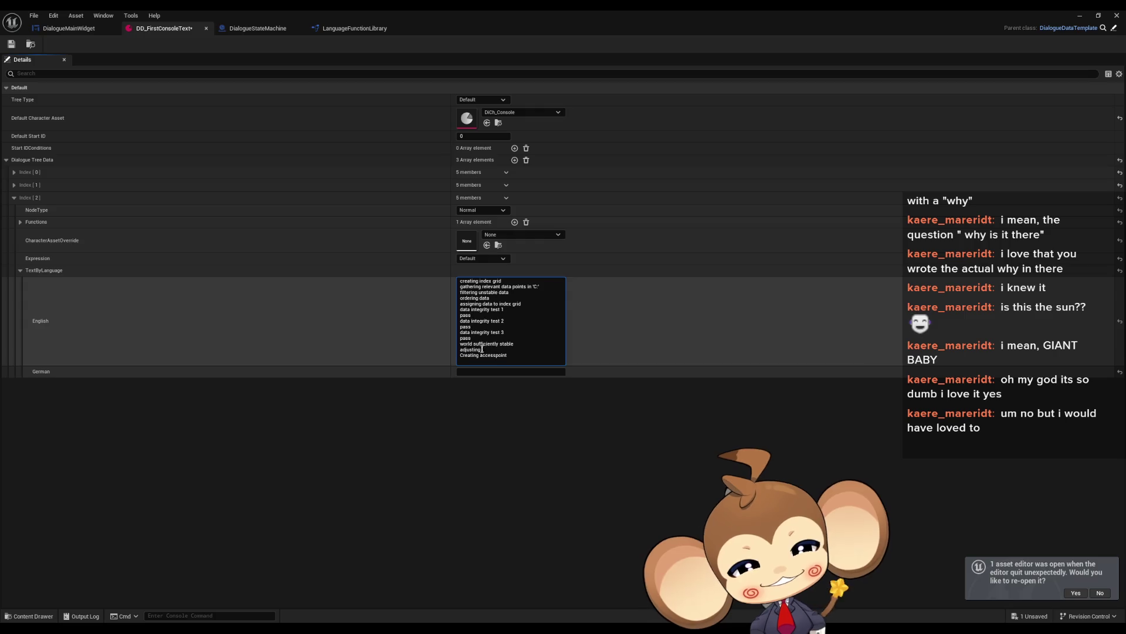